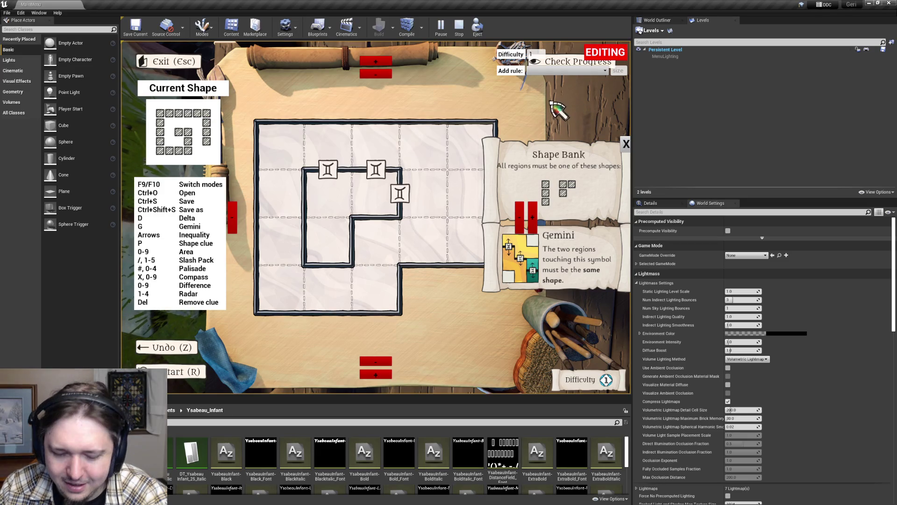
- Add a Shape Bank rule from the Add rule list, then switch the puzzle to play mode with F9
click(546, 71)
click(546, 79)
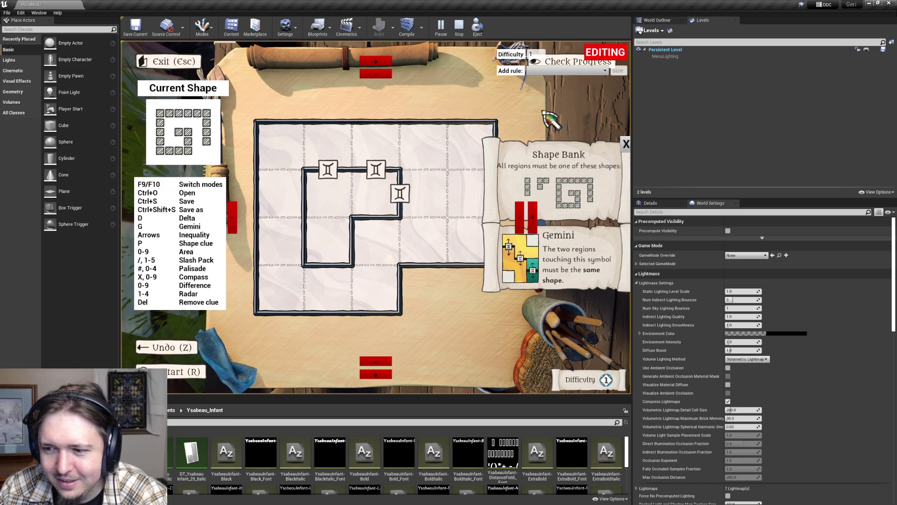
key(F9)
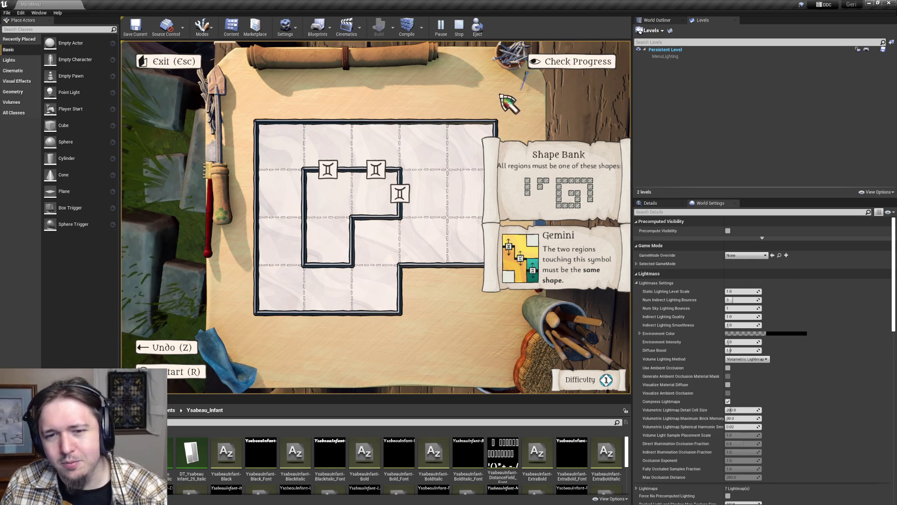
- Cycle through the island's puzzle boards to the difficulty 2 Shape Bank puzzle, then shrink the game view
key(Escape)
click(361, 272)
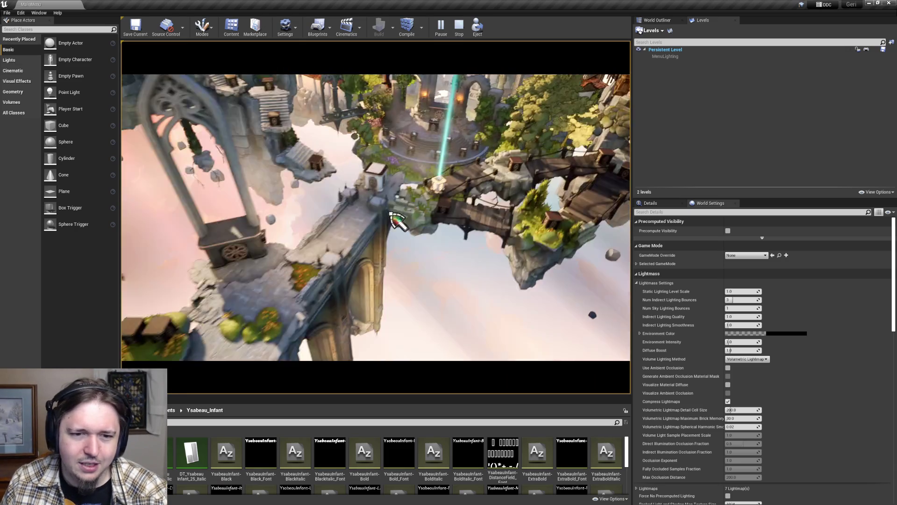
key(Escape)
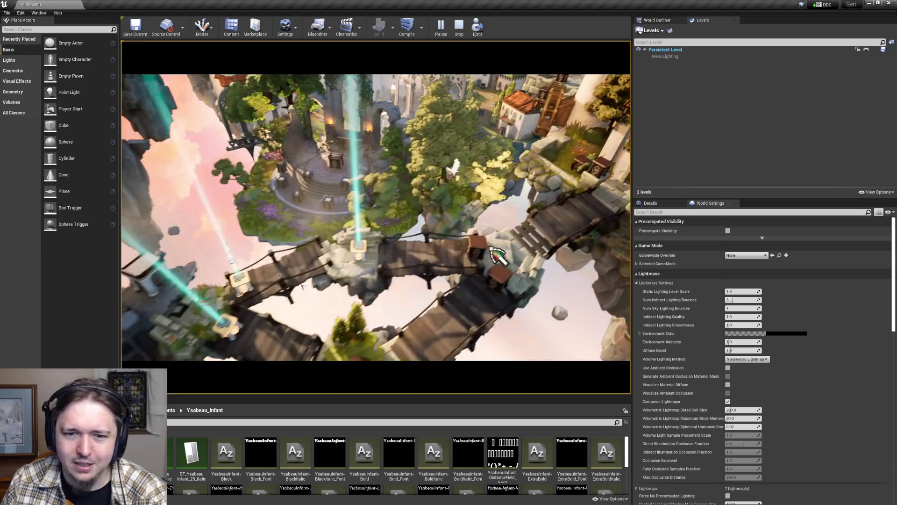
click(495, 254)
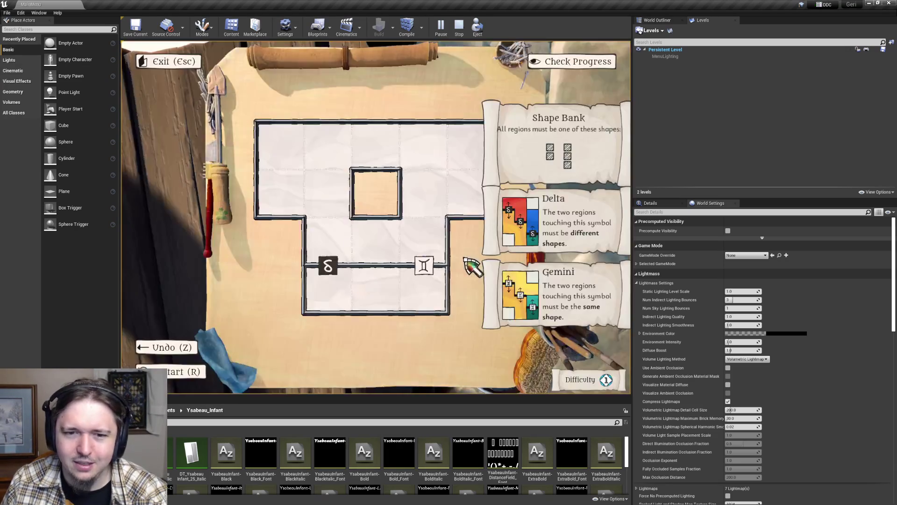
key(Escape)
click(488, 292)
key(Escape)
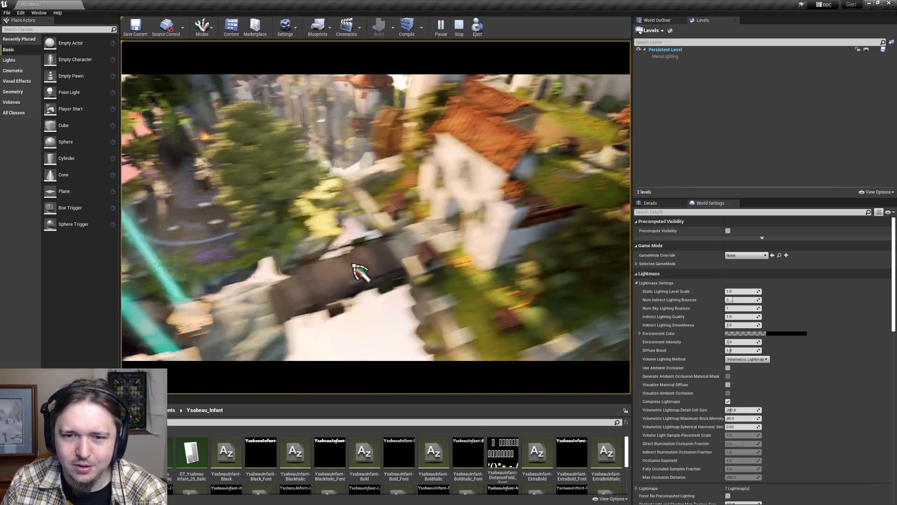
click(438, 238)
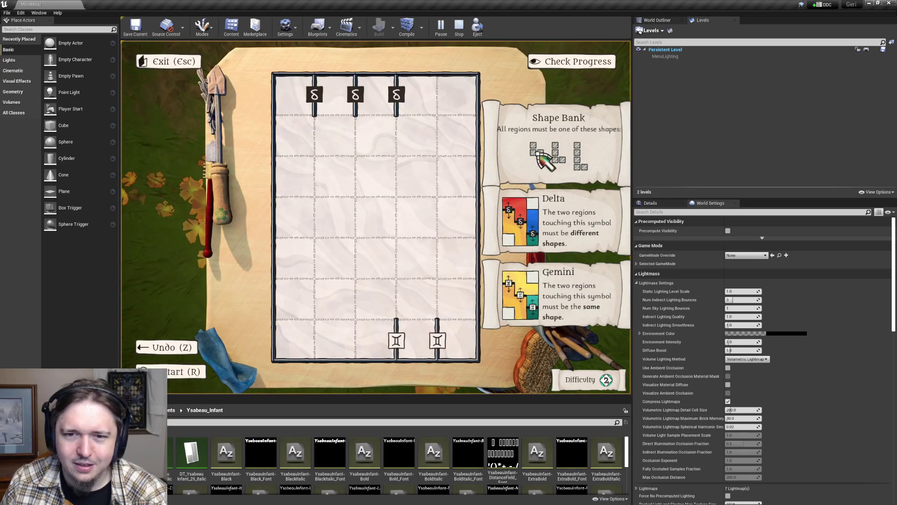
mouse_move(528, 395)
mouse_down()
mouse_move(525, 338)
mouse_move(518, 359)
mouse_up()
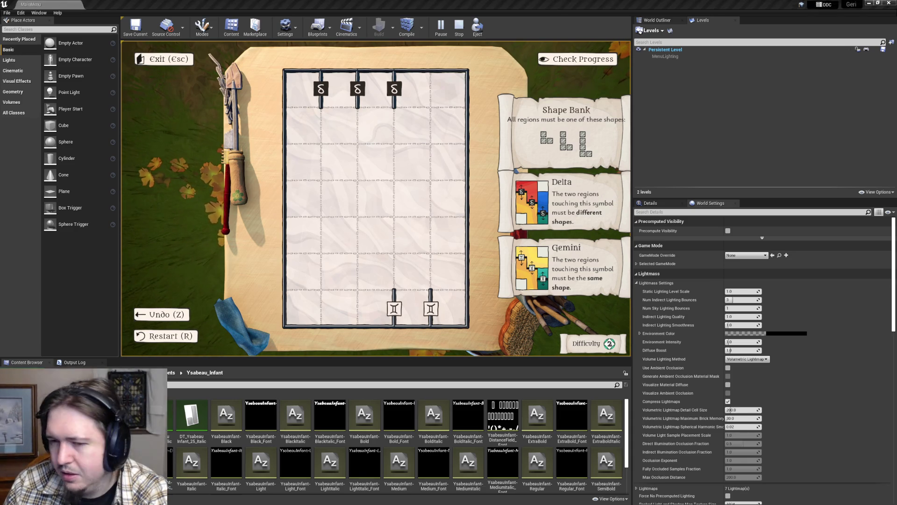
- Open the WBP_PuzzleRuleLarge widget blueprint in the Designer view
key(alt+Tab)
click(312, 3)
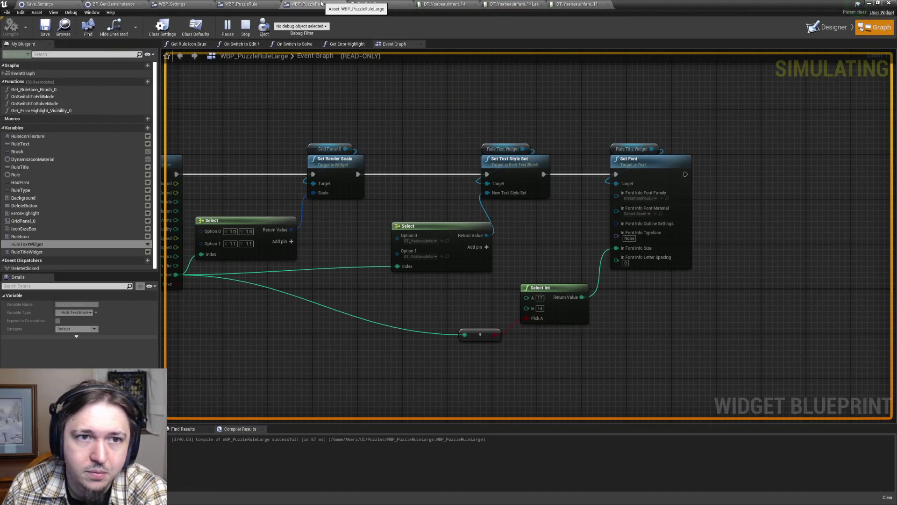
click(827, 27)
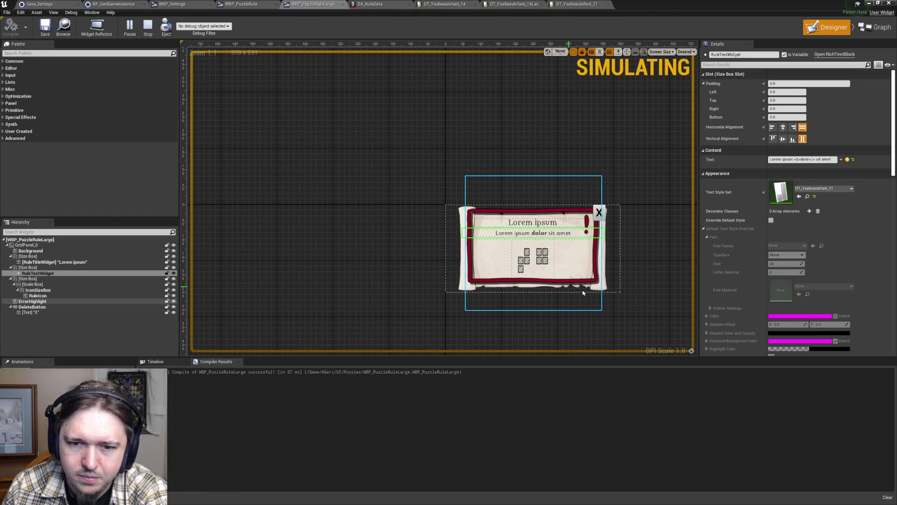
scroll(559, 225, up, 4)
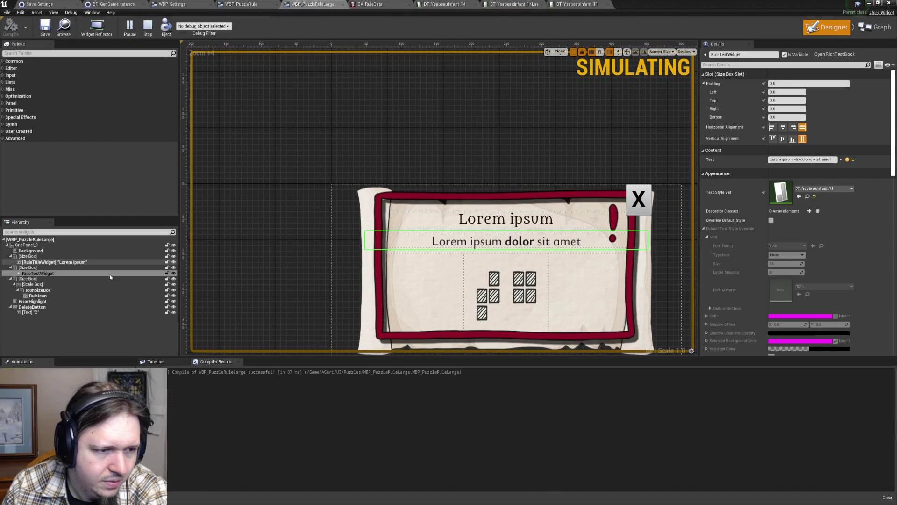
- Append filler words to RuleTextWidget's Text so it overflows the panel
click(48, 278)
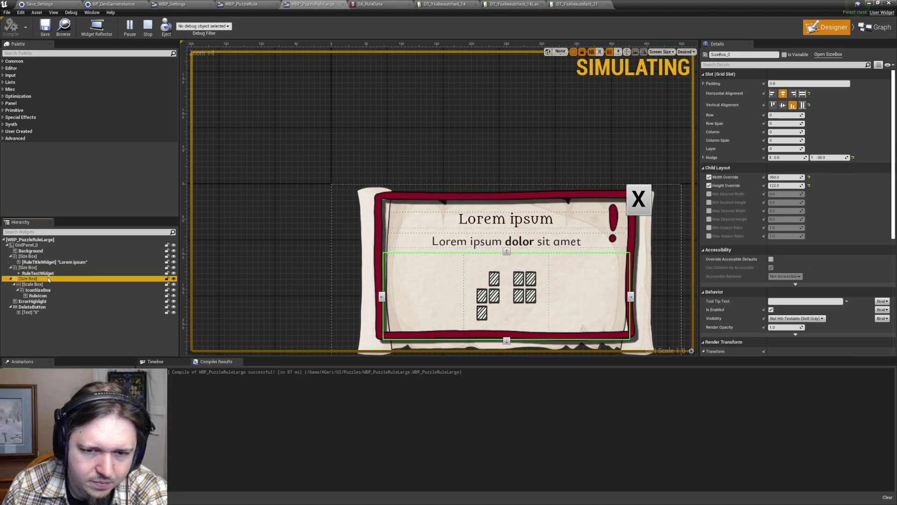
click(48, 274)
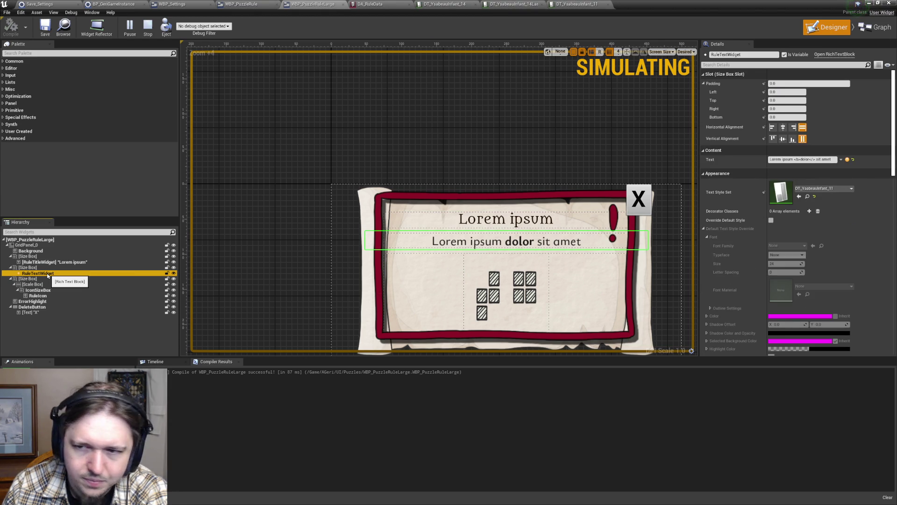
click(831, 159)
text(lkdj fglkjd fglkjd )
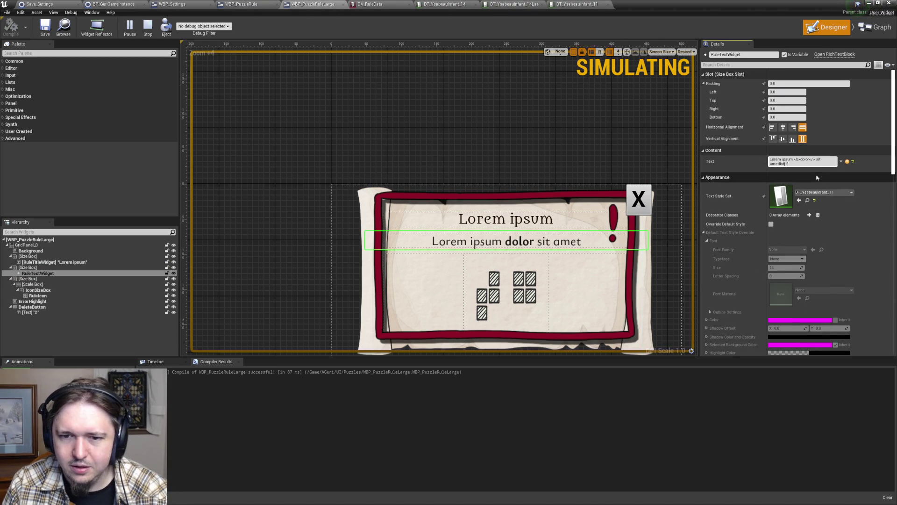
text(fkljgj kldf gkljd fkljg jlkdf)
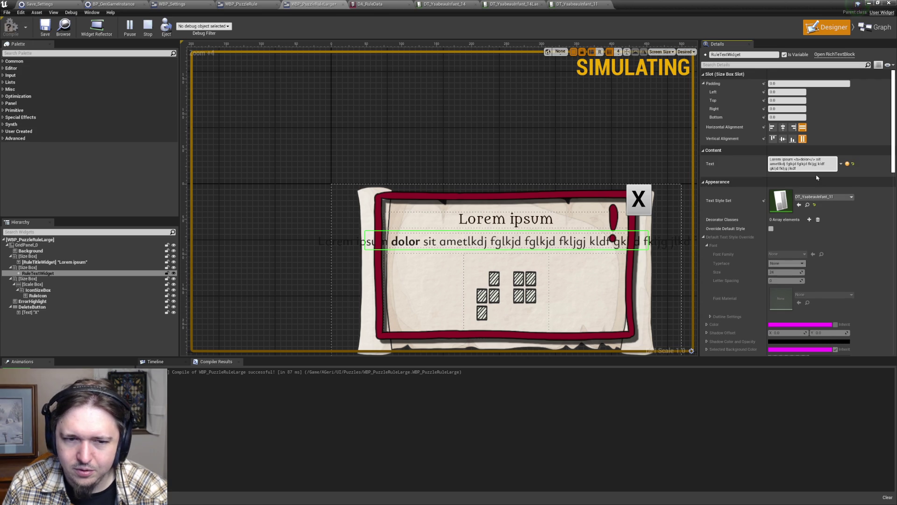
text( lkdf fg jlkdfklj gdljkfg)
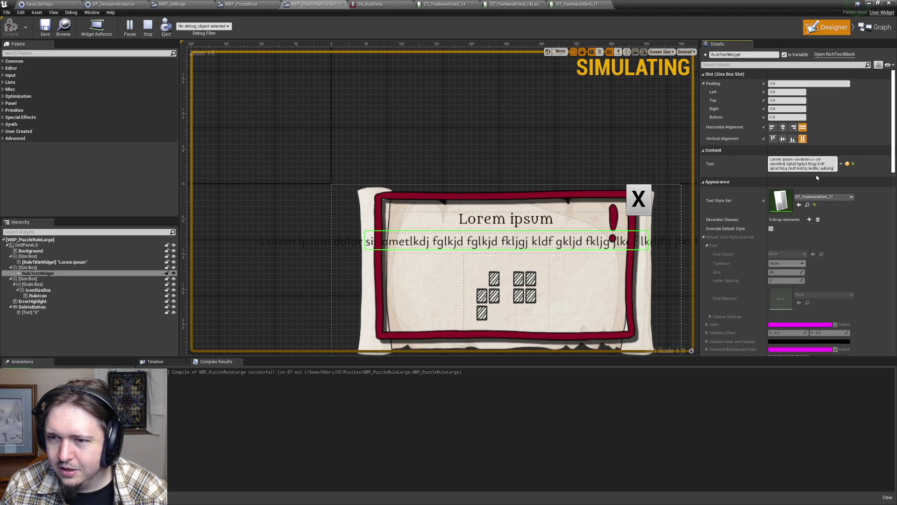
click(667, 166)
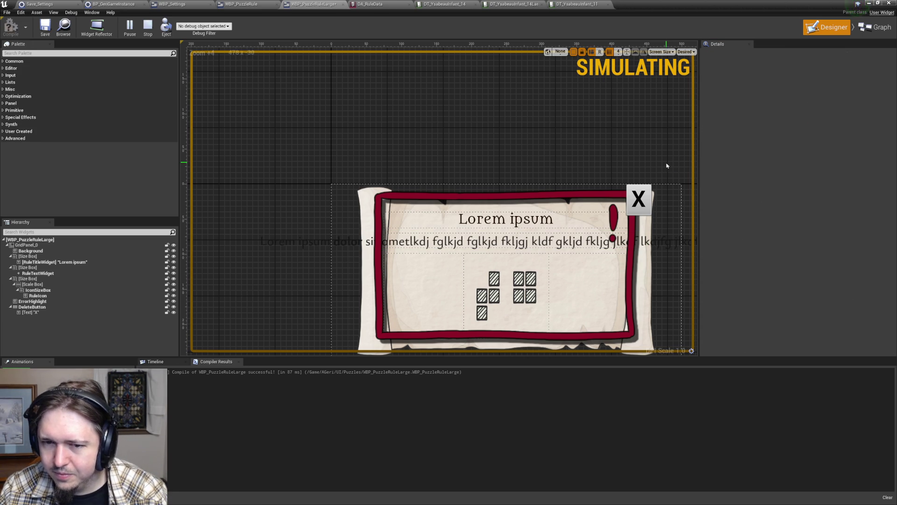
- Change the rule text to 'All regions must be one of these shapes.'
click(541, 243)
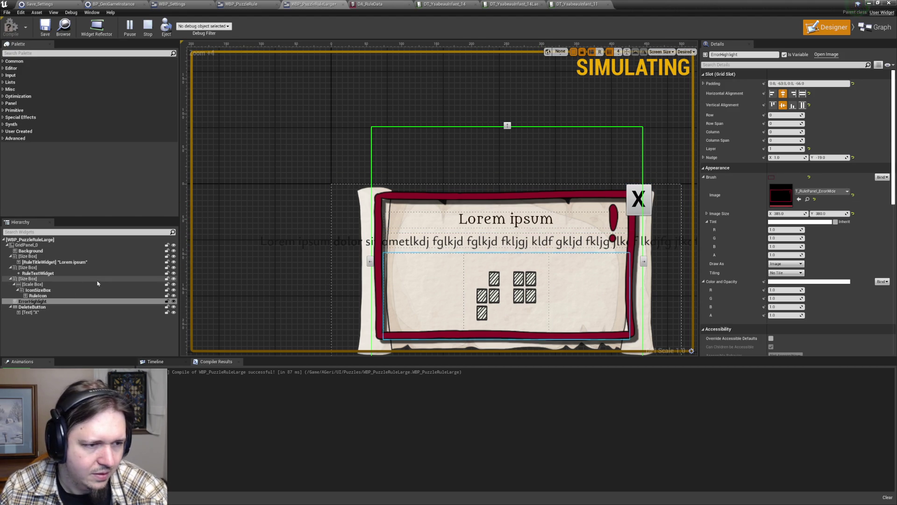
click(63, 264)
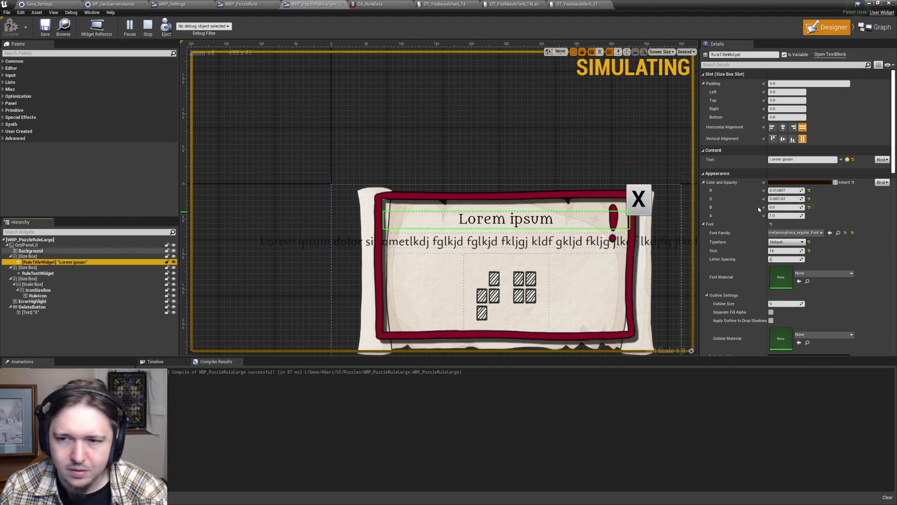
click(343, 242)
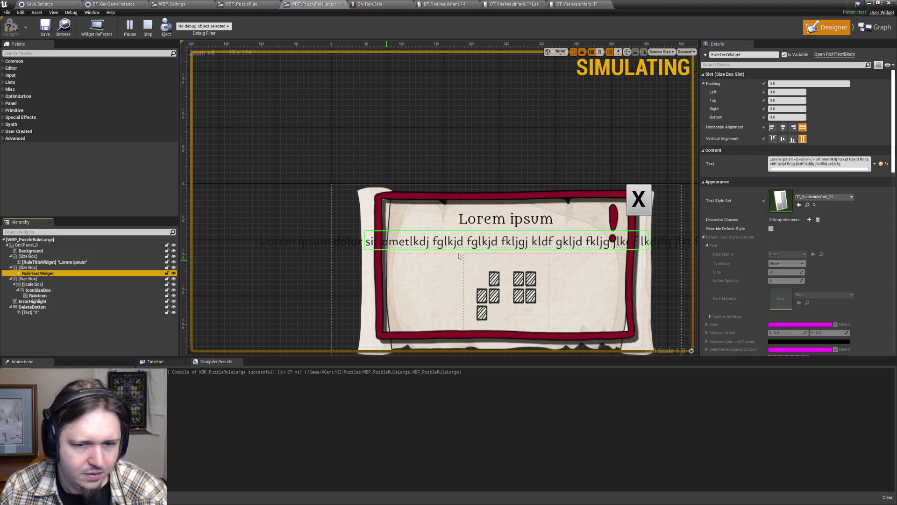
click(834, 160)
click(851, 188)
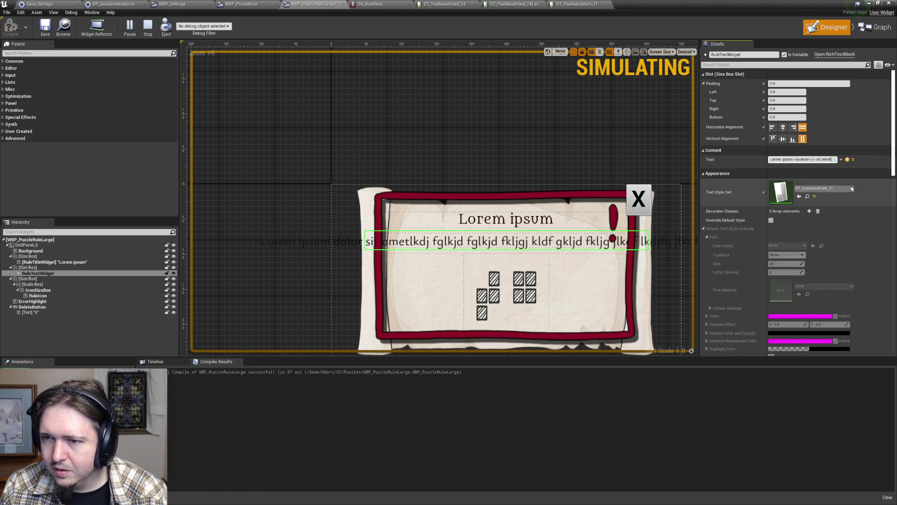
key(alt+Tab)
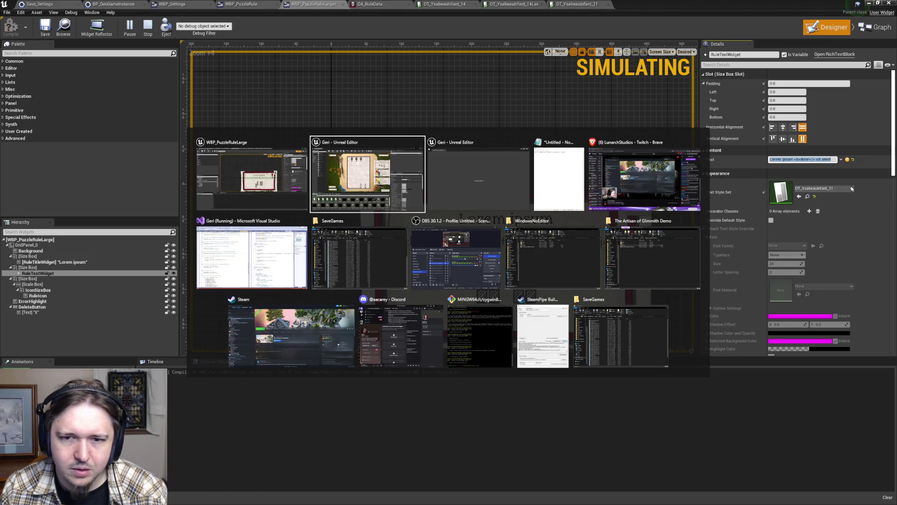
key(Escape)
mouse_move(701, 4)
mouse_down()
mouse_move(701, 31)
mouse_move(571, 364)
mouse_move(534, 275)
mouse_move(551, 2)
mouse_up()
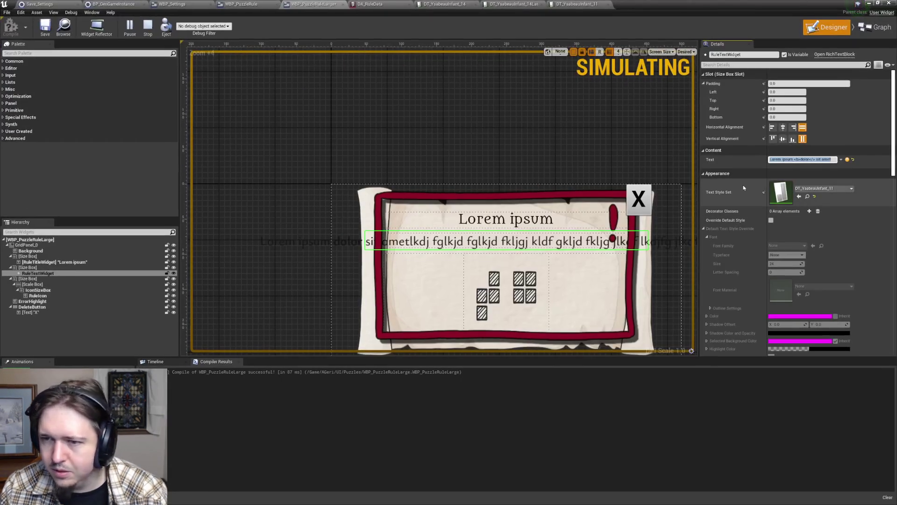
text(All regions must)
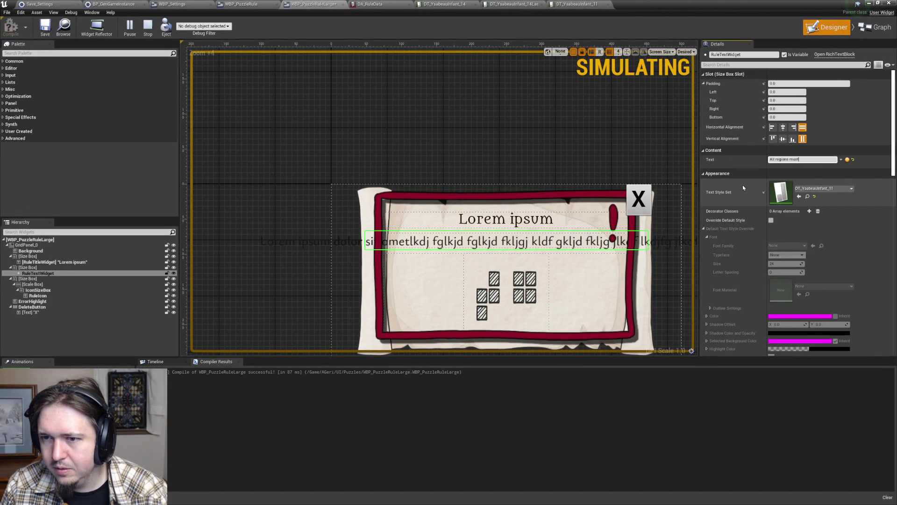
text( be one of these shapes.)
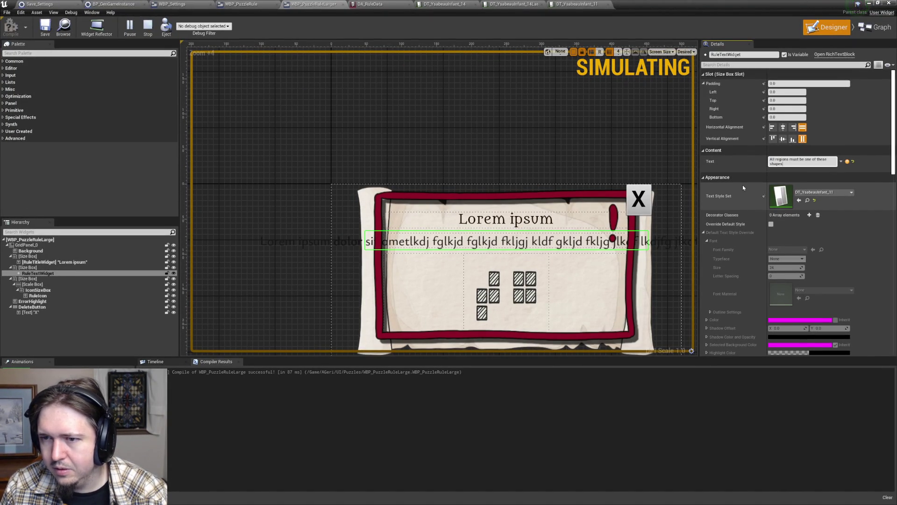
key(Return)
- Set the rule text's Text Style Set to DT_YsabeauInfant_14 and stop the simulation
key(ctrl+a)
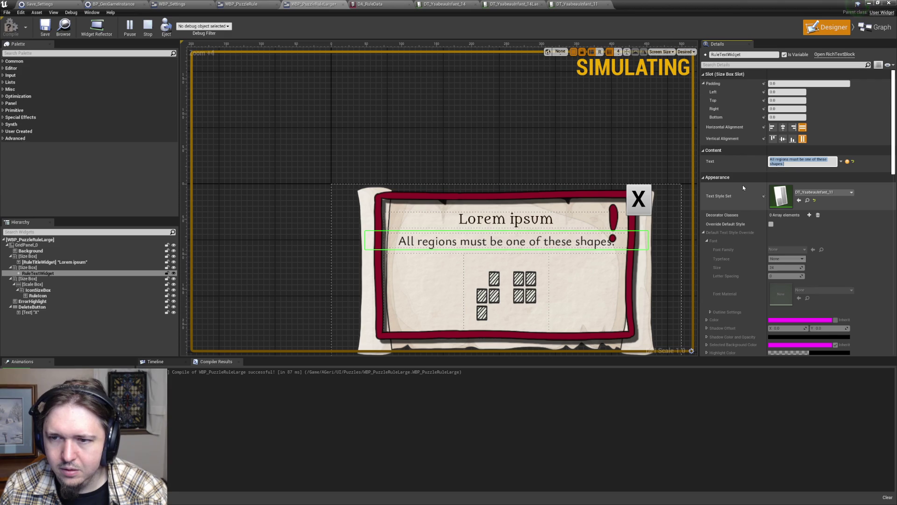
click(578, 4)
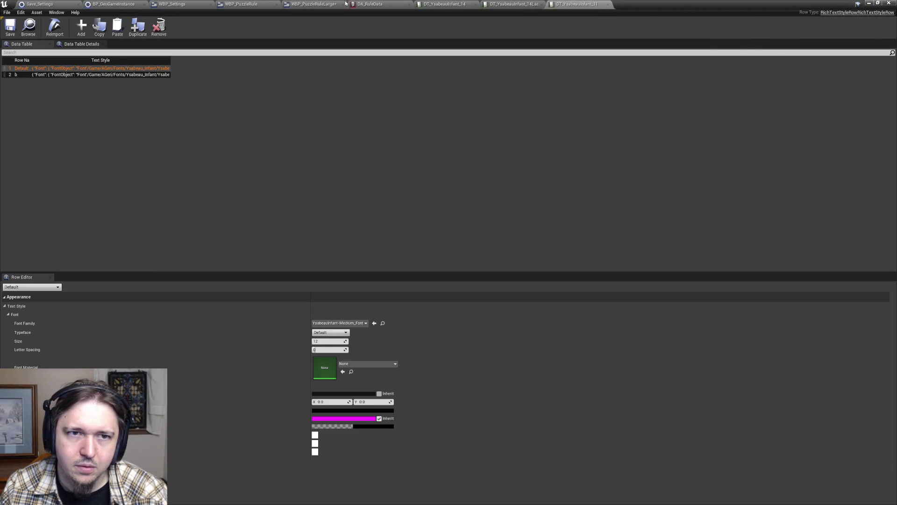
click(352, 4)
mouse_move(353, 3)
mouse_down()
mouse_move(583, 152)
mouse_move(547, 297)
mouse_move(529, 273)
mouse_move(533, 1)
mouse_up()
click(299, 4)
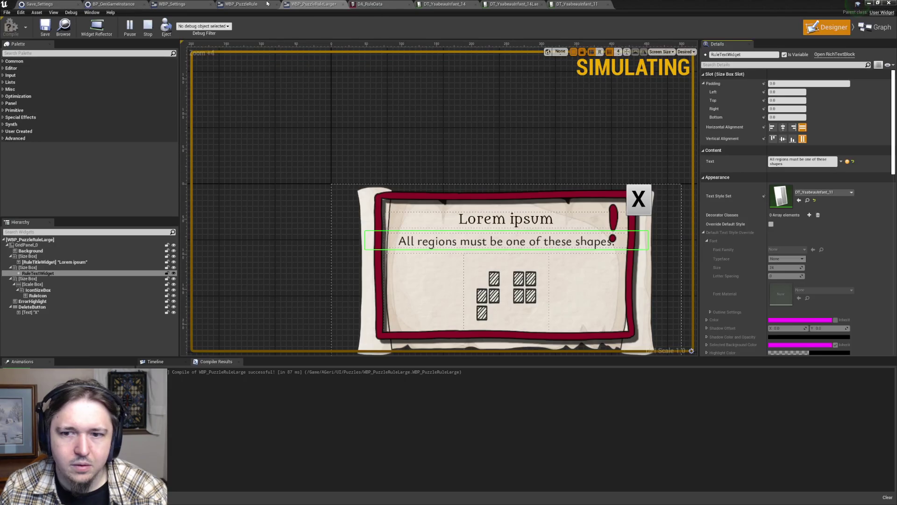
click(841, 191)
click(836, 294)
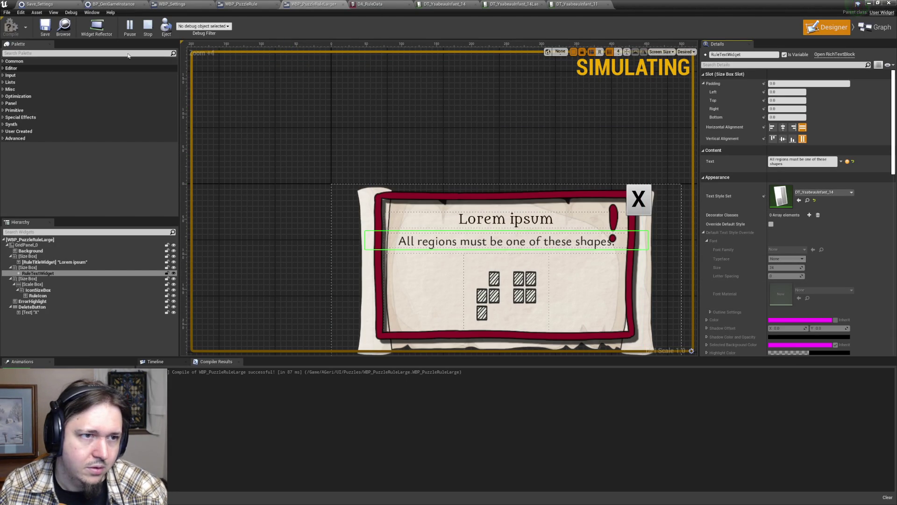
click(147, 27)
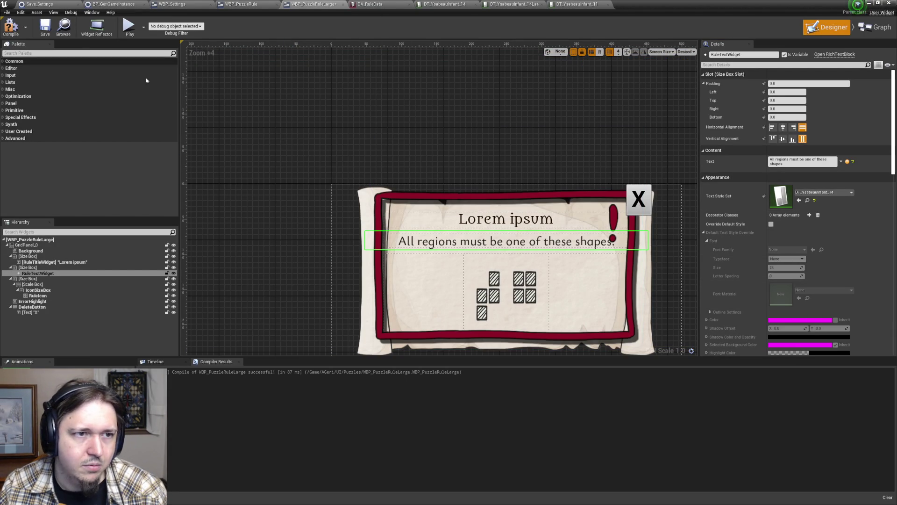
- Recompile the rule panel widget and fit the whole panel in the Designer view
click(13, 30)
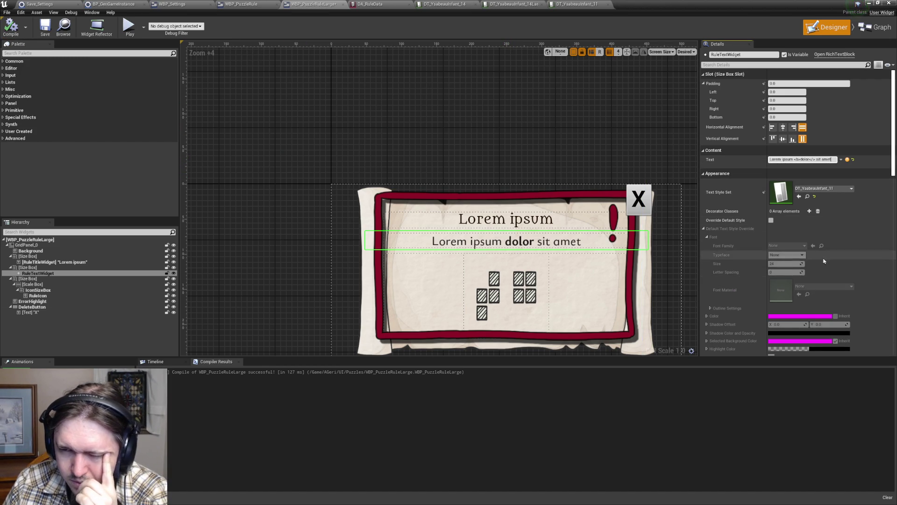
scroll(789, 210, down, 6)
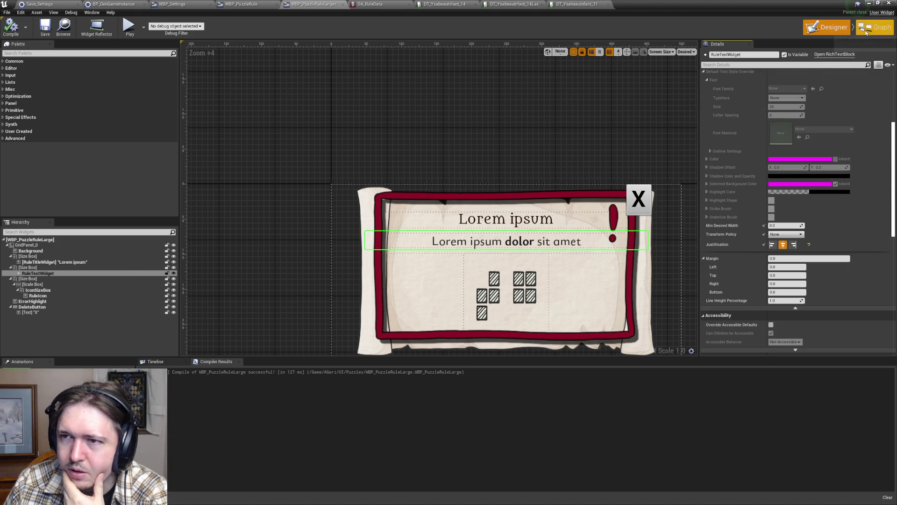
click(874, 28)
click(835, 31)
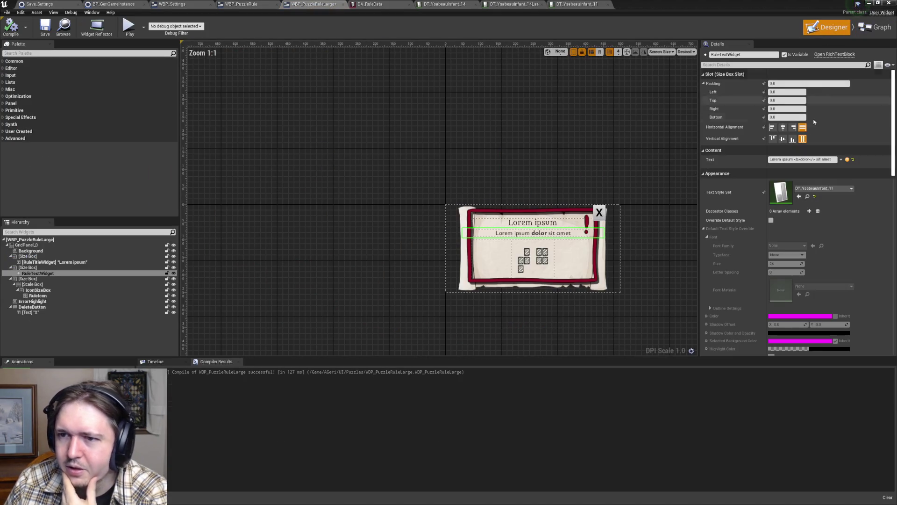
key(Home)
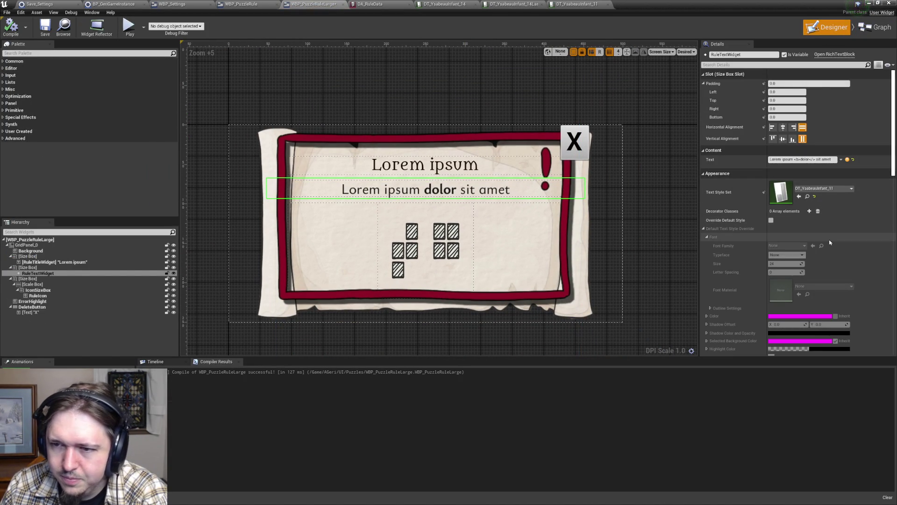
scroll(829, 239, down, 3)
scroll(829, 241, down, 5)
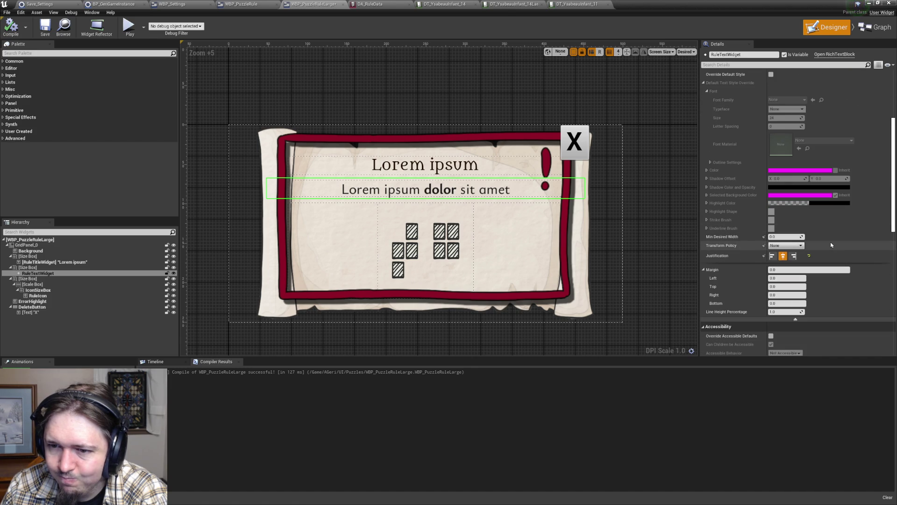
scroll(831, 245, down, 2)
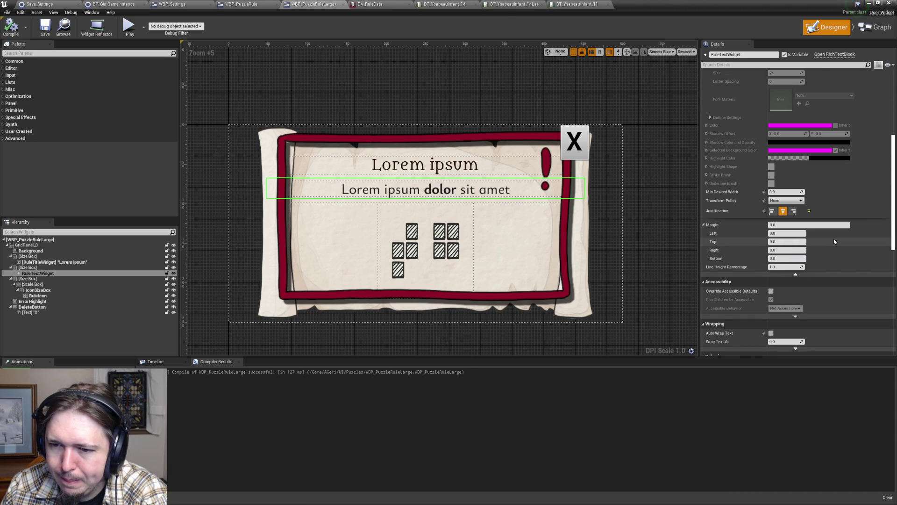
scroll(834, 241, down, 4)
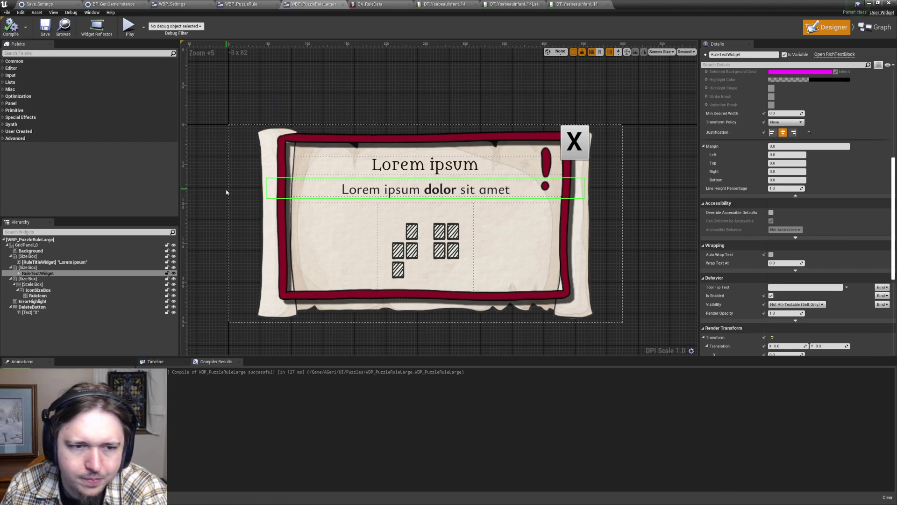
- Select RuleTextWidget and turn on Auto Wrap Text
click(36, 268)
click(37, 273)
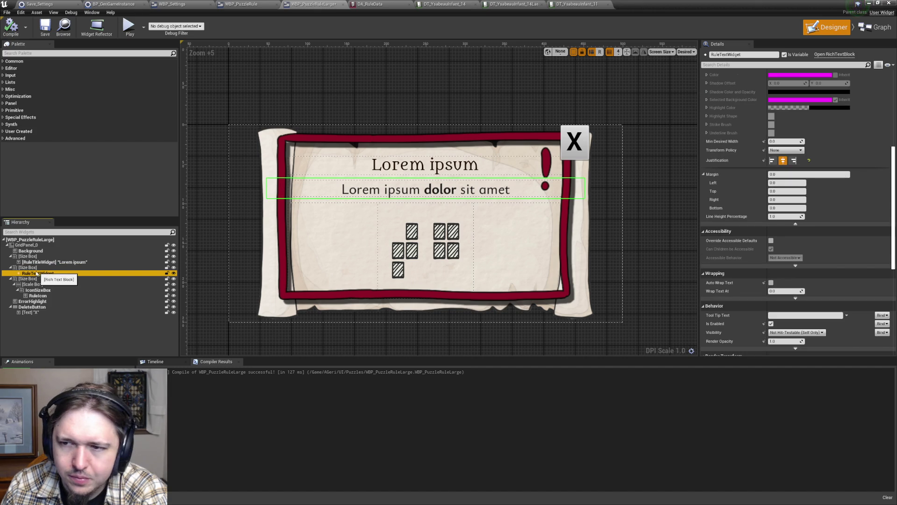
click(38, 268)
click(37, 273)
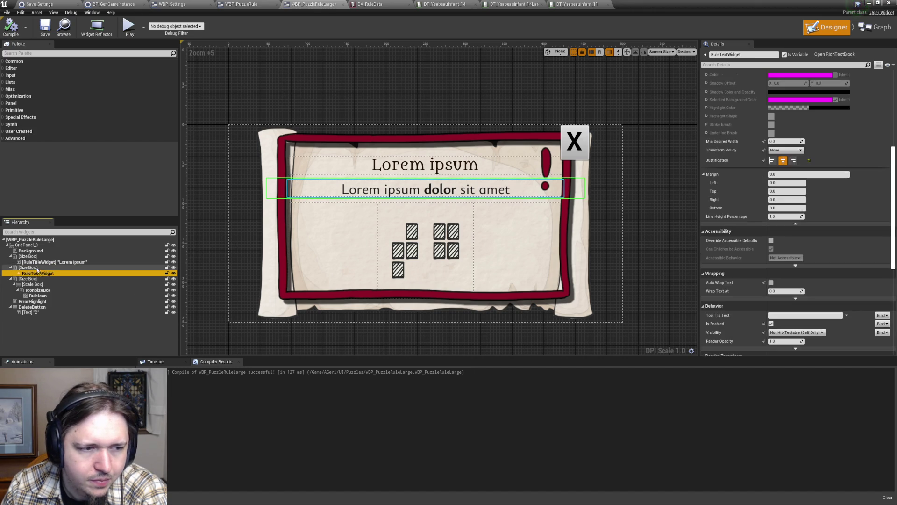
click(37, 268)
click(92, 273)
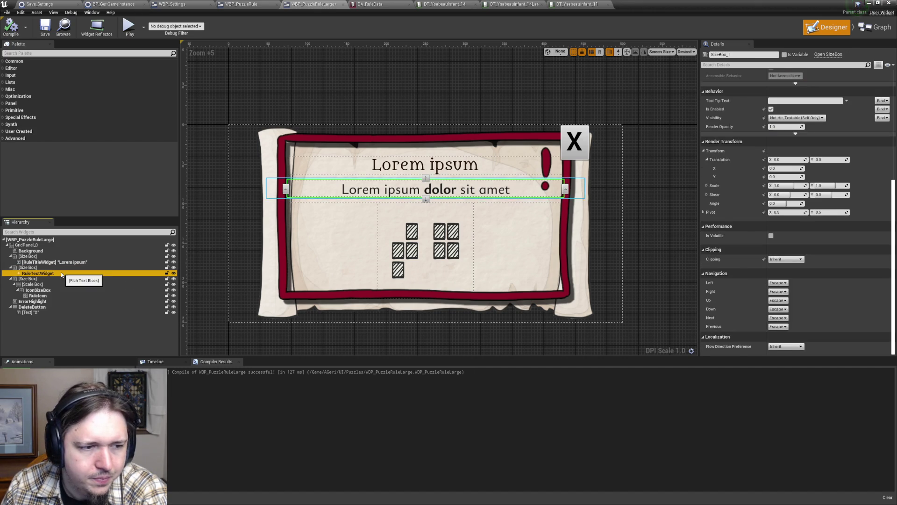
scroll(810, 277, down, 3)
scroll(810, 278, down, 2)
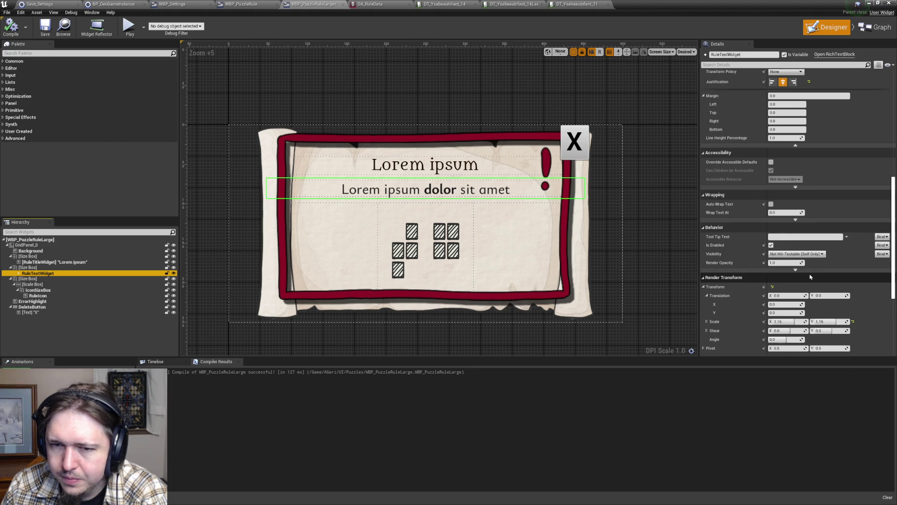
scroll(810, 278, down, 2)
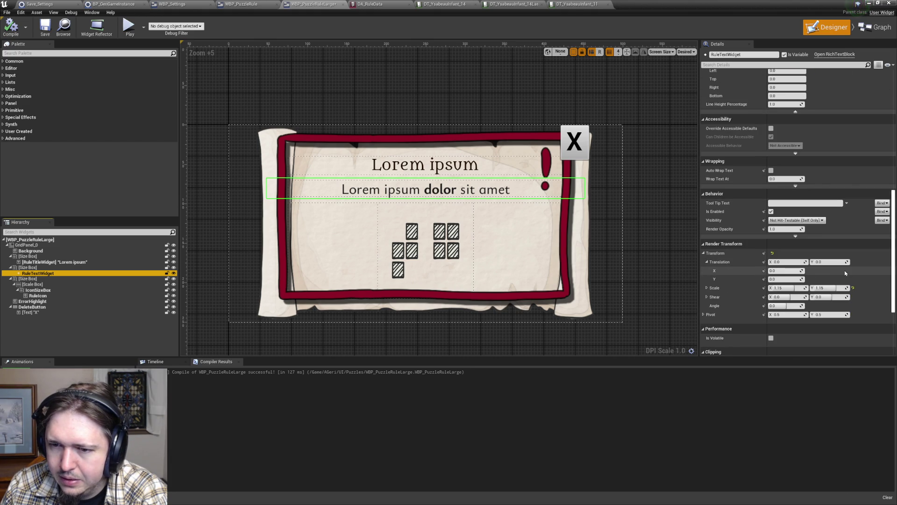
scroll(844, 273, down, 2)
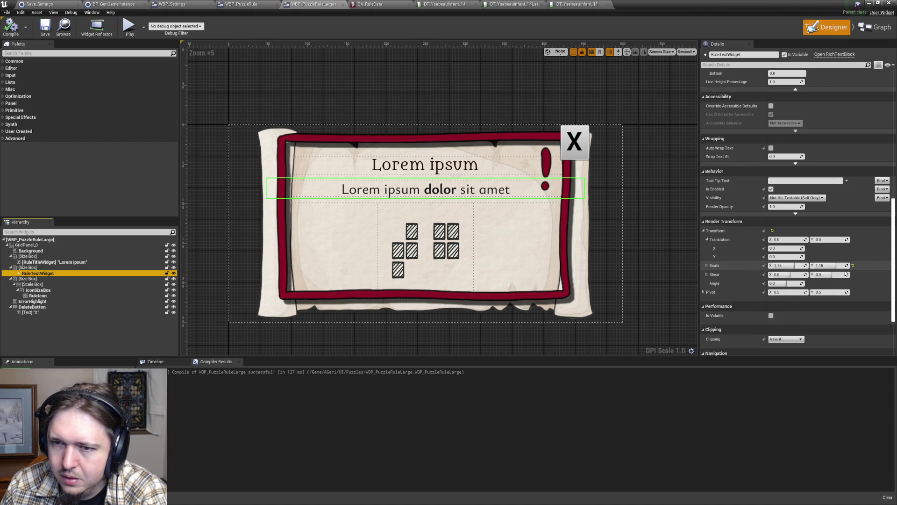
click(771, 147)
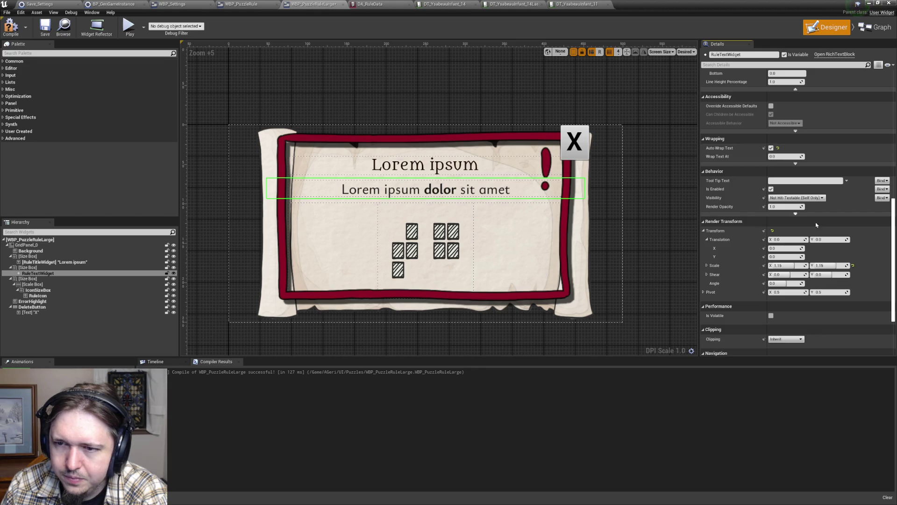
scroll(820, 236, up, 4)
scroll(820, 236, up, 10)
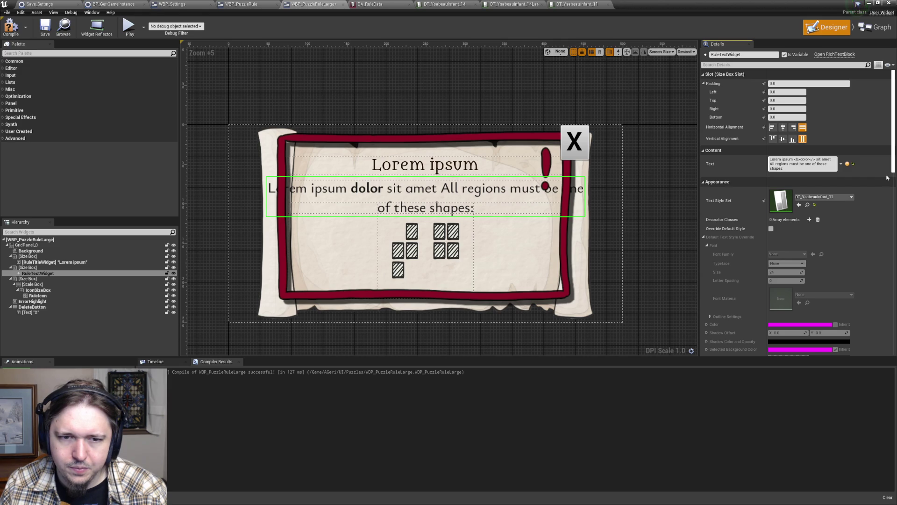
- Turn Auto Wrap Text back off and give the rule text a fixed Wrap Text At width
click(671, 201)
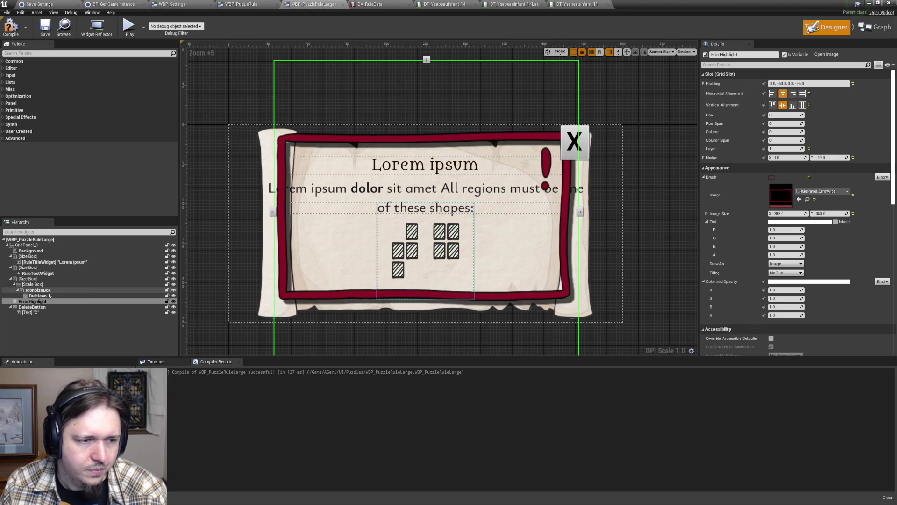
click(38, 273)
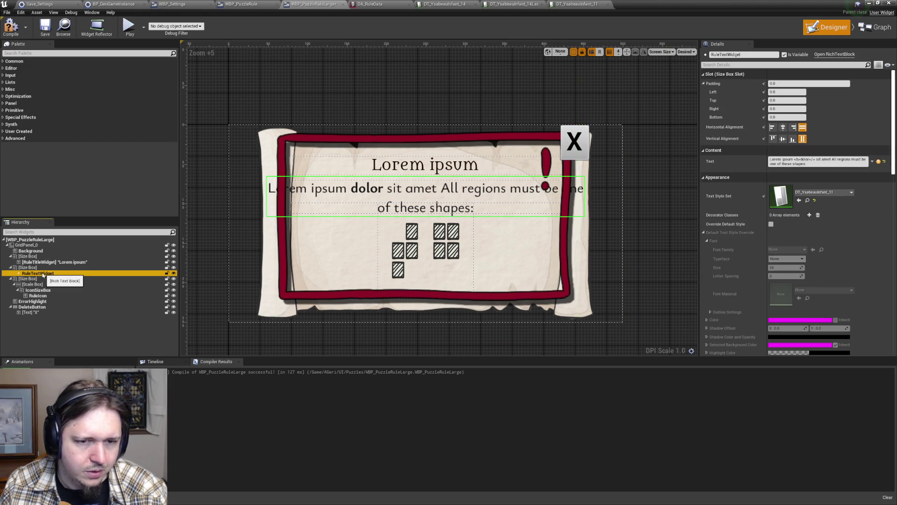
scroll(835, 223, down, 15)
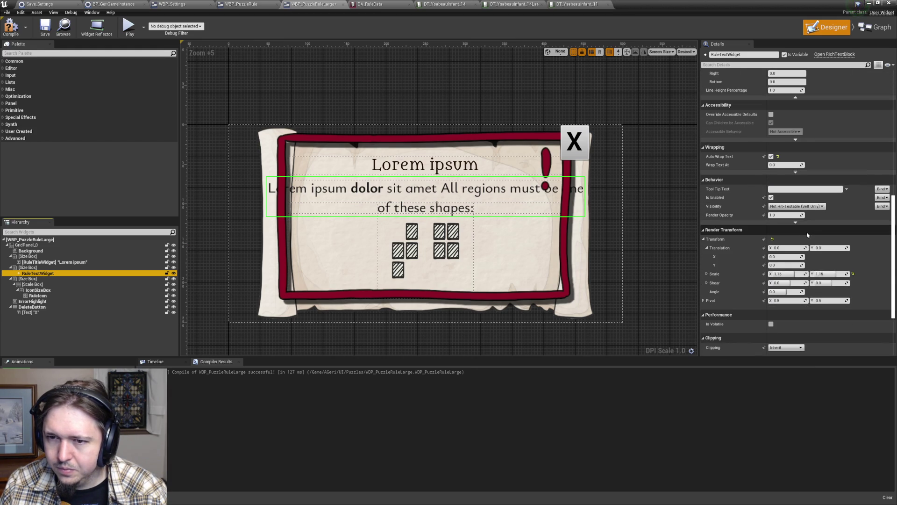
scroll(807, 234, up, 3)
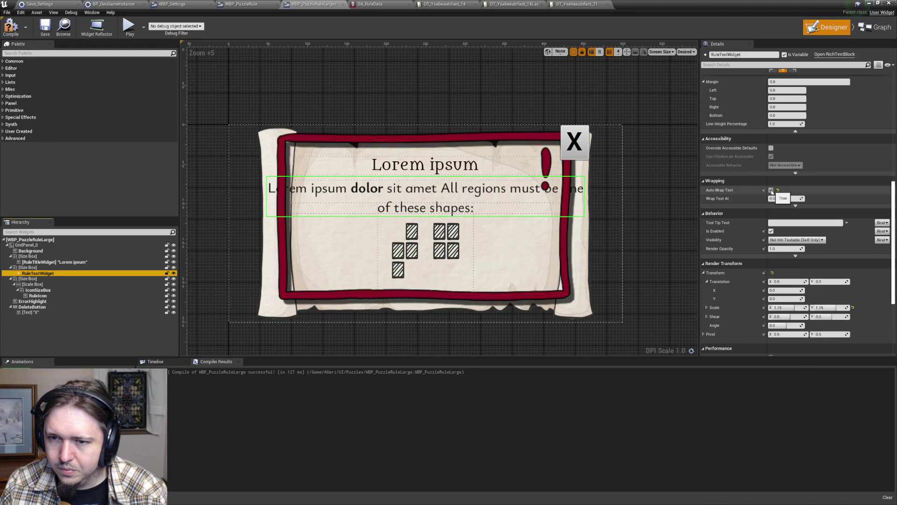
click(771, 191)
drag(785, 198, 816, 198)
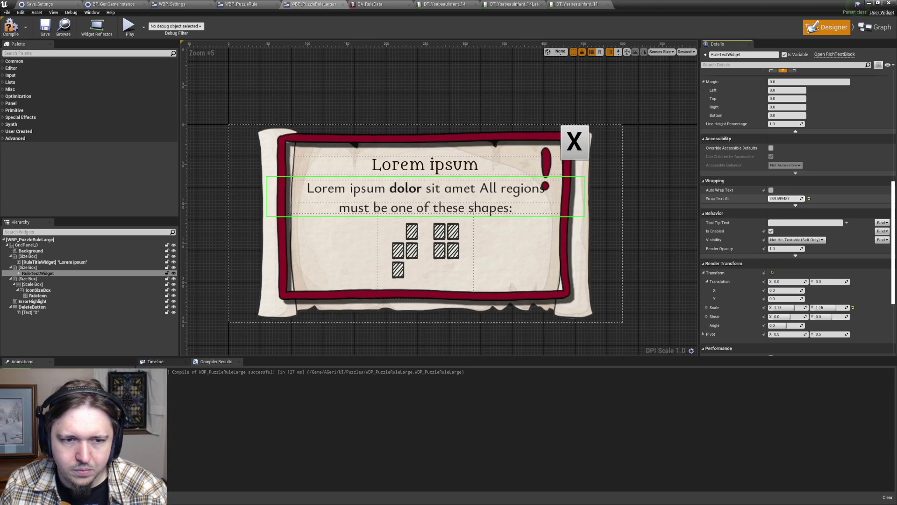
- Compile and save the widget, then start the game in the level editor
click(665, 194)
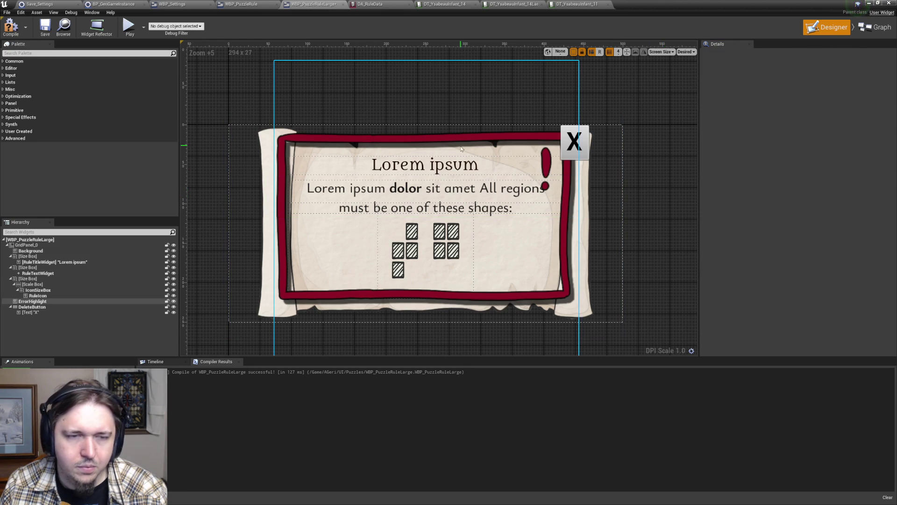
click(11, 27)
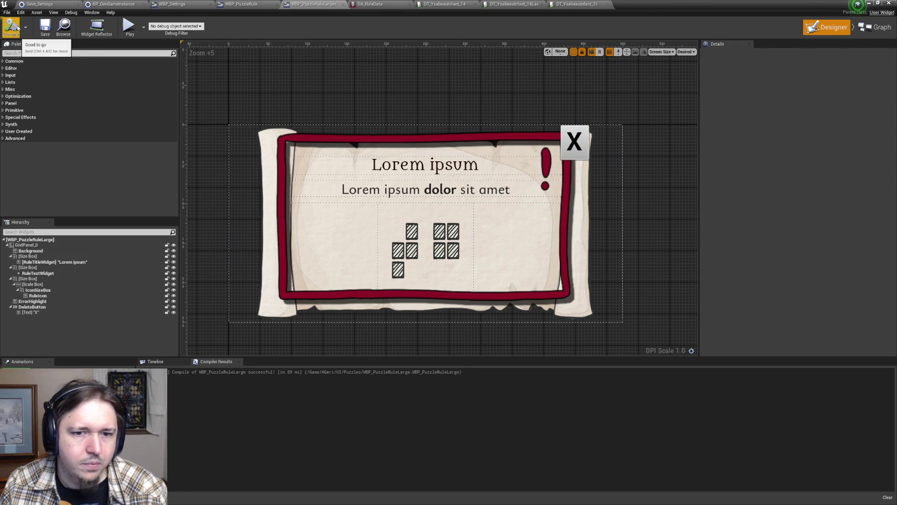
click(45, 30)
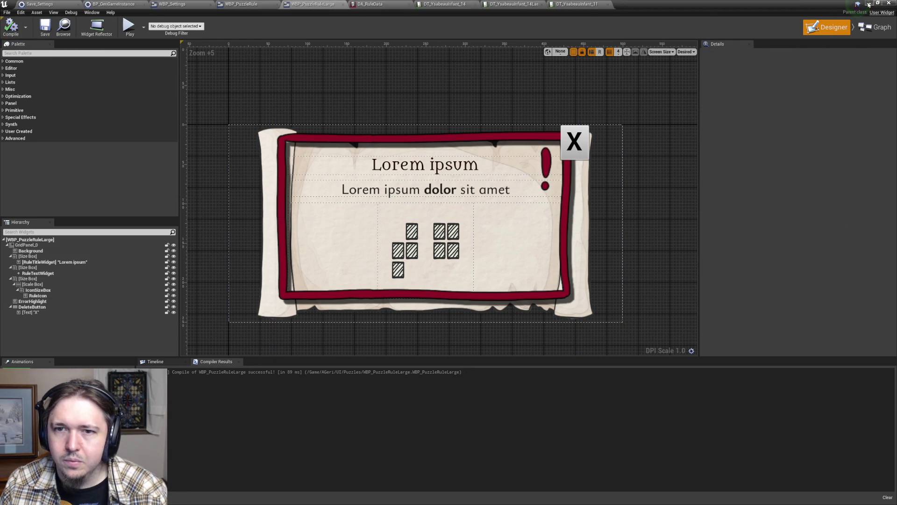
key(alt+Tab)
click(441, 29)
click(224, 207)
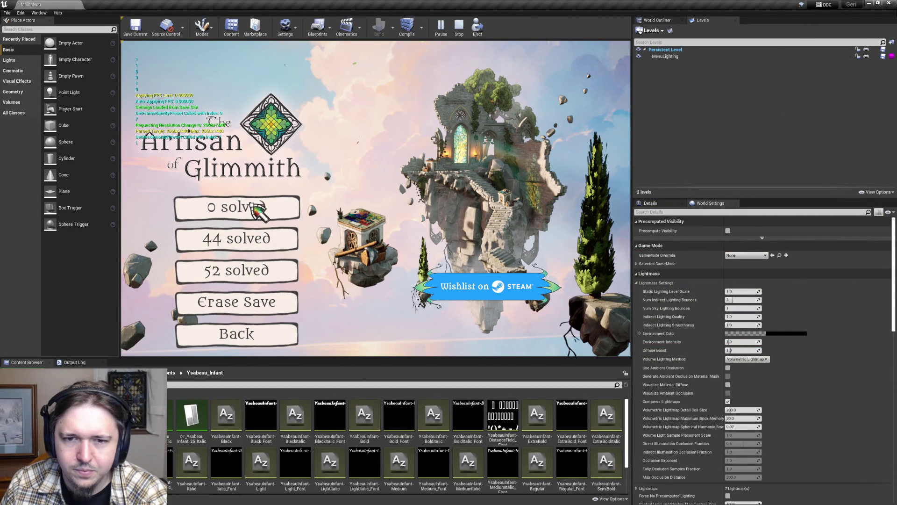
- Load a save, toggle puzzle edit mode with F9, and view the puzzle fullscreen then windowed with F11
click(252, 206)
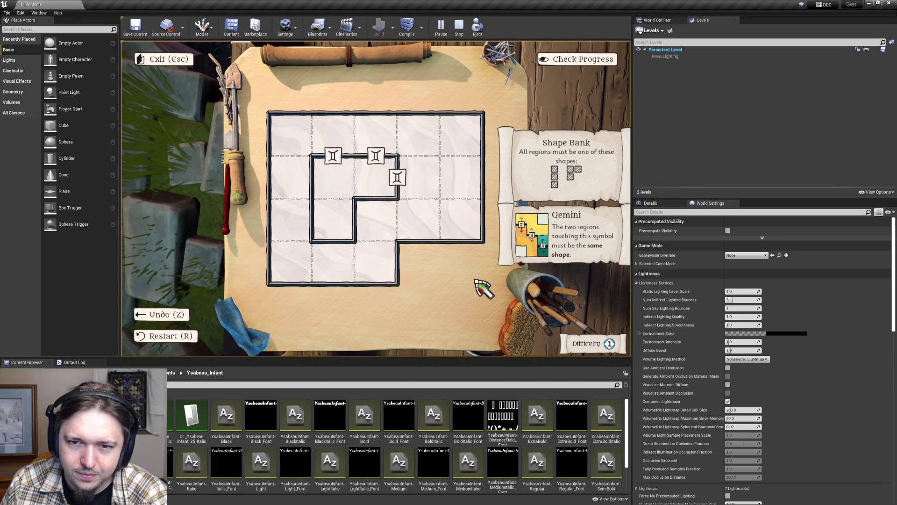
key(F9)
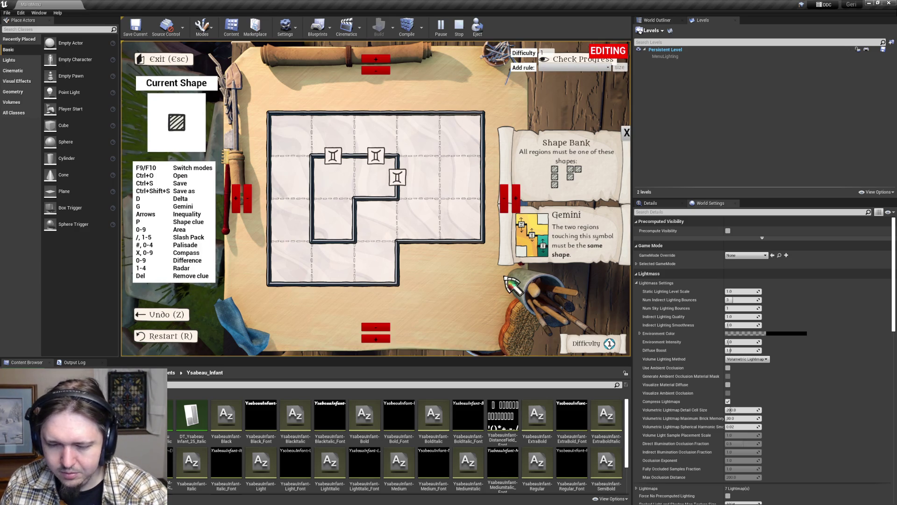
key(F9)
key(F11)
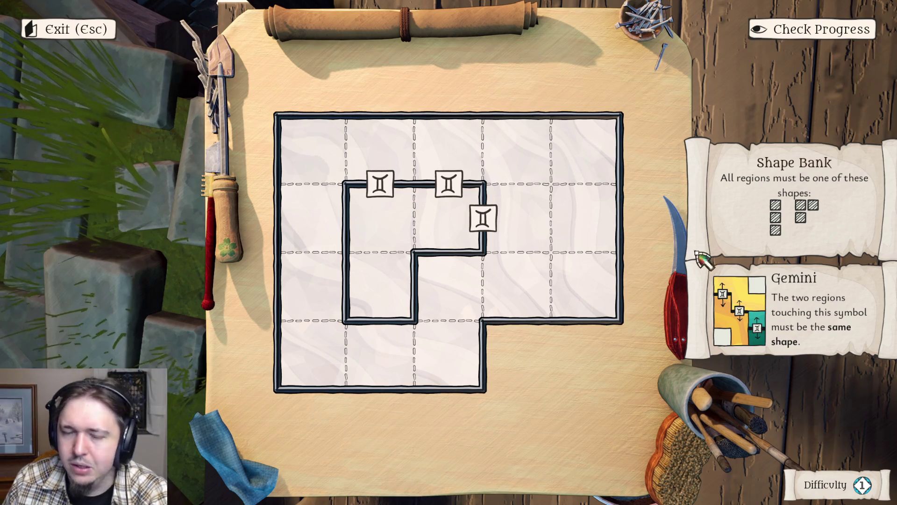
key(F11)
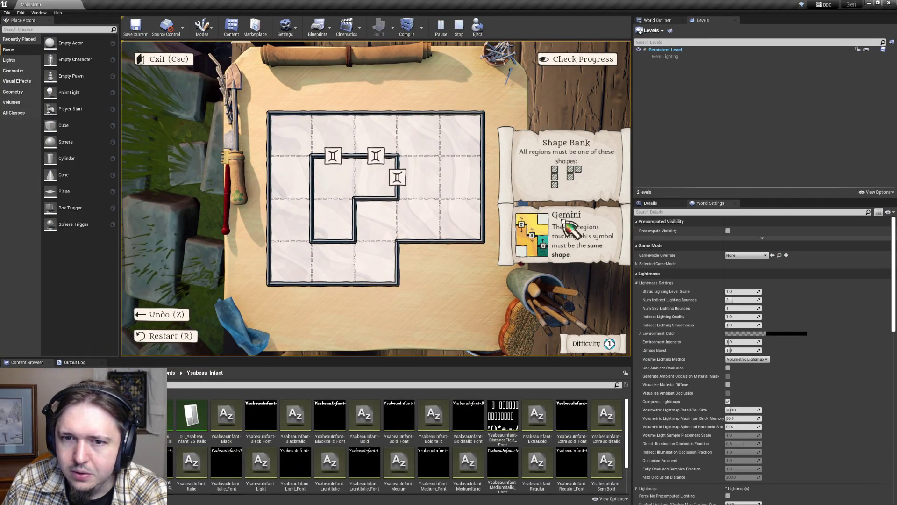
key(alt+Tab)
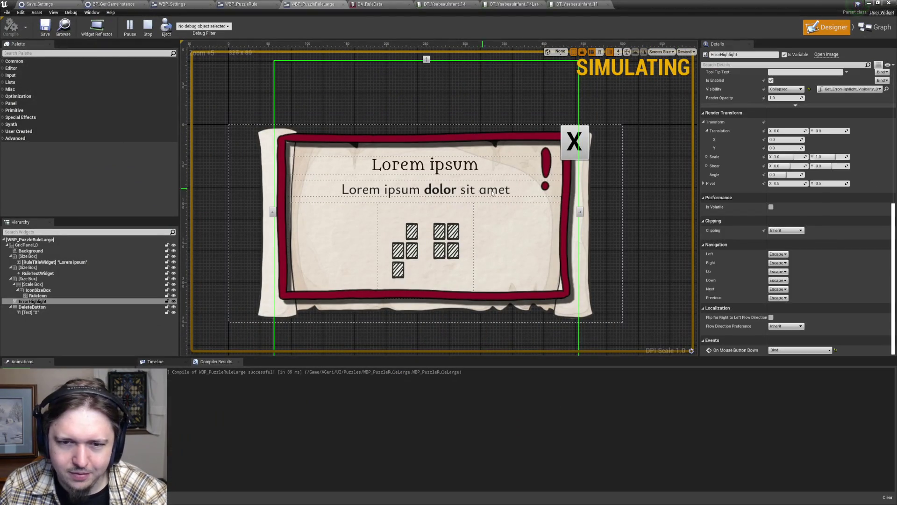
- Select RuleTextWidget, check its Wrap Text At value, then clear the selection
scroll(812, 278, up, 6)
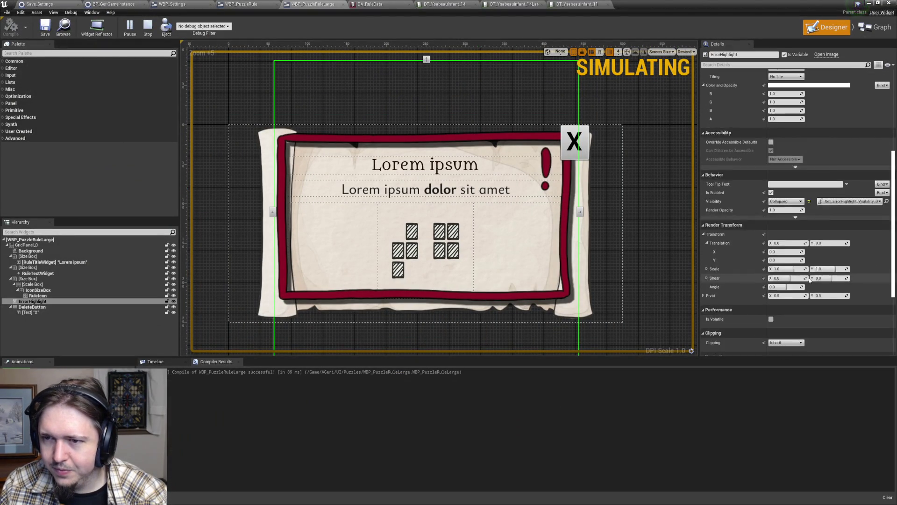
scroll(803, 279, up, 3)
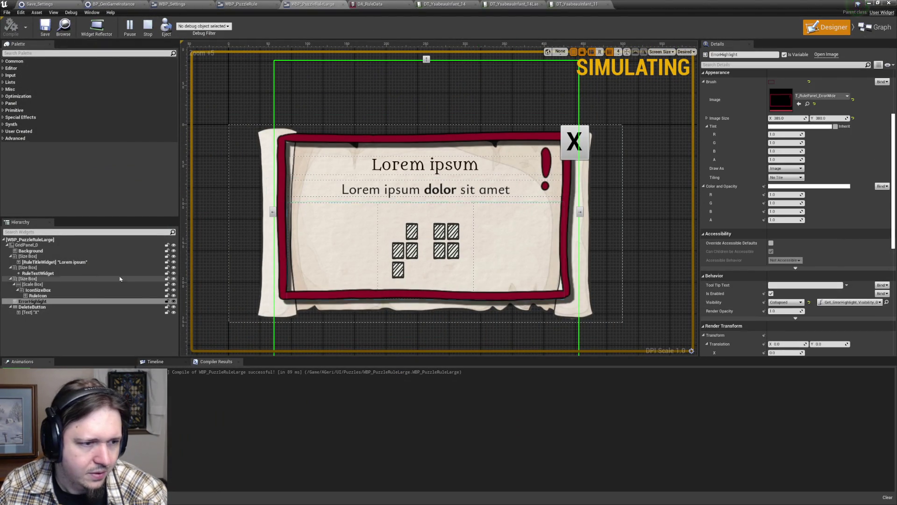
click(51, 273)
scroll(796, 242, down, 8)
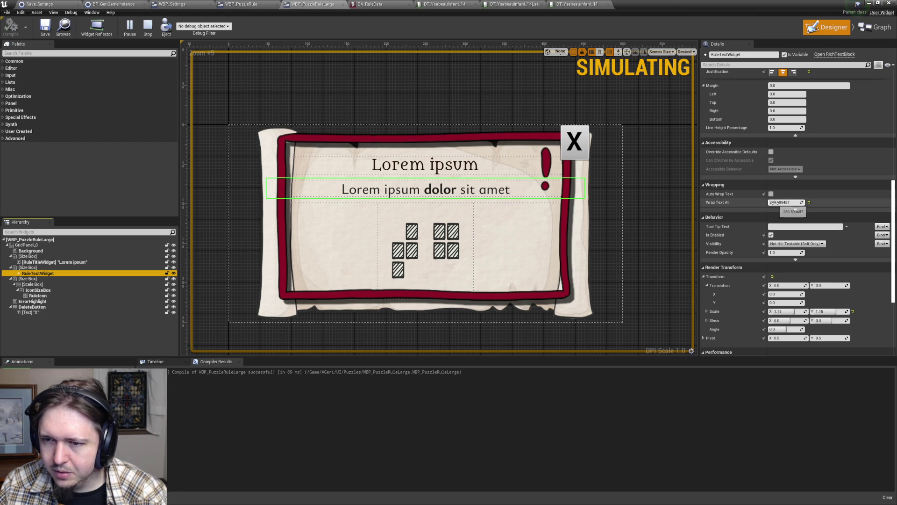
click(786, 202)
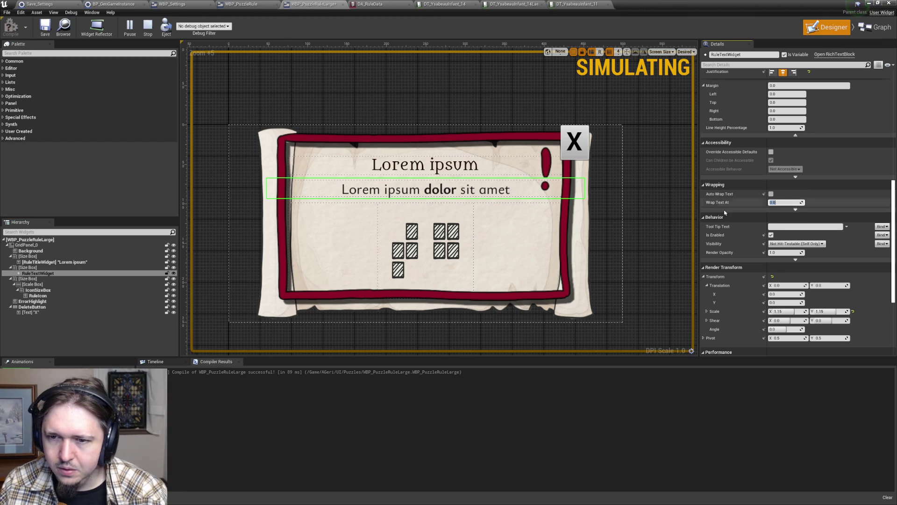
click(654, 189)
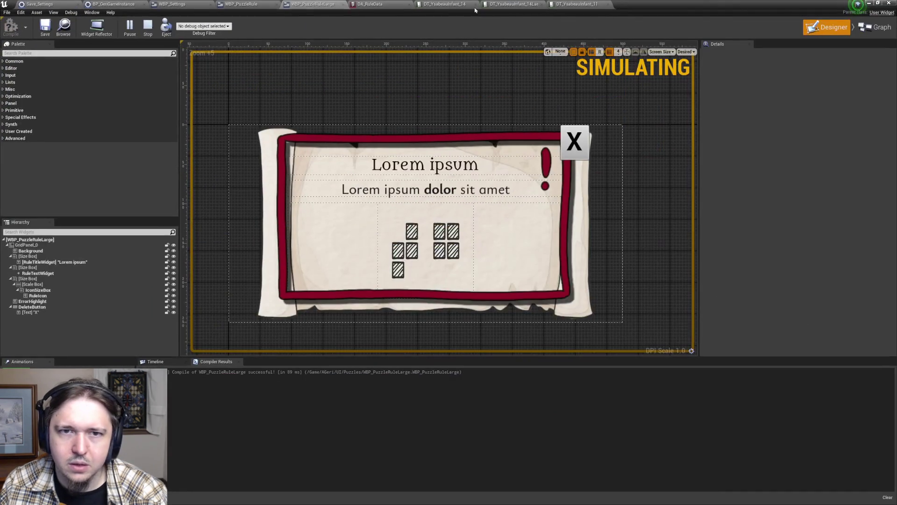
- Create and open another Ysabeau Infant text-style data table, then return to WBP_PuzzleRuleLarge
click(474, 6)
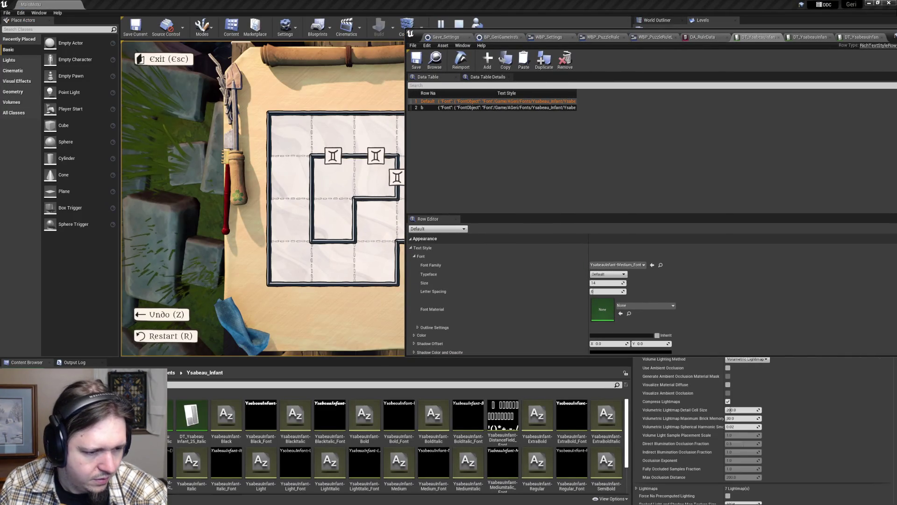
right_click(56, 179)
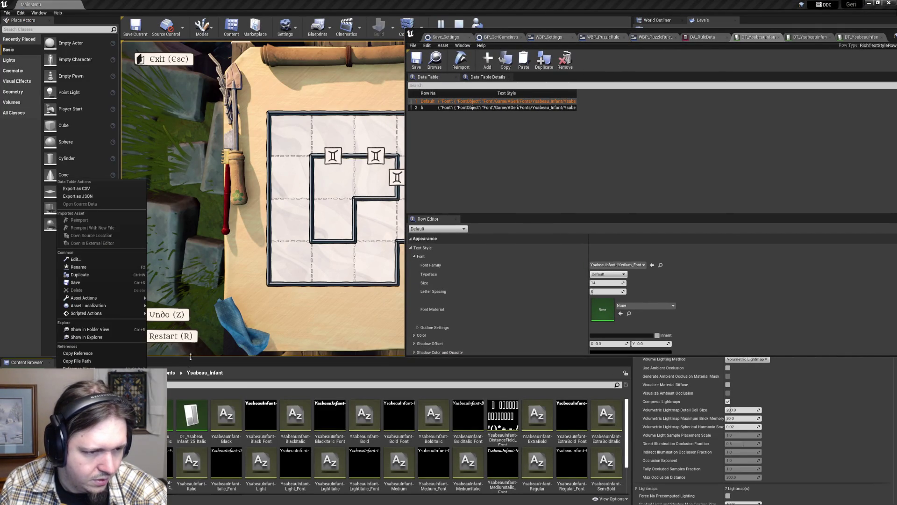
click(84, 276)
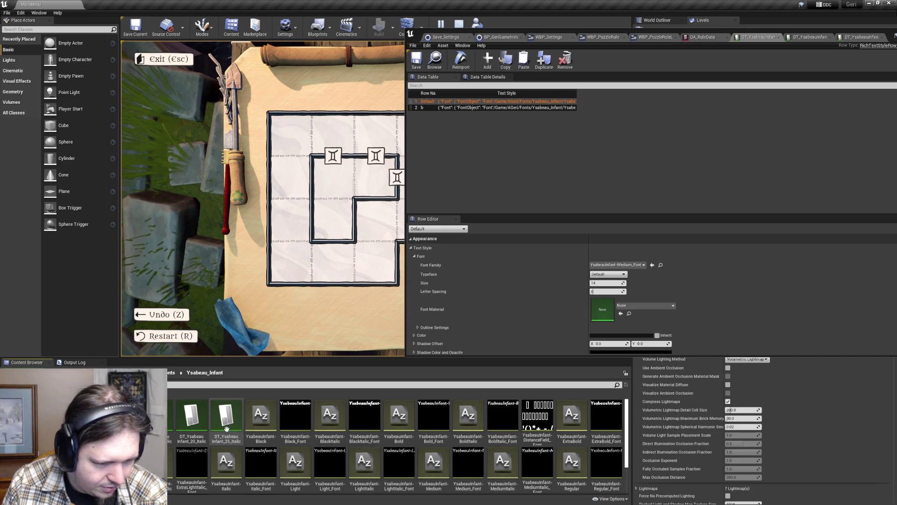
double_click(226, 428)
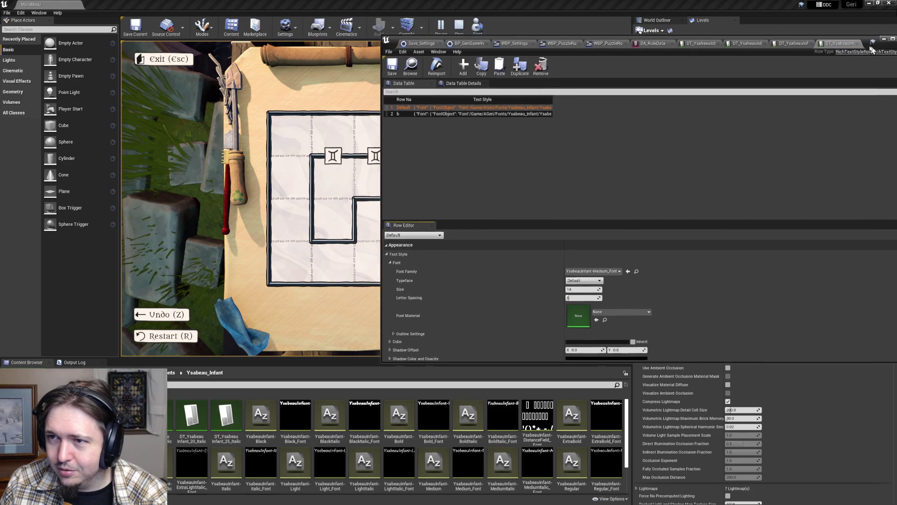
key(super+Up)
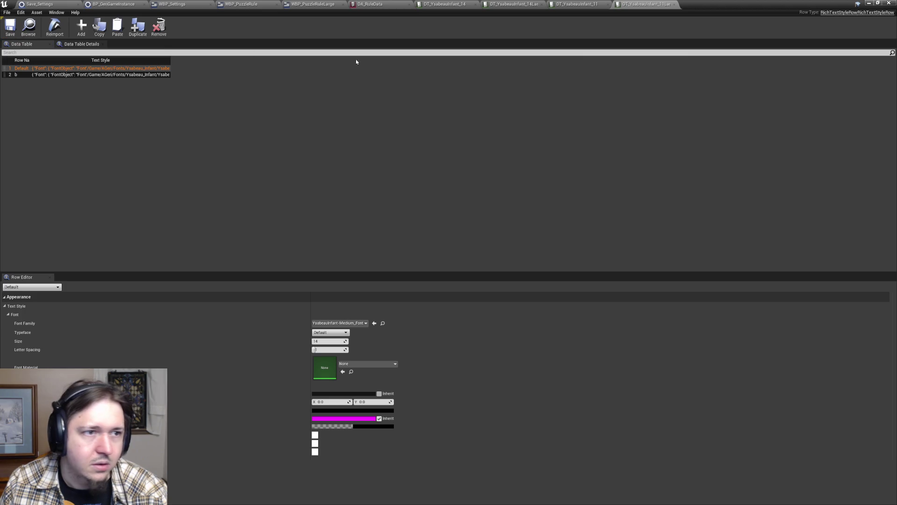
mouse_move(828, 5)
mouse_down()
mouse_move(268, 185)
mouse_move(419, 49)
mouse_move(417, 98)
mouse_up()
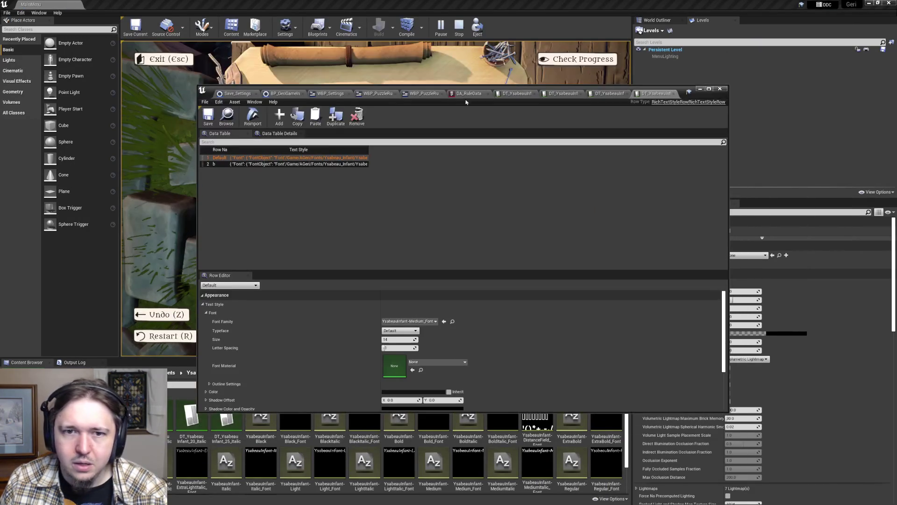
click(418, 96)
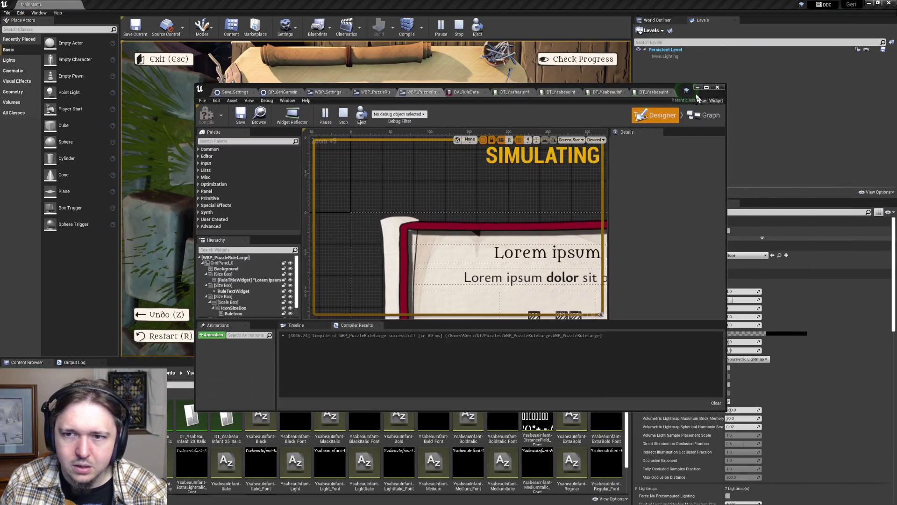
- In the event graph, set the Select node's Option 1 to DT_YsabeauInfant_11Large
click(709, 89)
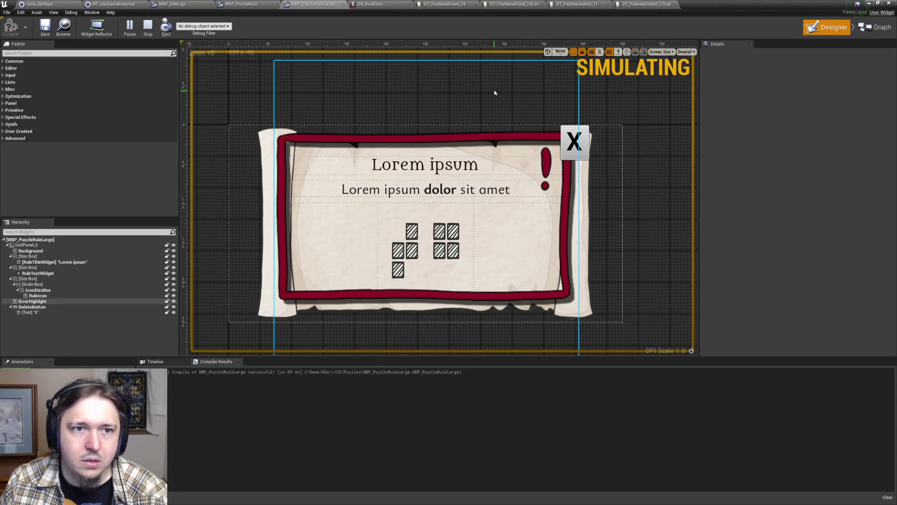
click(877, 27)
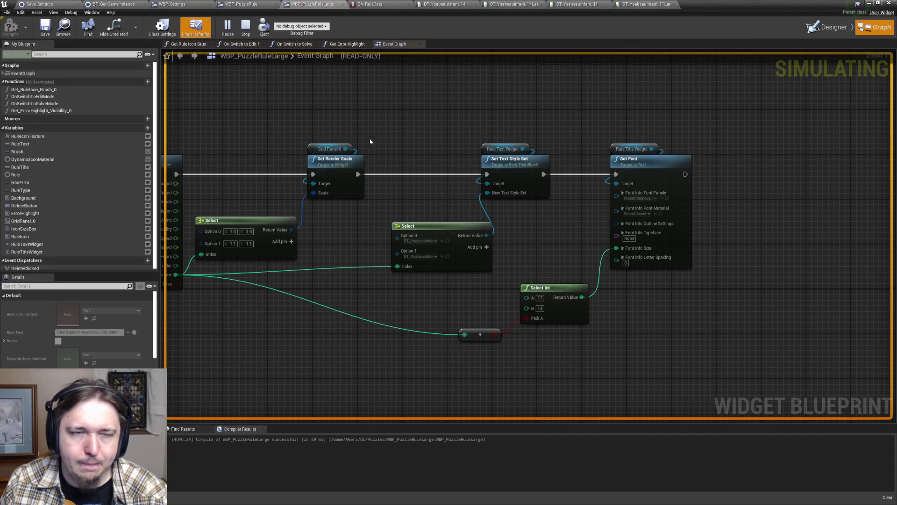
click(435, 256)
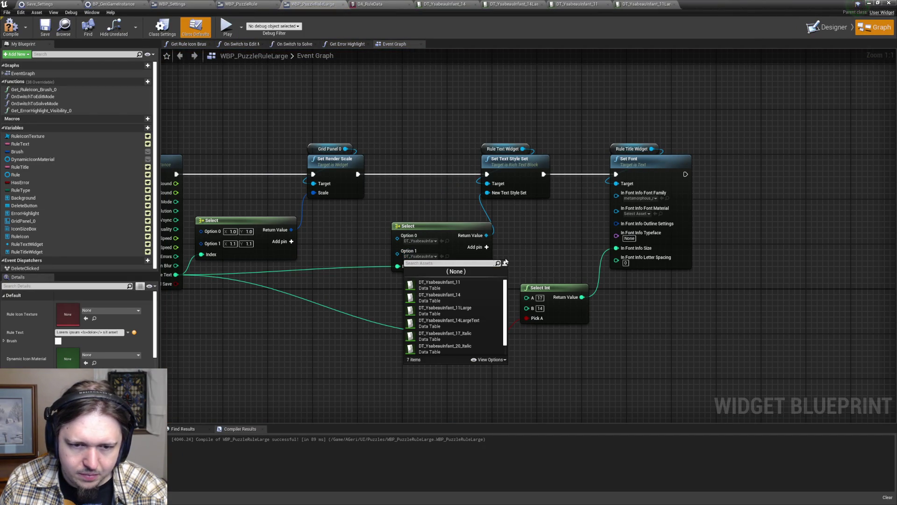
click(536, 256)
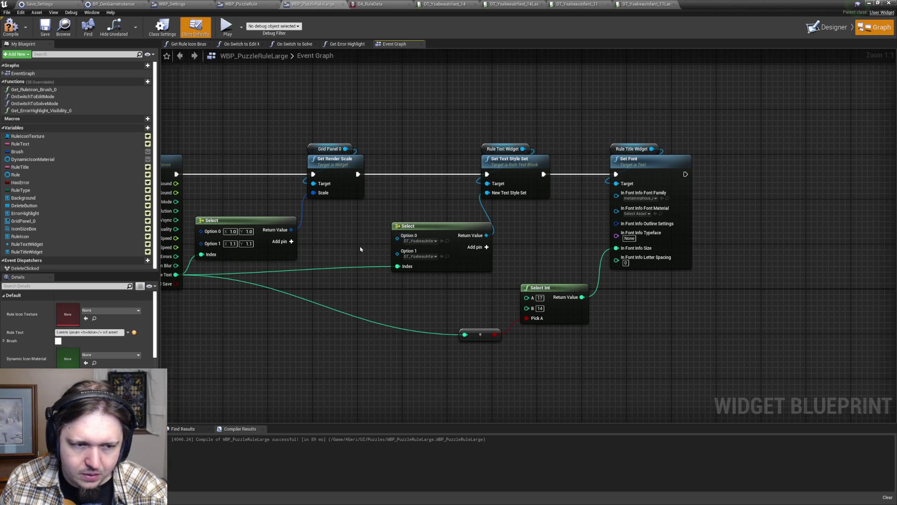
drag(435, 247, 567, 244)
click(568, 253)
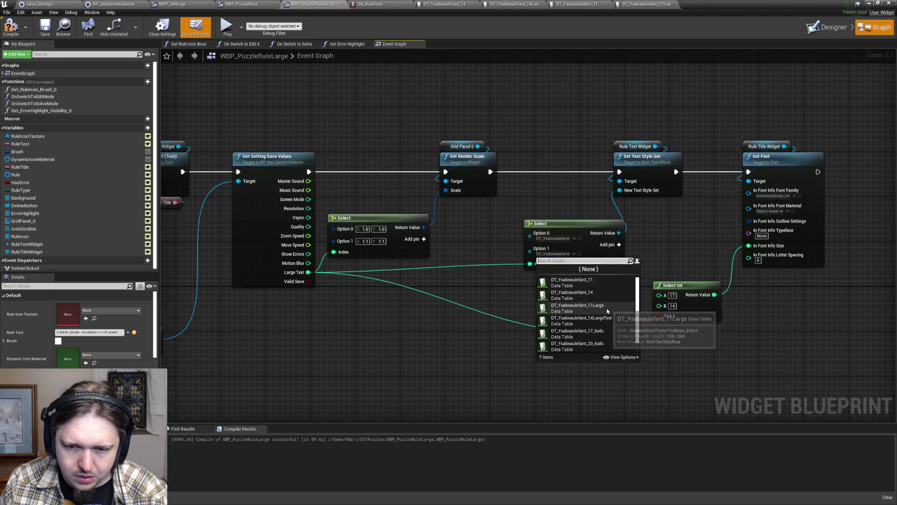
click(578, 308)
- Compile and save the rule panel blueprint, then minimise its editor
click(11, 28)
click(45, 28)
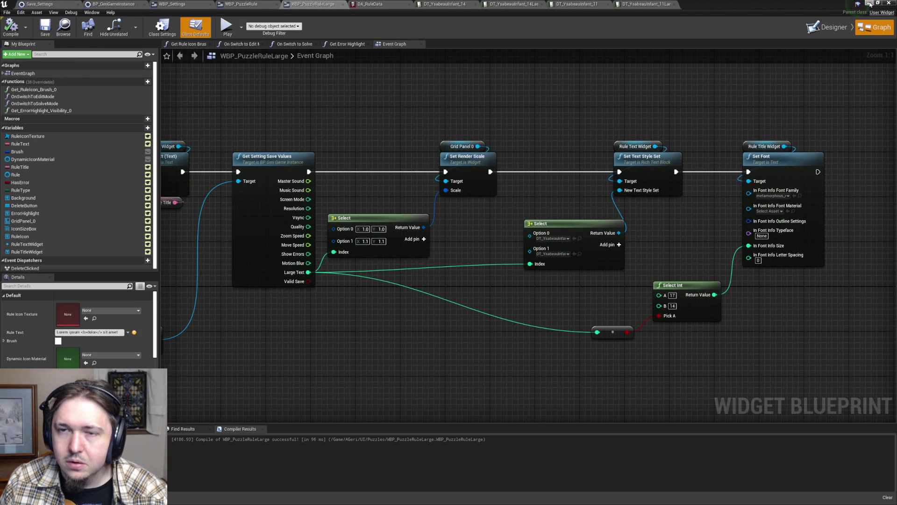
click(869, 3)
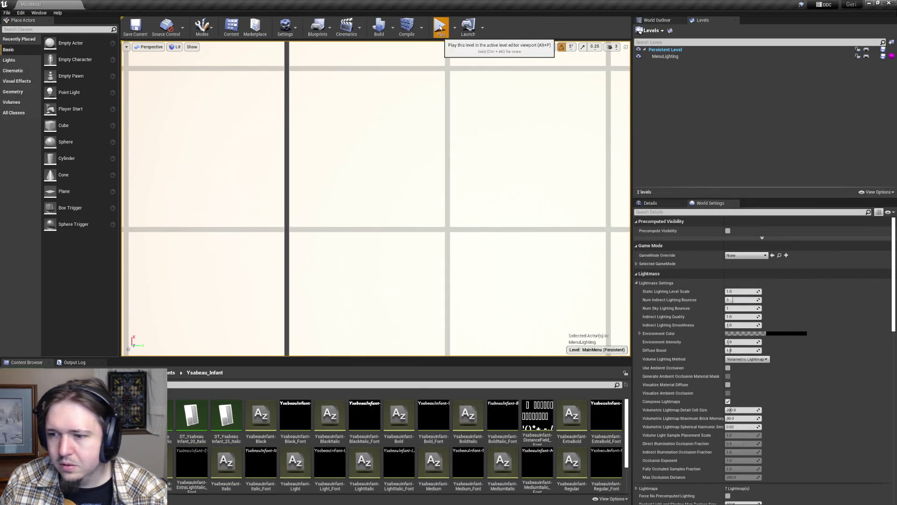
- Play from the 0 solved save slot, toggle fullscreen with F11 and back, and enlarge the Content Browser
click(440, 28)
click(214, 202)
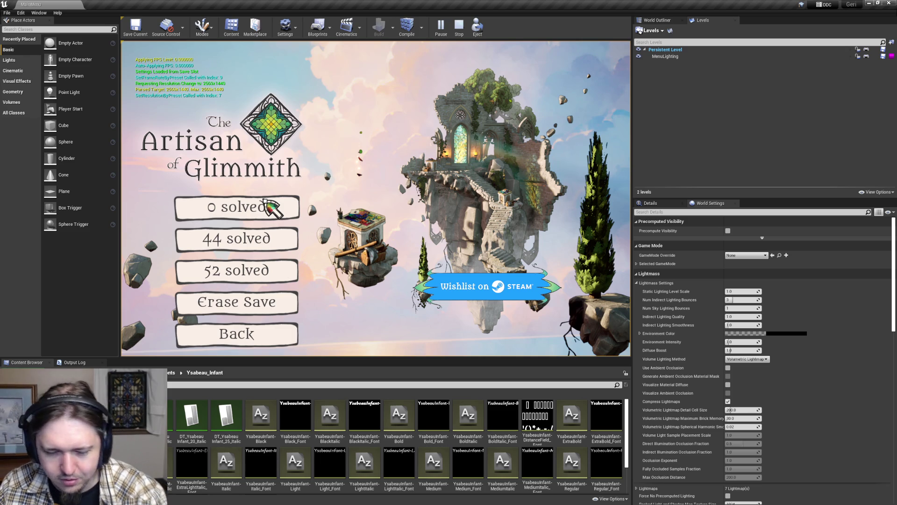
click(267, 202)
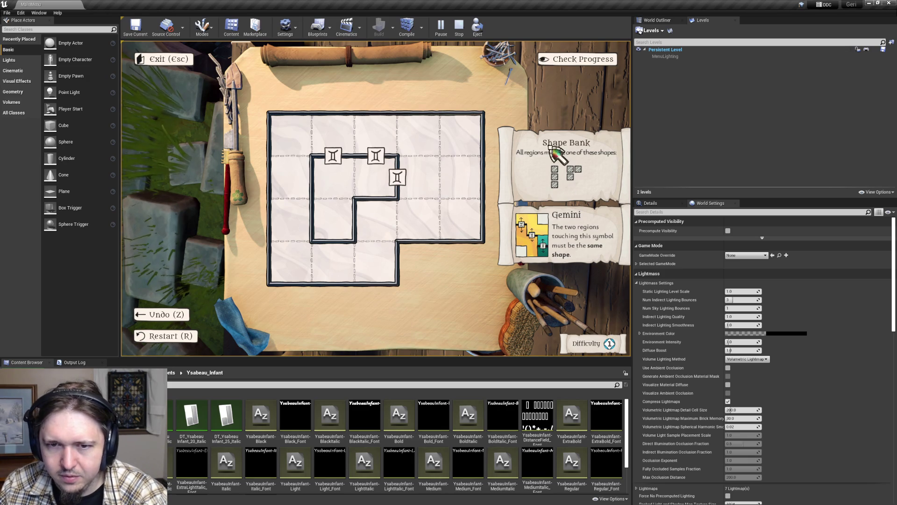
key(F11)
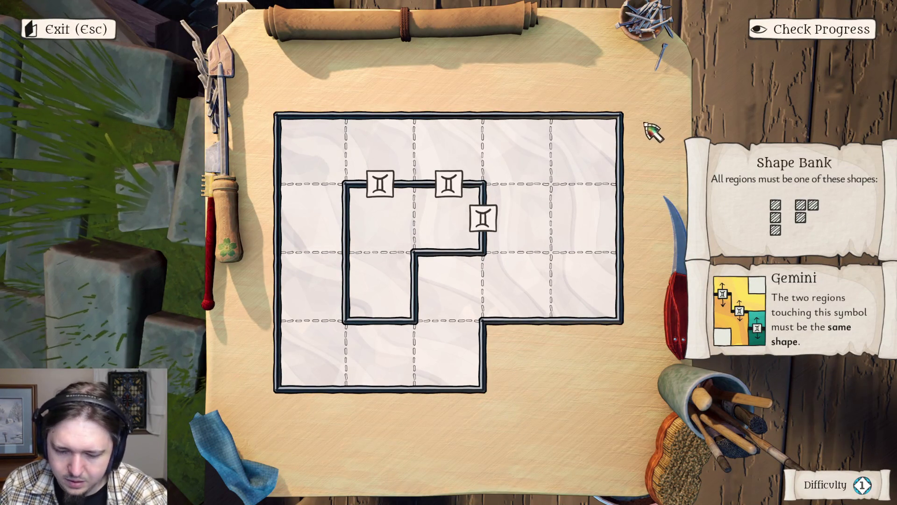
key(F11)
mouse_move(593, 358)
mouse_down()
mouse_move(595, 335)
mouse_move(598, 344)
mouse_up()
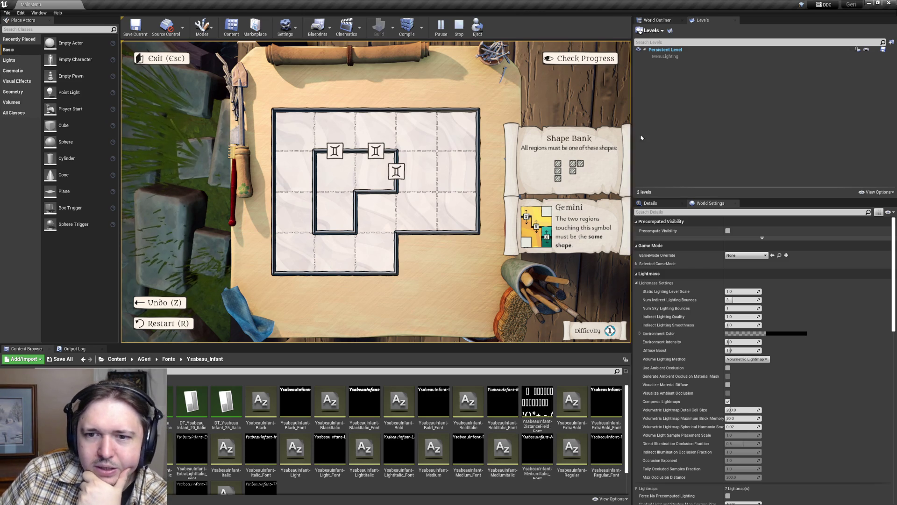
mouse_move(586, 4)
mouse_down()
mouse_move(602, 147)
mouse_move(570, 122)
mouse_move(580, 1)
mouse_up()
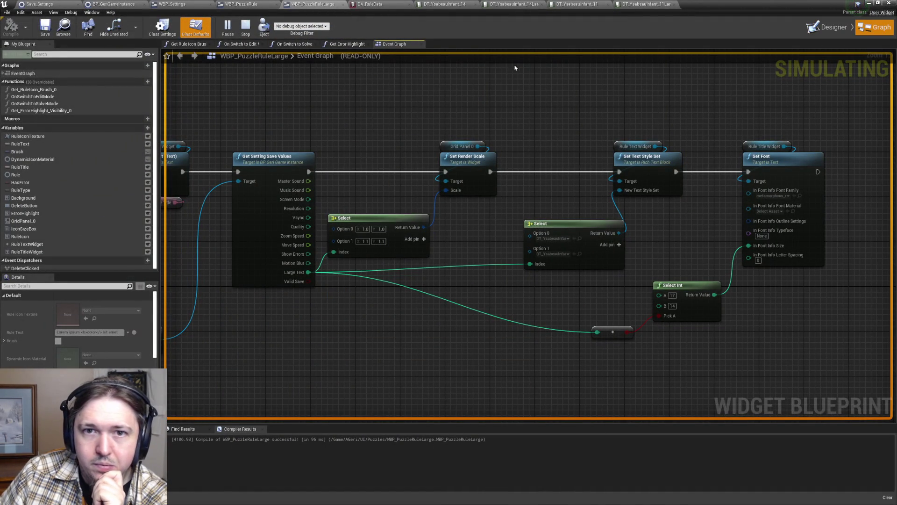
- Set the DT_YsabeauInfant_11Large default style's font size to 13 and save the table
click(507, 3)
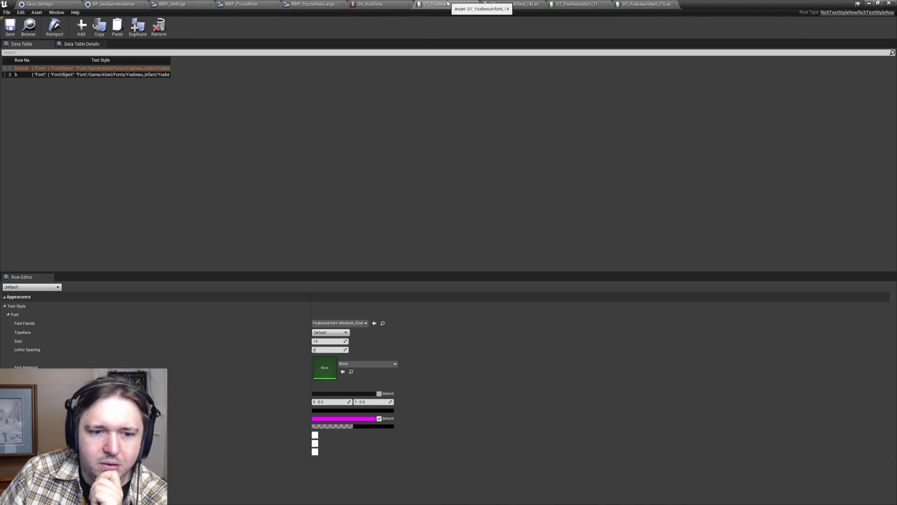
click(629, 4)
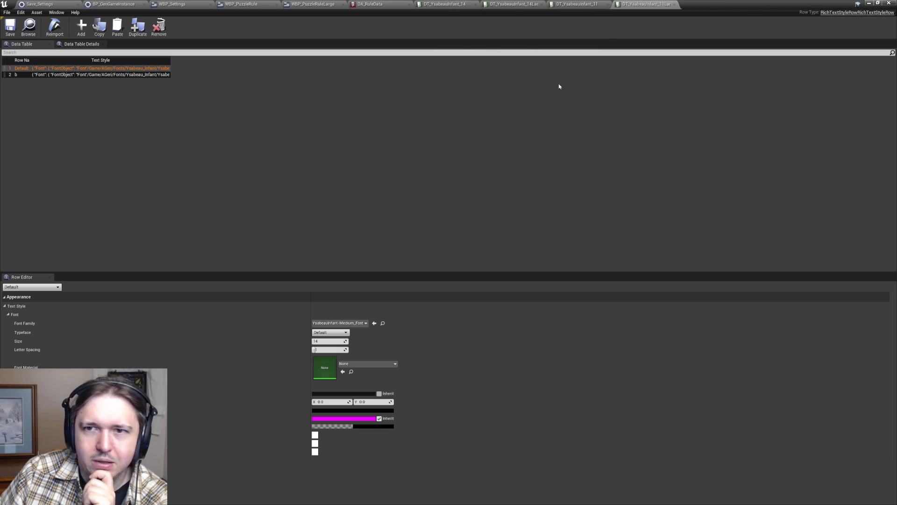
click(330, 349)
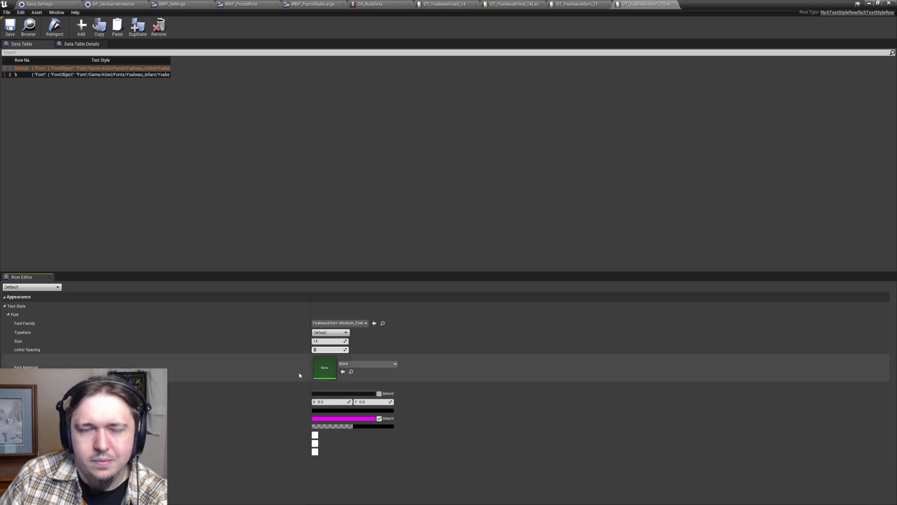
click(13, 33)
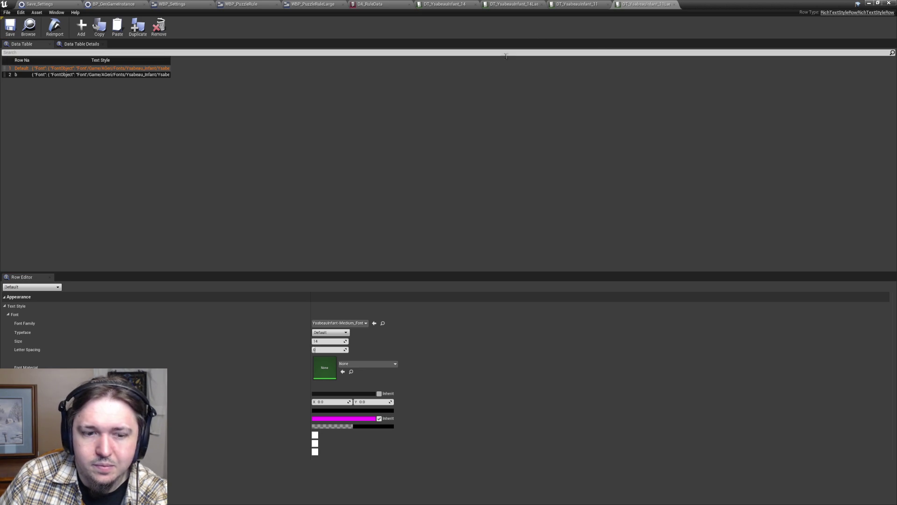
click(339, 342)
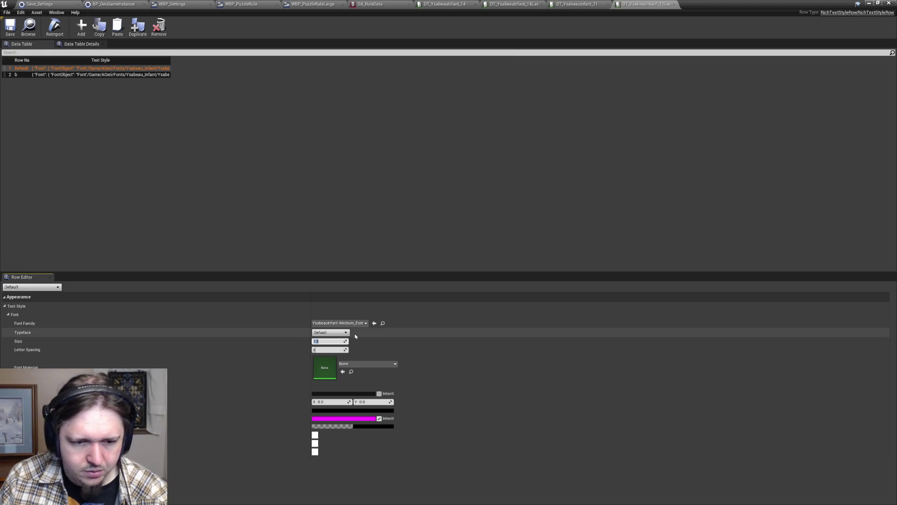
click(10, 27)
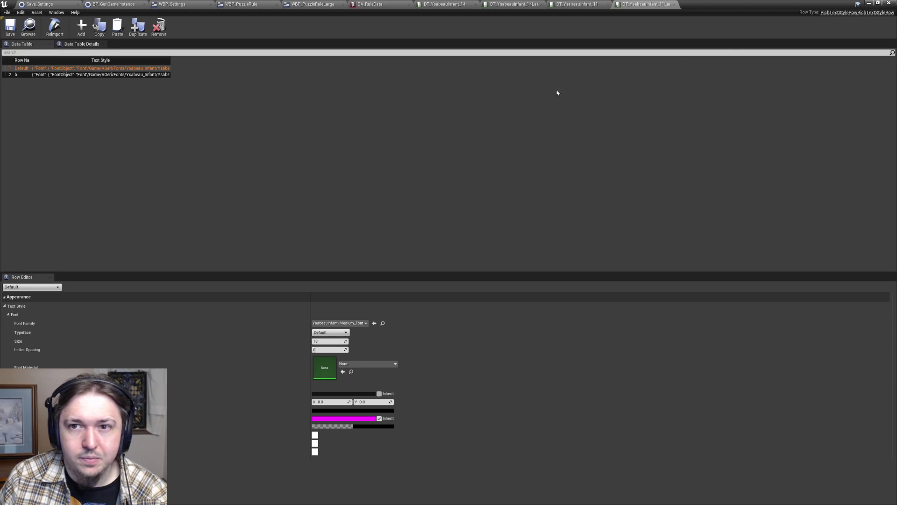
click(867, 3)
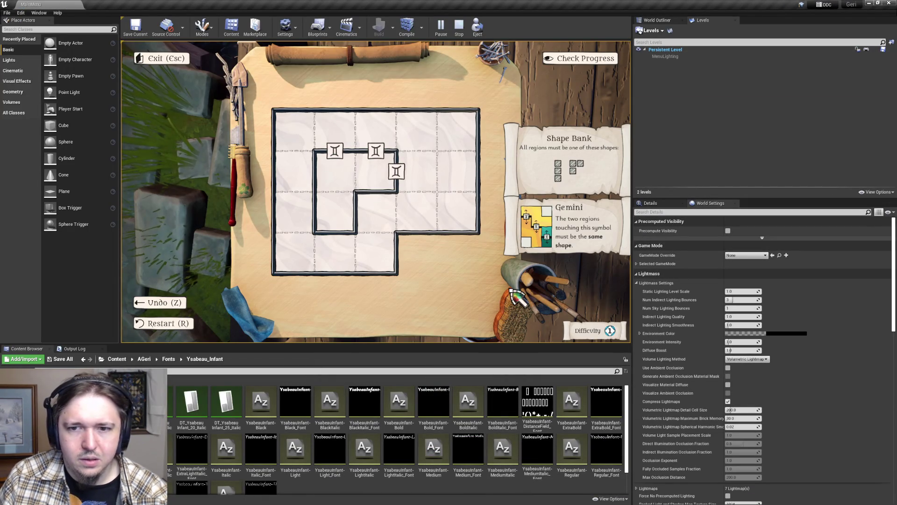
- Shrink and regrow the game view to compare the Shape Bank and Gemini panel layouts, then stop play
mouse_move(524, 345)
mouse_down()
mouse_move(521, 232)
mouse_move(503, 271)
mouse_move(469, 500)
mouse_move(461, 487)
mouse_move(457, 497)
mouse_move(516, 306)
mouse_move(517, 331)
mouse_up()
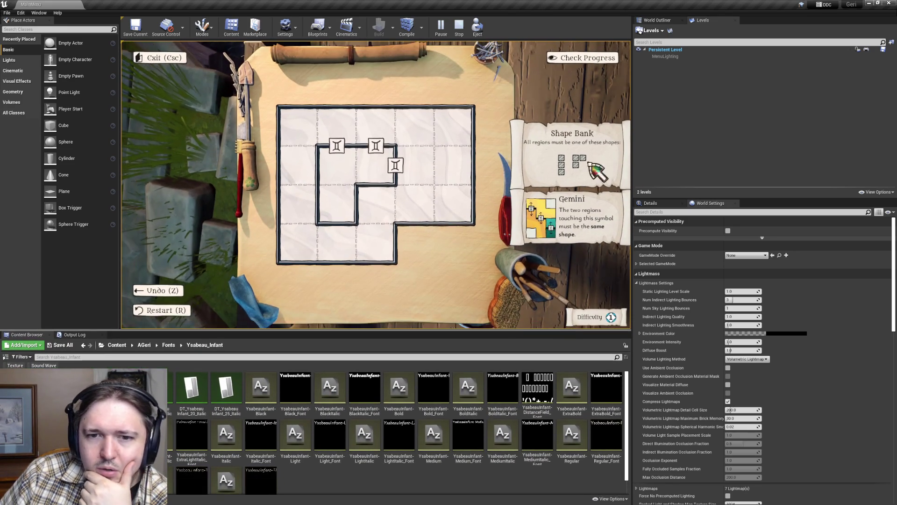
mouse_move(525, 331)
mouse_down()
mouse_move(546, 236)
mouse_move(562, 220)
mouse_move(420, 470)
mouse_up()
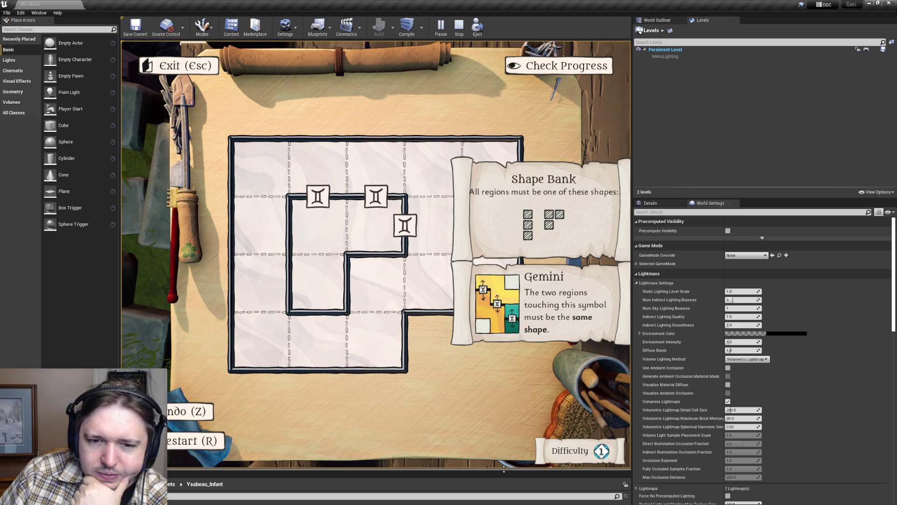
mouse_move(503, 468)
mouse_down()
mouse_move(562, 299)
mouse_move(561, 362)
mouse_move(559, 334)
mouse_up()
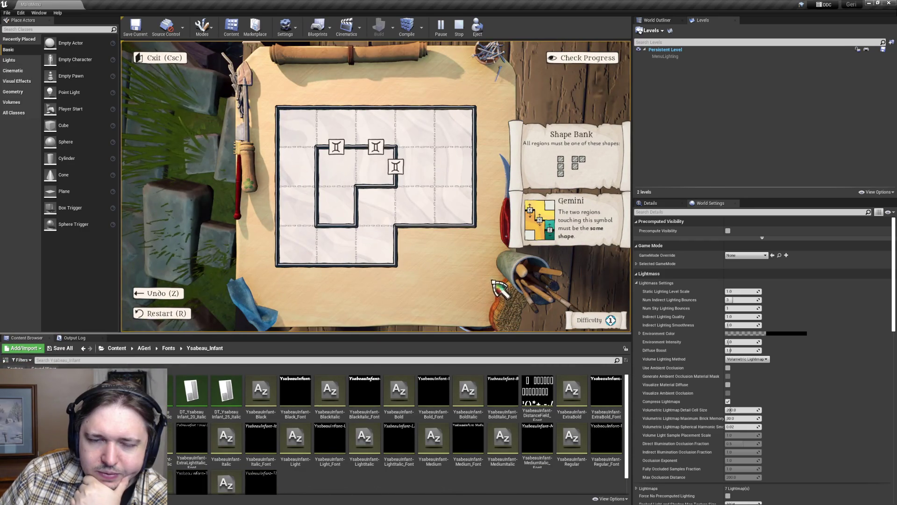
click(459, 26)
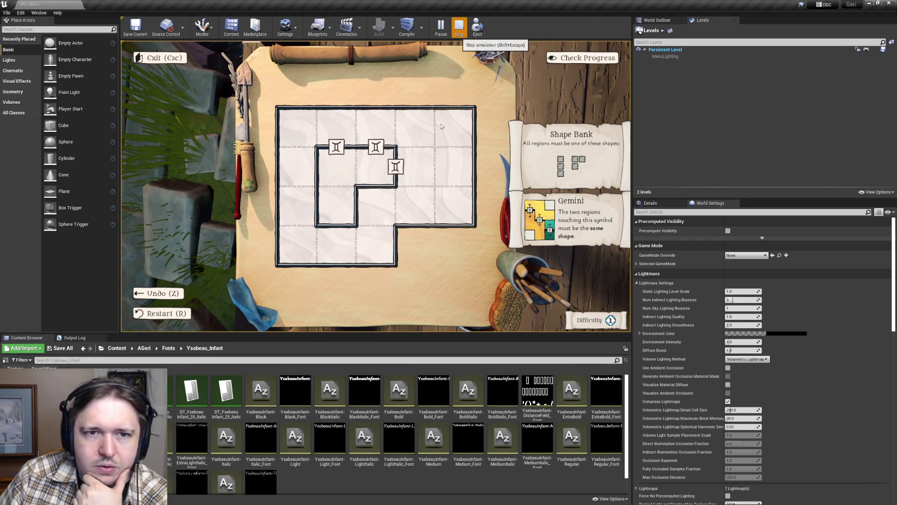
- Launch the game as a Standalone Game, start the 0-solved save and open the Gemini puzzle
click(455, 27)
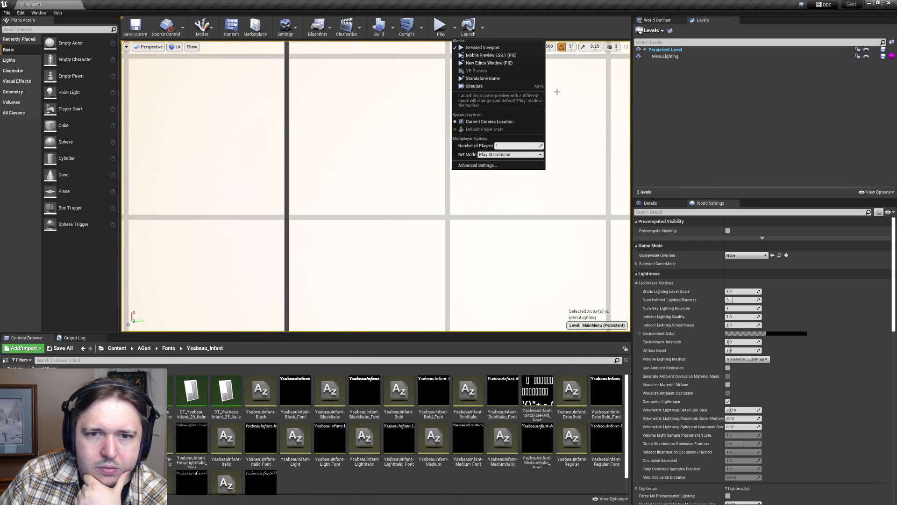
click(483, 78)
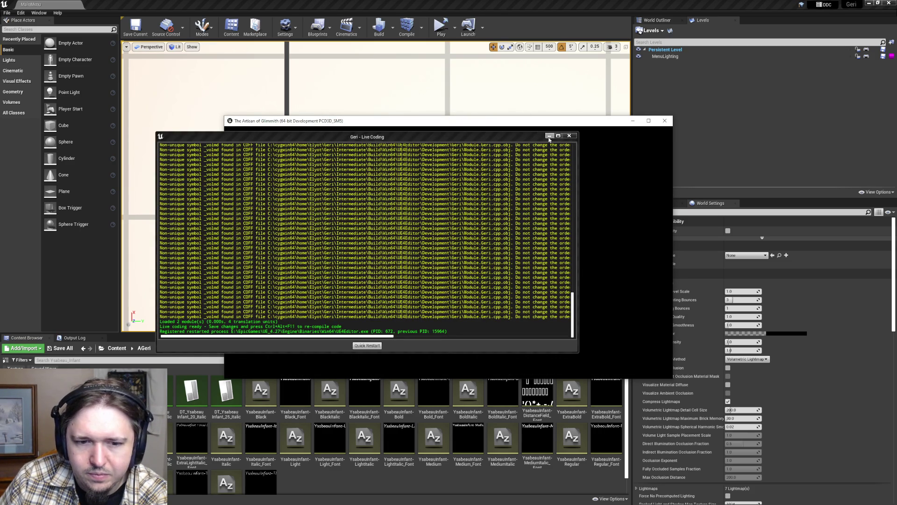
click(574, 136)
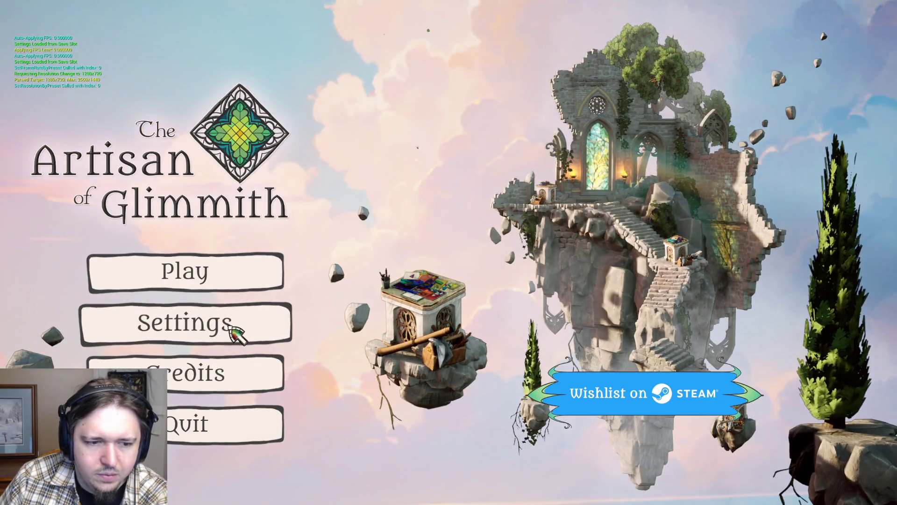
click(236, 333)
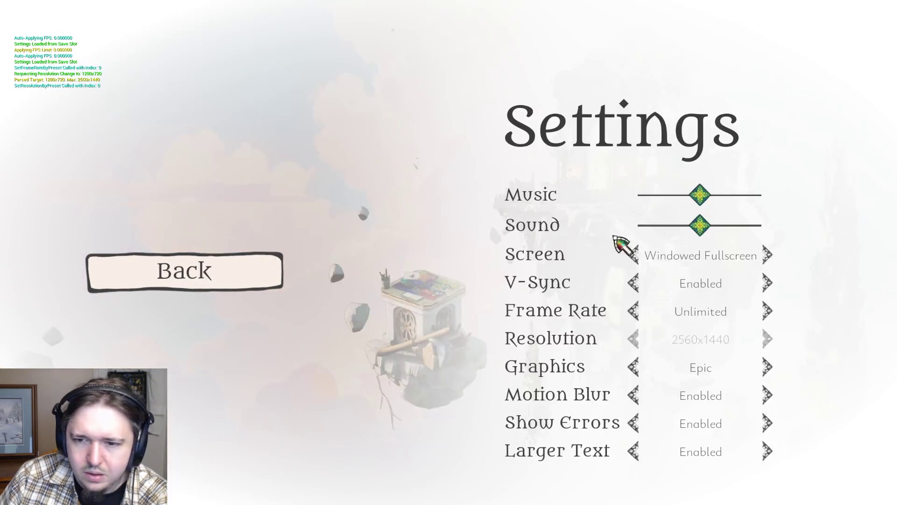
click(266, 271)
click(226, 263)
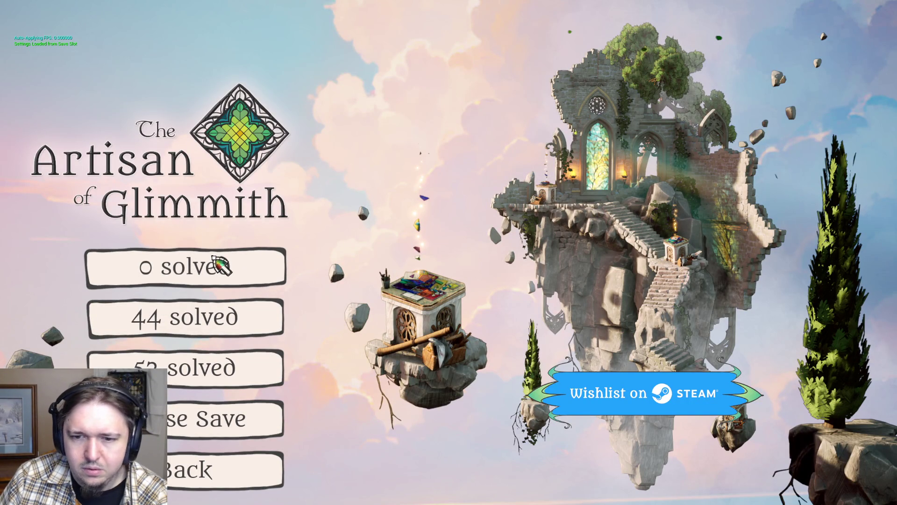
click(219, 264)
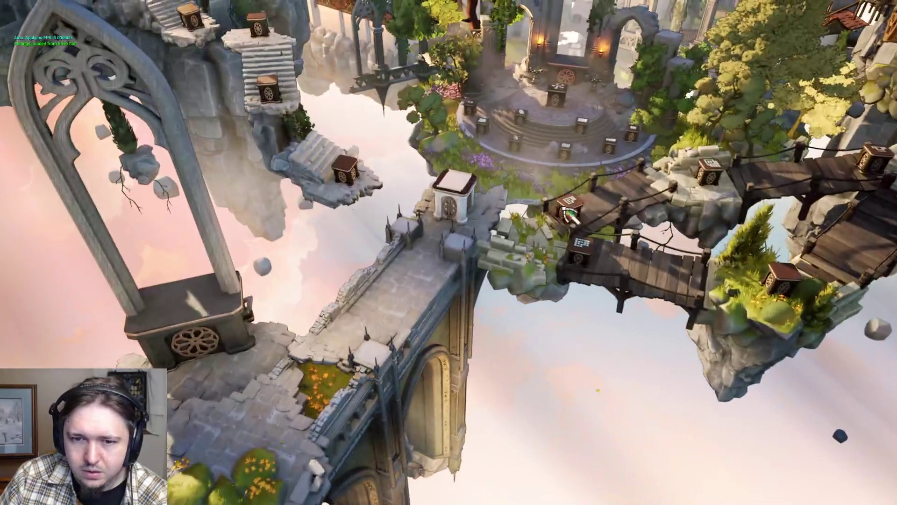
click(571, 210)
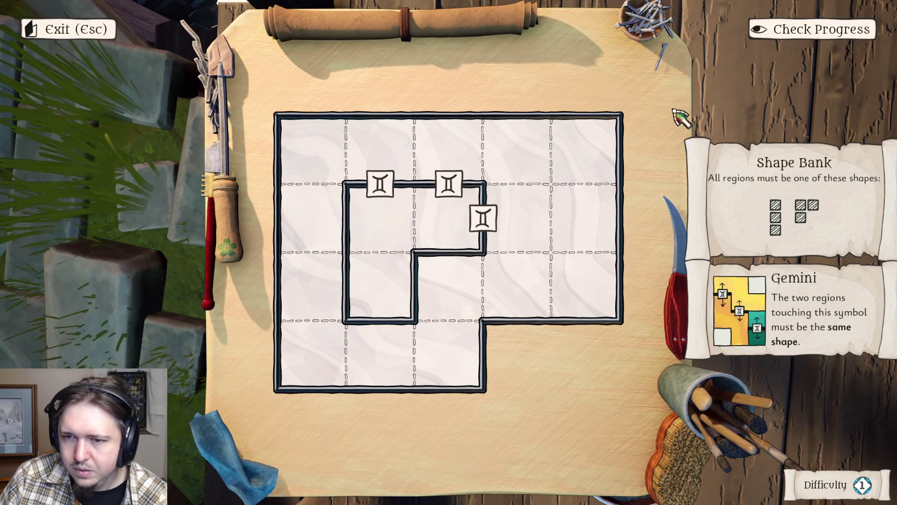
- Change the Screen mode to Windowed in the pause-menu Settings
key(Escape)
key(Escape)
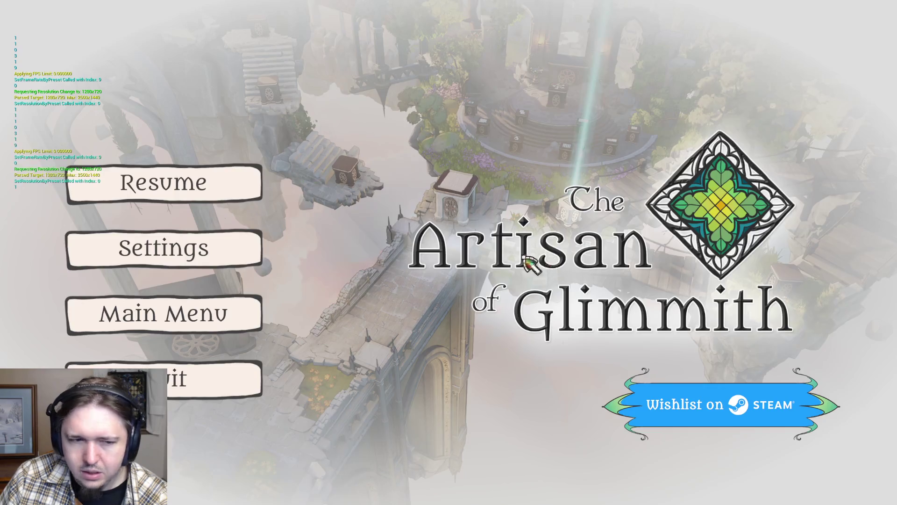
click(231, 252)
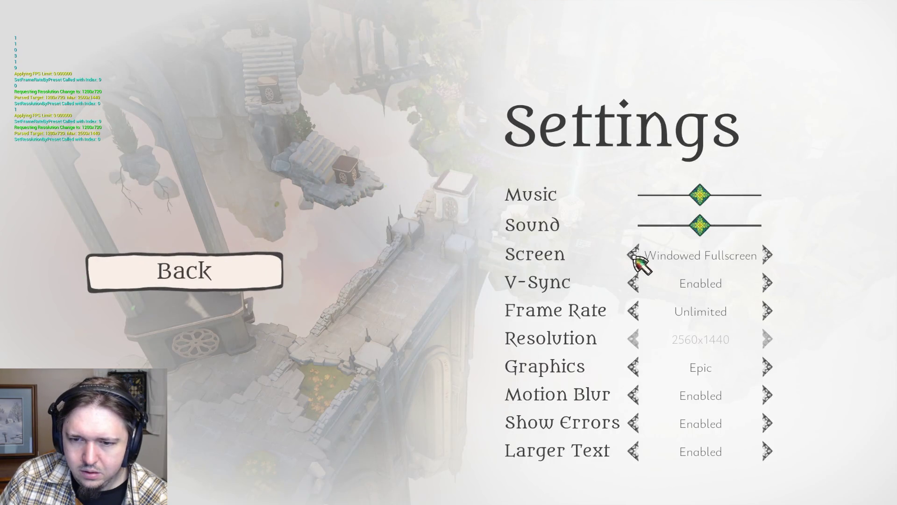
click(635, 256)
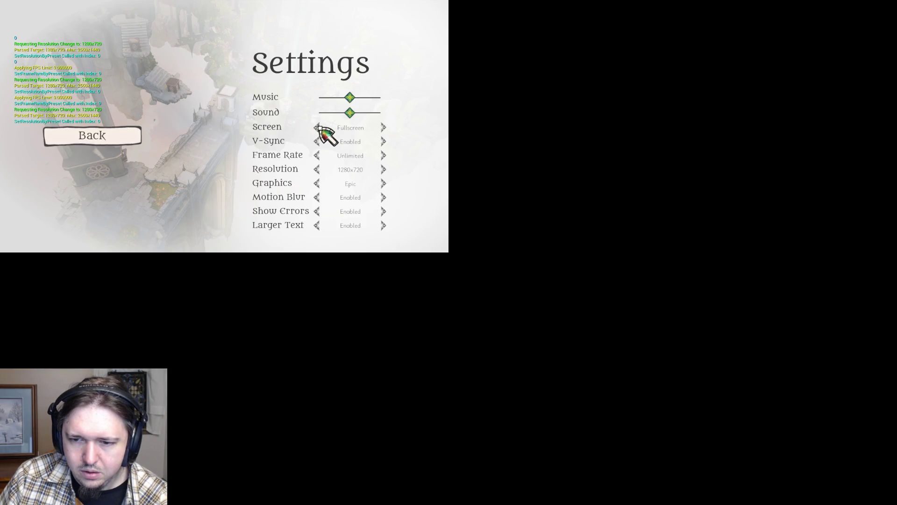
click(317, 127)
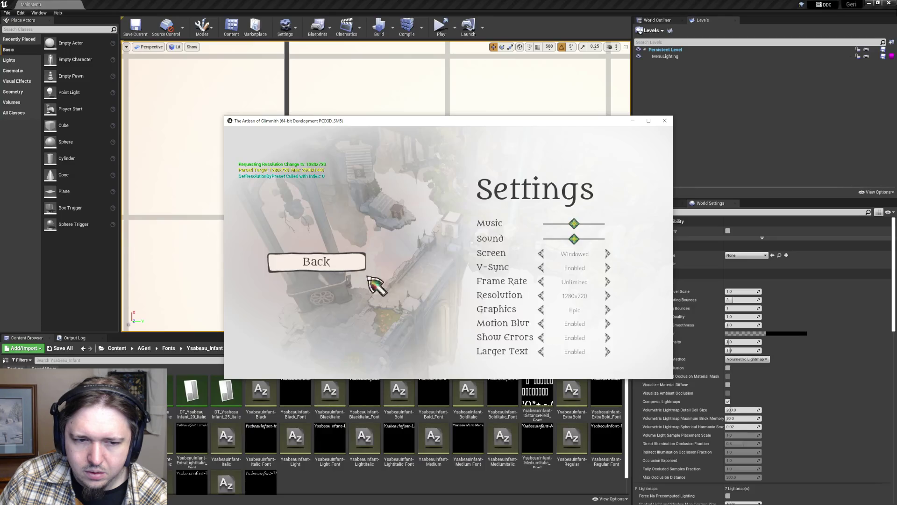
click(355, 264)
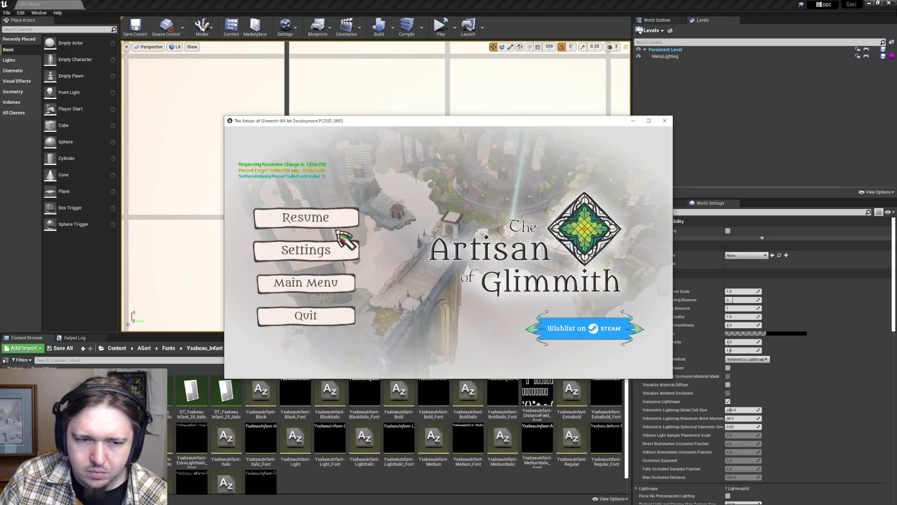
- Set the game resolution to 1280x800 and resume the Gemini puzzle
click(329, 216)
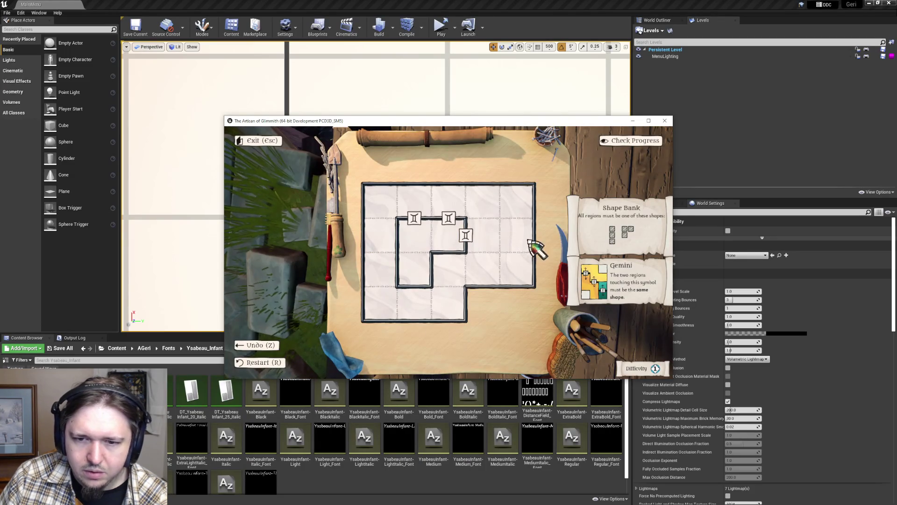
key(Escape)
key(Escape)
click(303, 259)
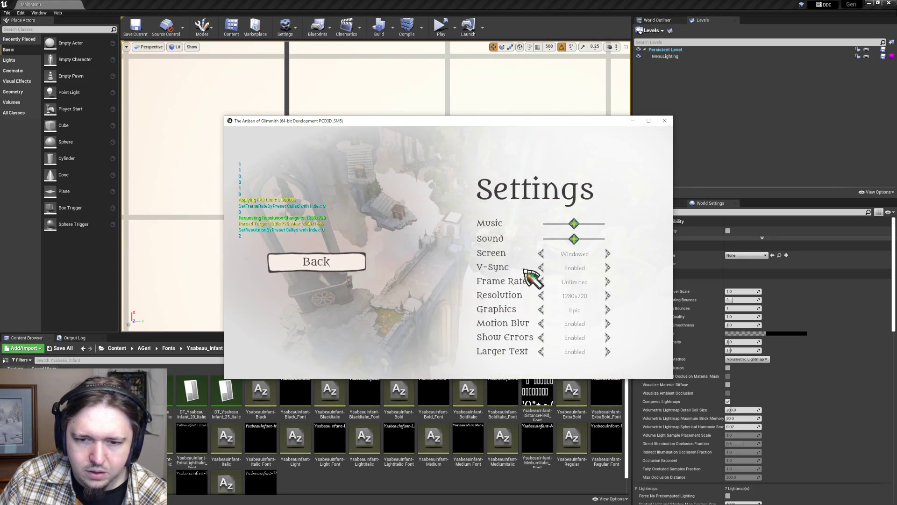
click(607, 297)
click(347, 267)
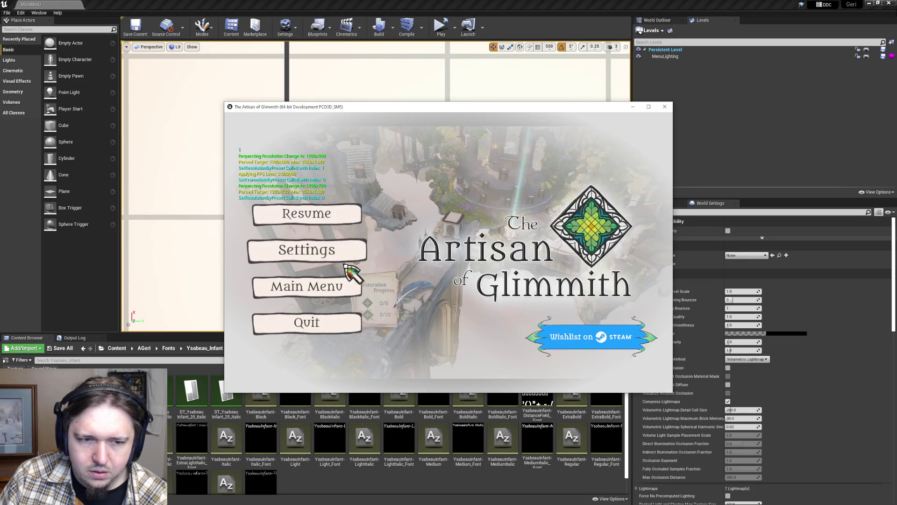
click(332, 223)
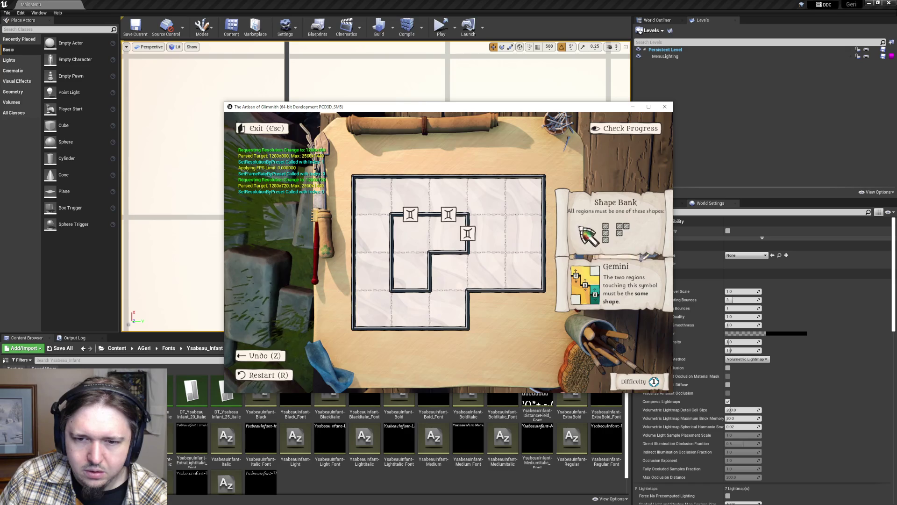
- Inspect the board at 1280x800 by dragging the Restoration Progress card, then reopen Settings
key(Escape)
key(Escape)
click(331, 256)
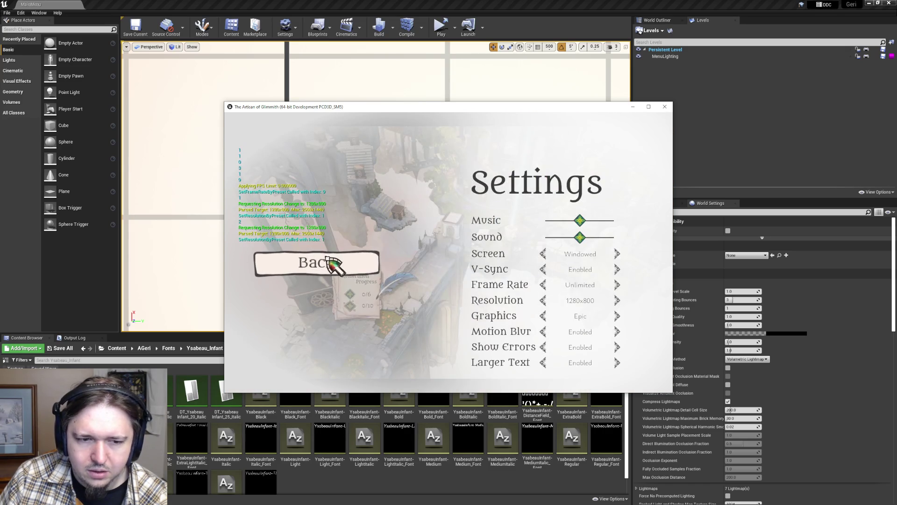
click(335, 260)
click(328, 221)
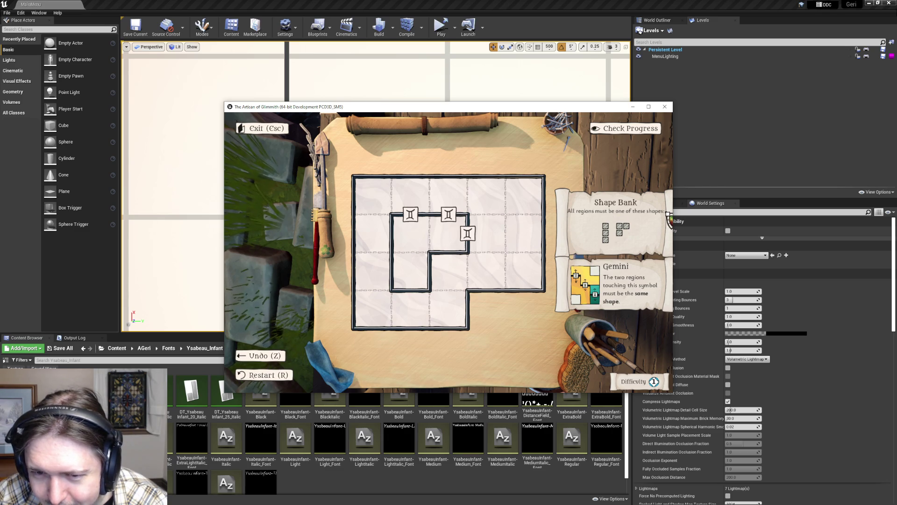
mouse_move(507, 343)
mouse_down()
mouse_move(565, 143)
mouse_move(463, 154)
mouse_up()
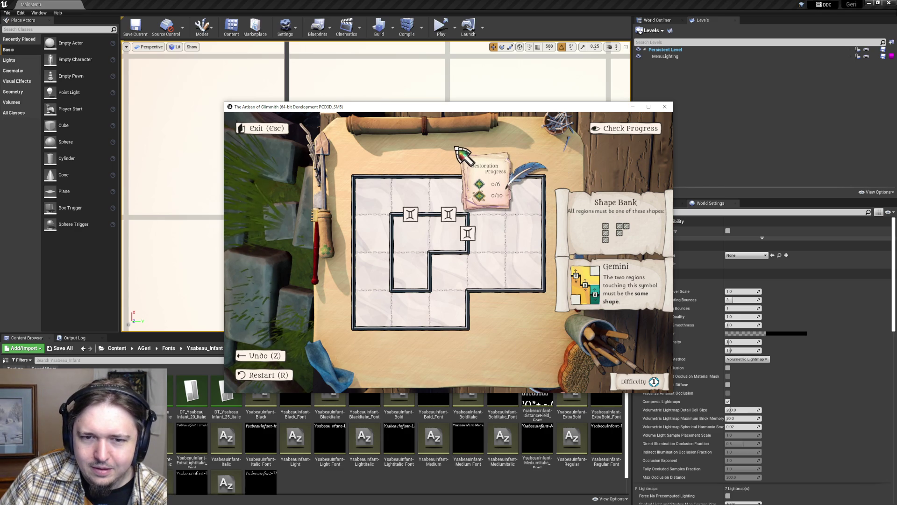
key(Escape)
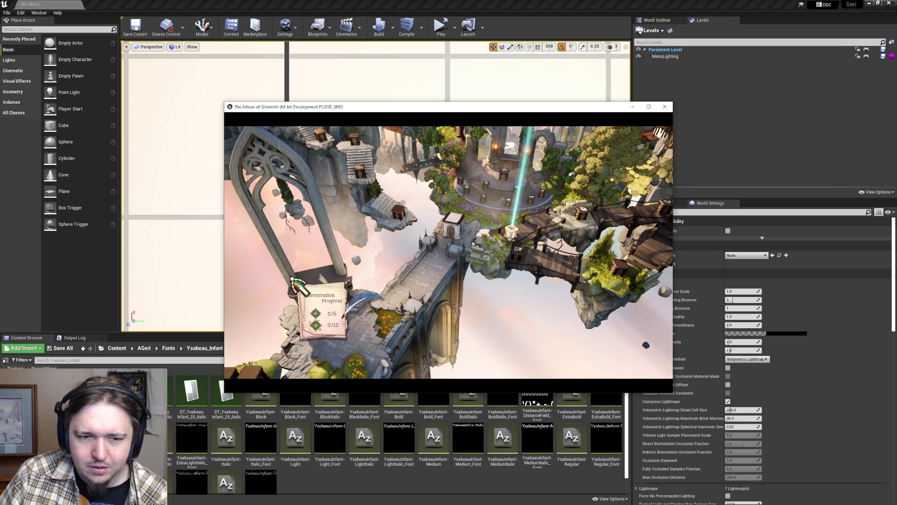
key(Escape)
click(321, 250)
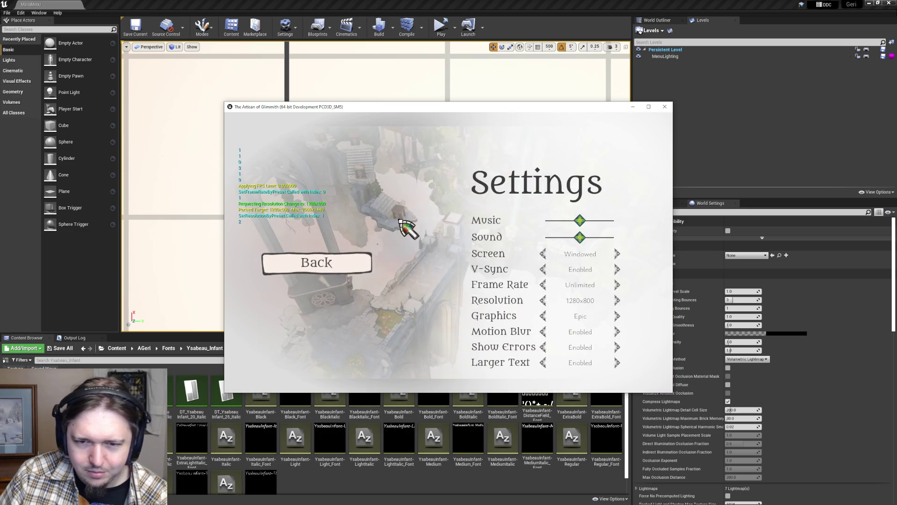
- Check the grid puzzle's rule panels at 1366x768 and then 1400x900
click(617, 300)
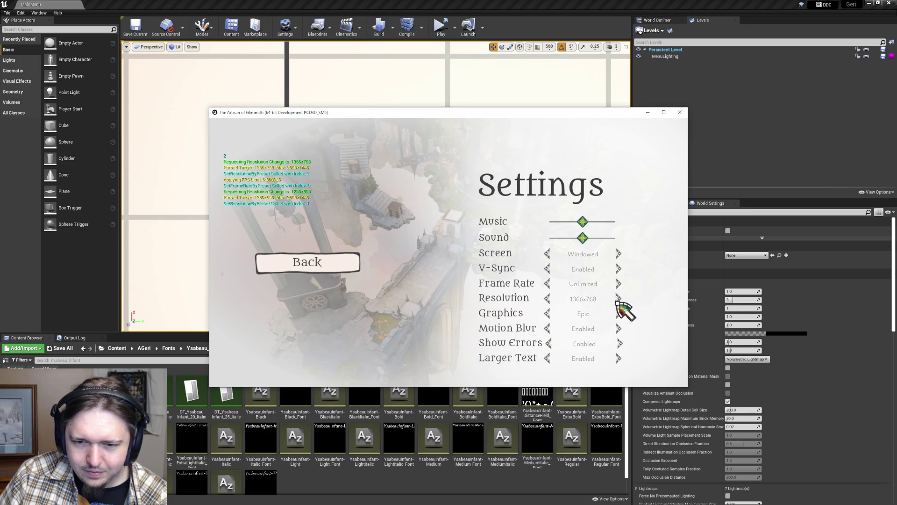
click(327, 264)
click(322, 219)
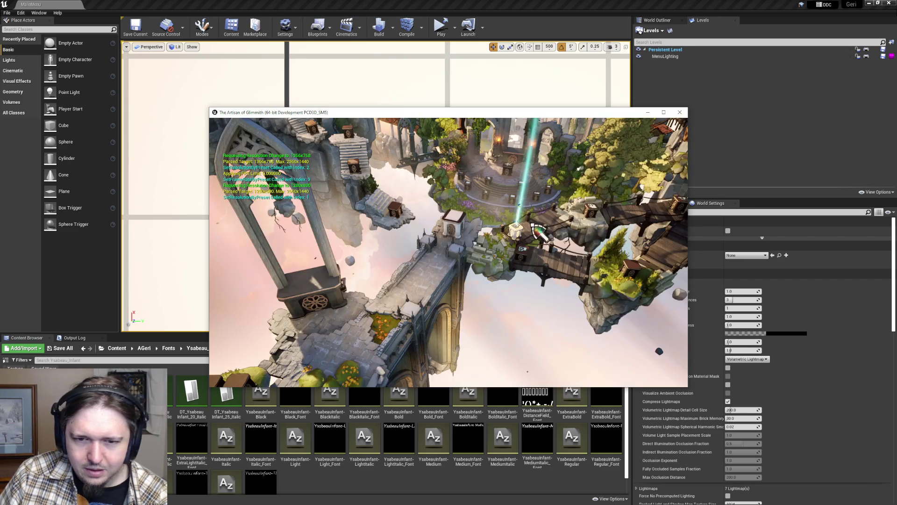
click(521, 234)
key(Escape)
key(Escape)
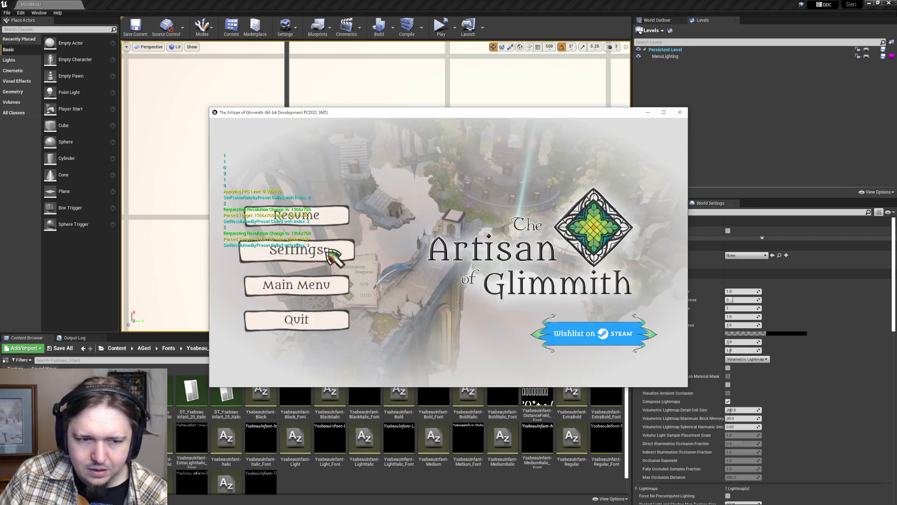
click(329, 254)
click(619, 299)
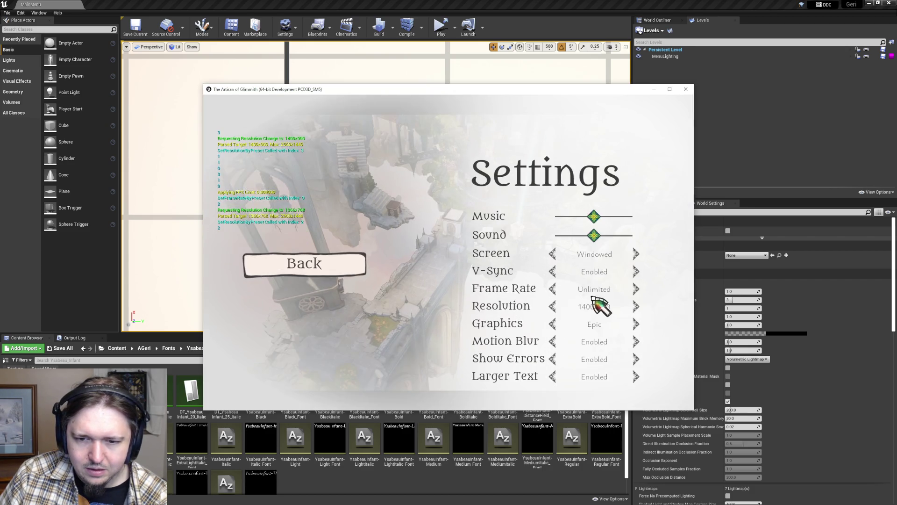
click(355, 273)
key(Escape)
click(524, 235)
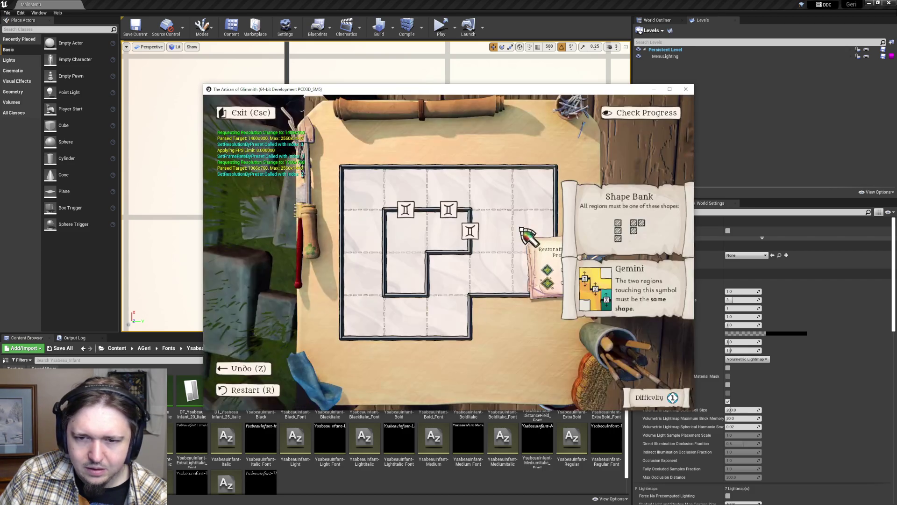
- Check the grid puzzle's rule panels at 1600x900 and then 1920x1080
key(Escape)
key(Escape)
click(347, 262)
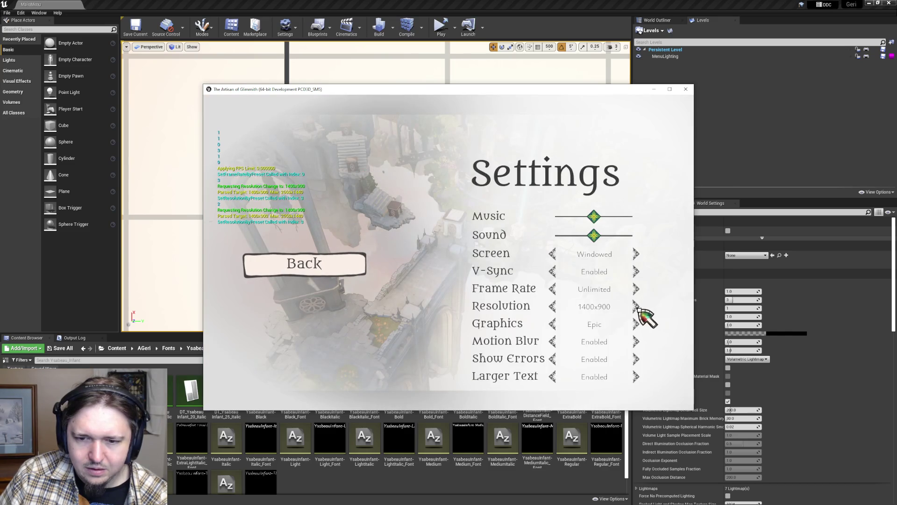
click(636, 306)
click(311, 271)
key(Escape)
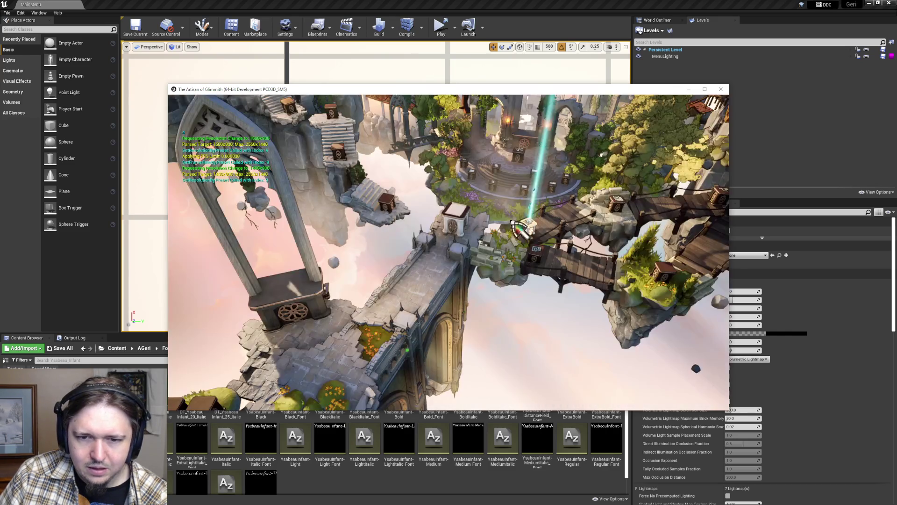
click(529, 232)
key(Escape)
key(Escape)
click(310, 250)
click(648, 304)
click(296, 257)
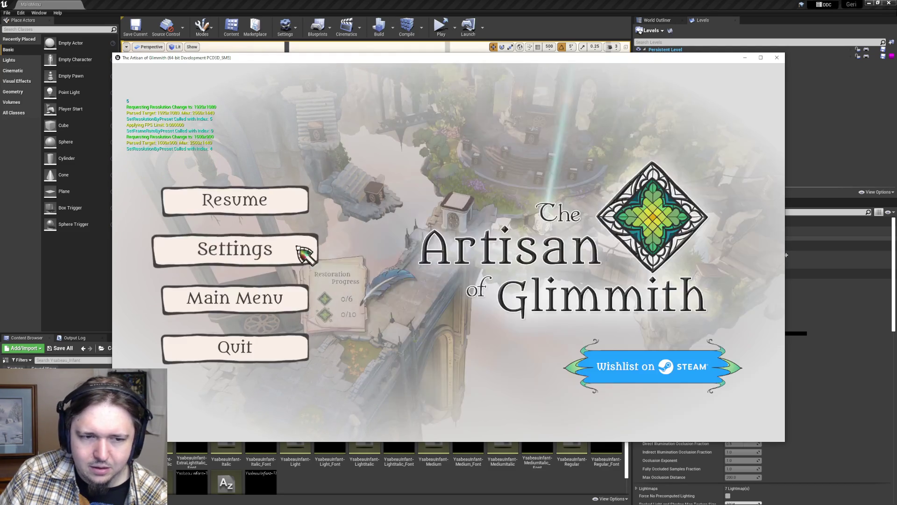
click(290, 202)
click(291, 203)
- Check the grid puzzle's rule panels at 1920x1200
key(Escape)
key(Escape)
click(300, 260)
click(689, 318)
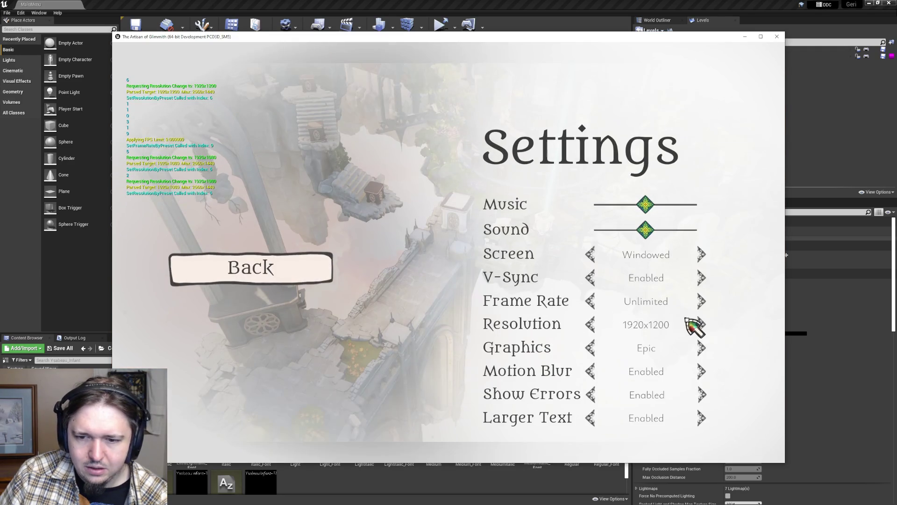
click(334, 274)
key(Escape)
click(551, 228)
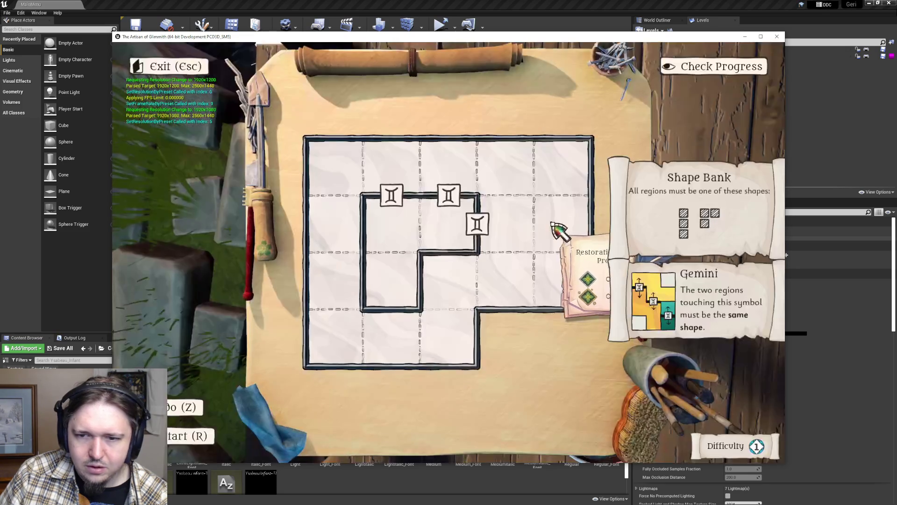
- Cycle resolution through 2560x1440, 2560x1600 and 3840x2160, settle on 1280x800, and reopen the puzzle
key(Escape)
key(Escape)
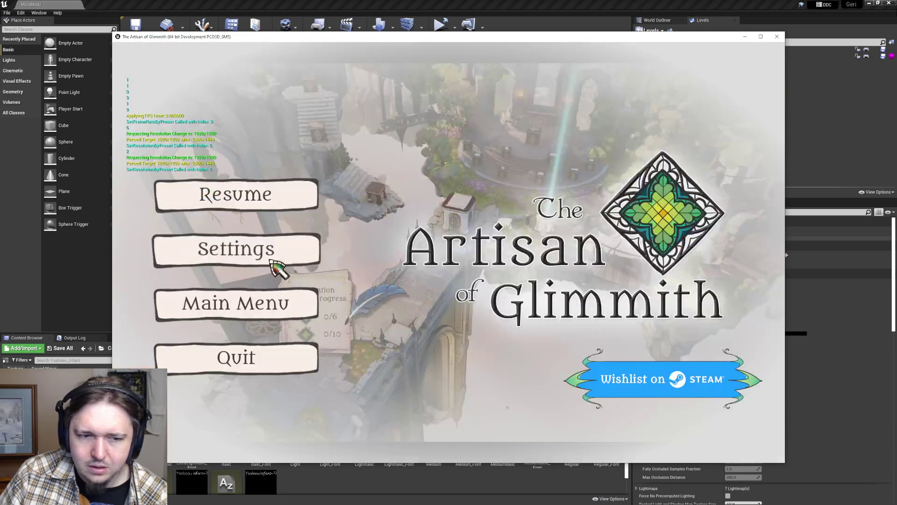
click(268, 259)
click(699, 323)
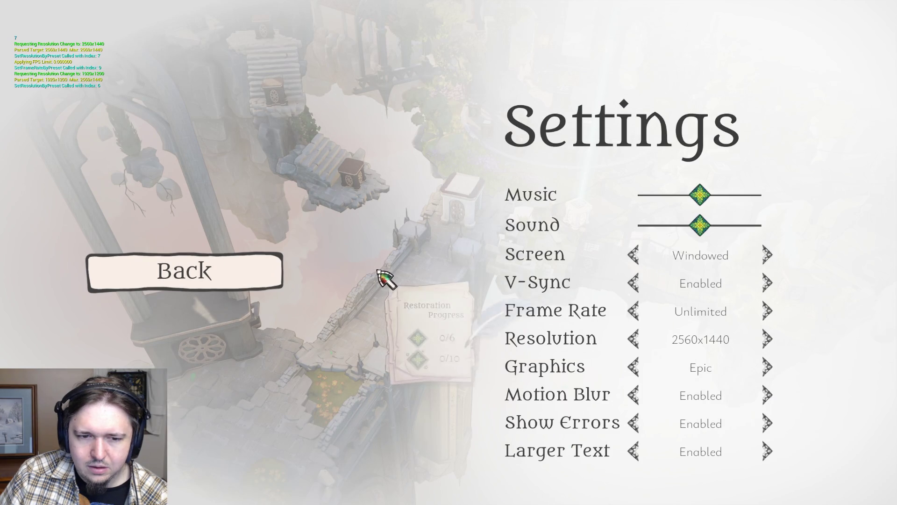
click(768, 341)
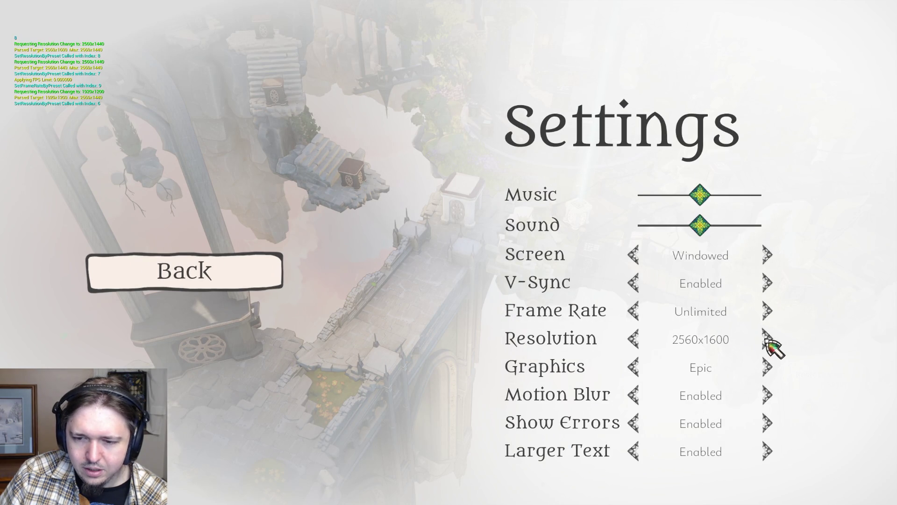
click(768, 341)
click(768, 342)
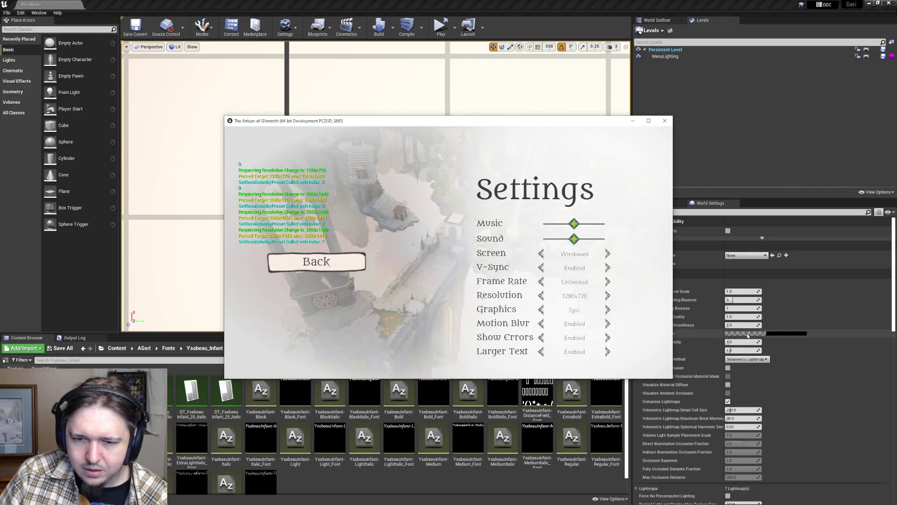
click(609, 296)
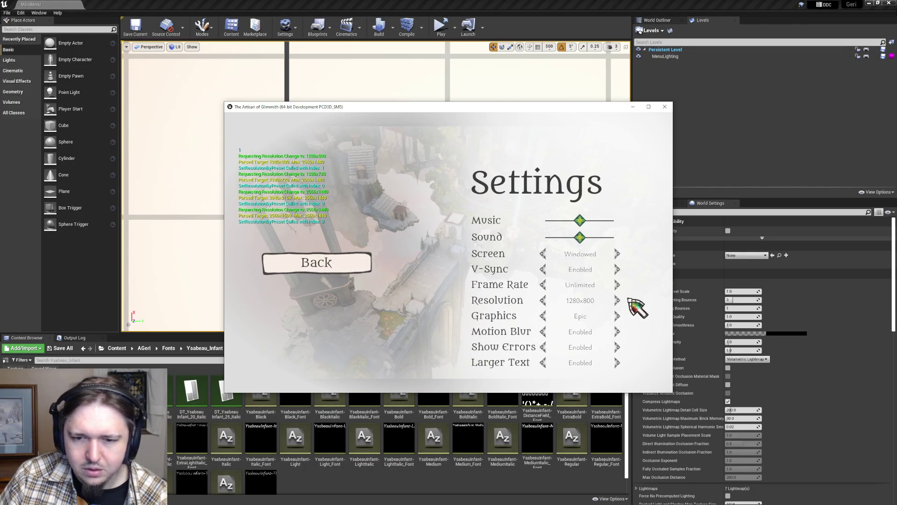
click(344, 262)
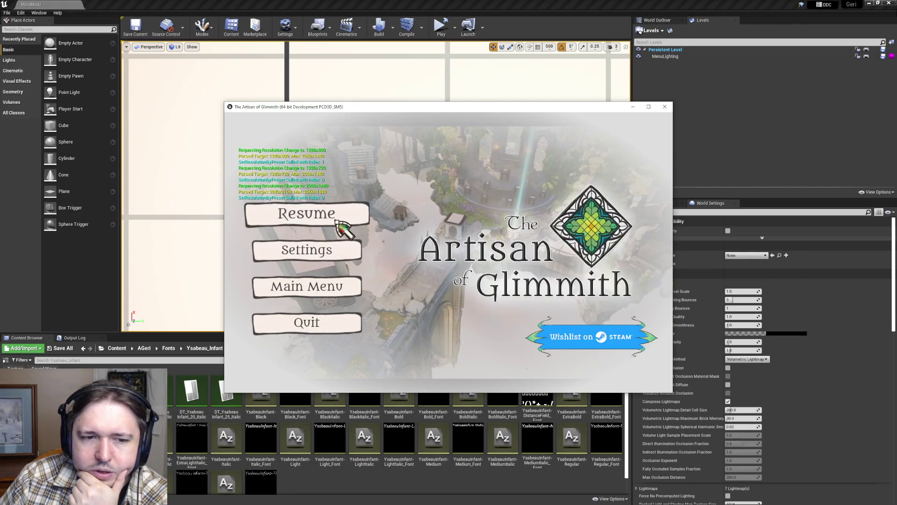
click(339, 217)
click(507, 236)
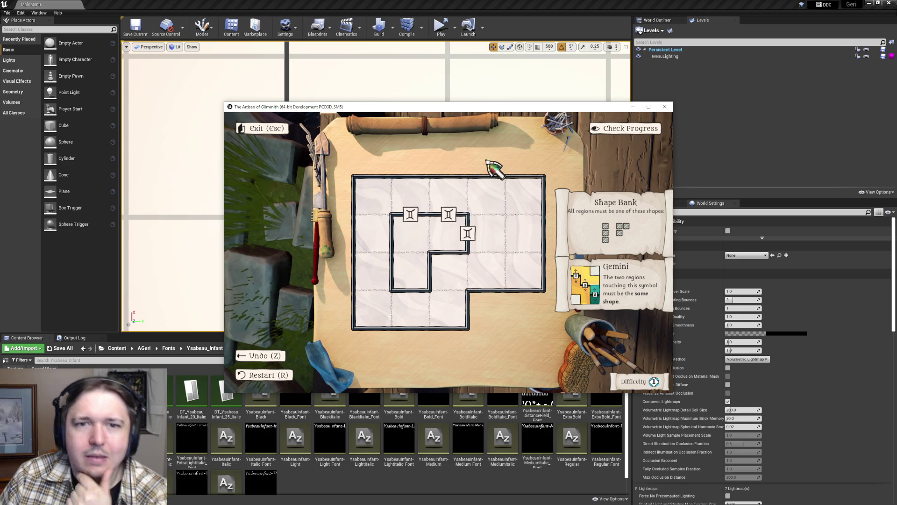
- Return to the Unreal Editor and show WBP_PuzzleRuleLarge in the Designer
key(alt+Tab)
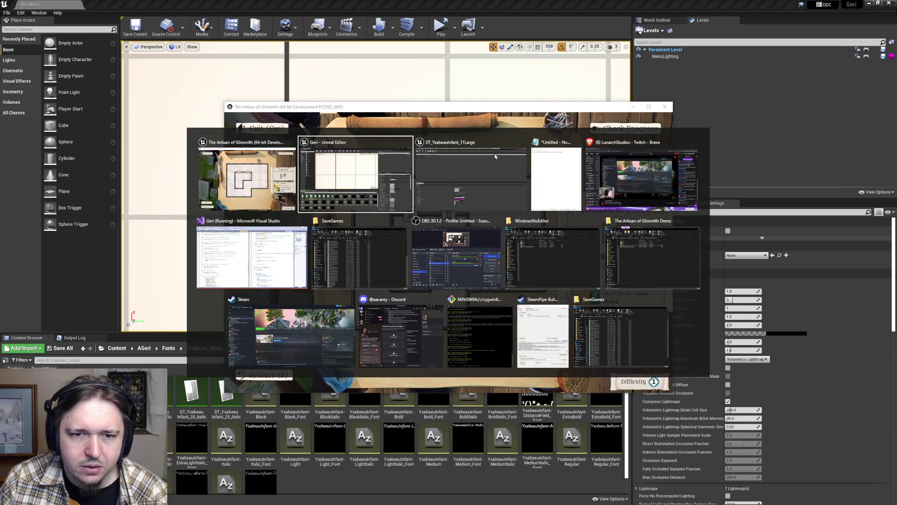
click(494, 157)
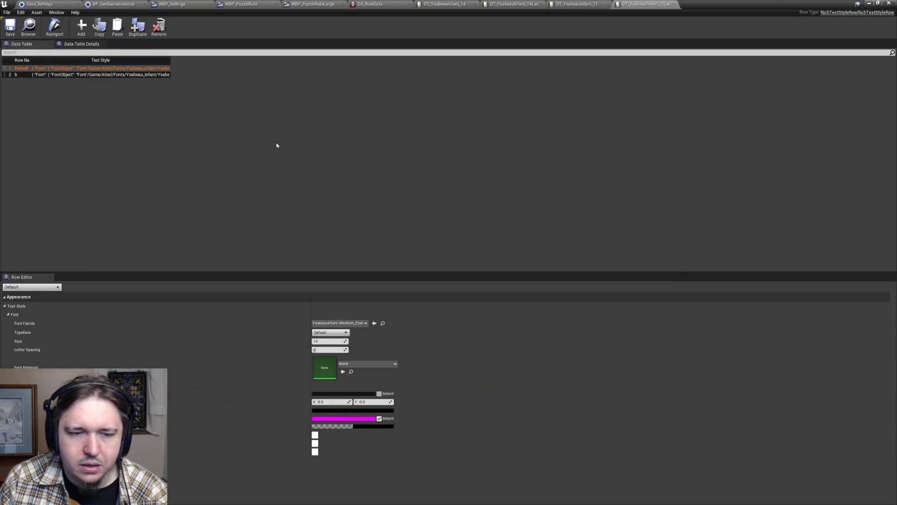
click(310, 4)
click(826, 26)
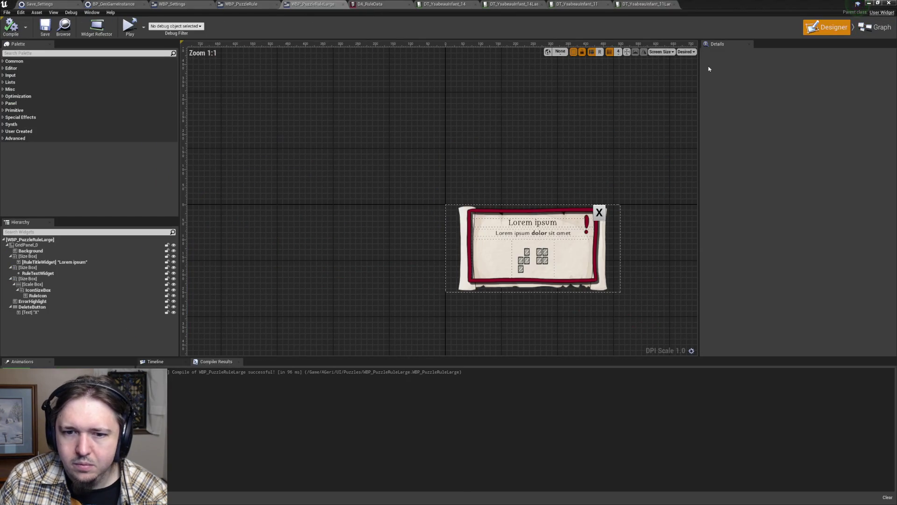
- Select ErrorHighlight, Background, then the title's Size Box in the Hierarchy
click(513, 235)
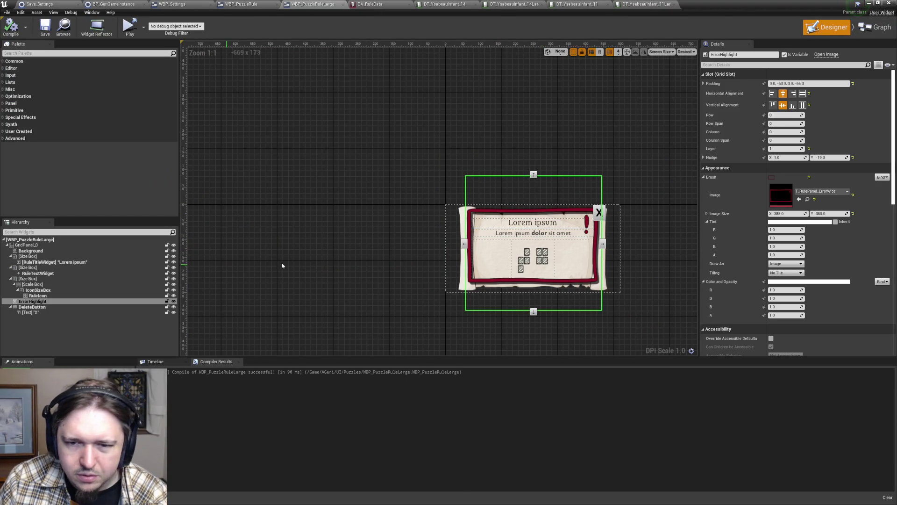
click(30, 251)
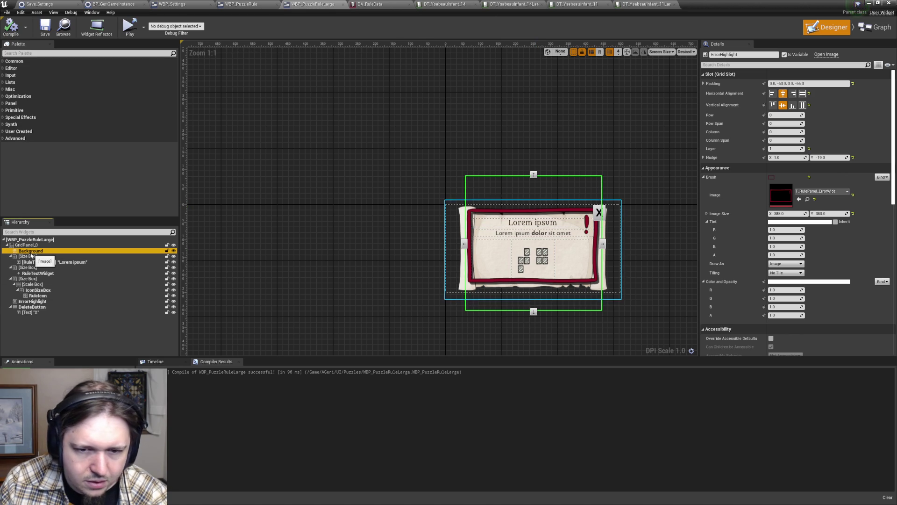
click(27, 257)
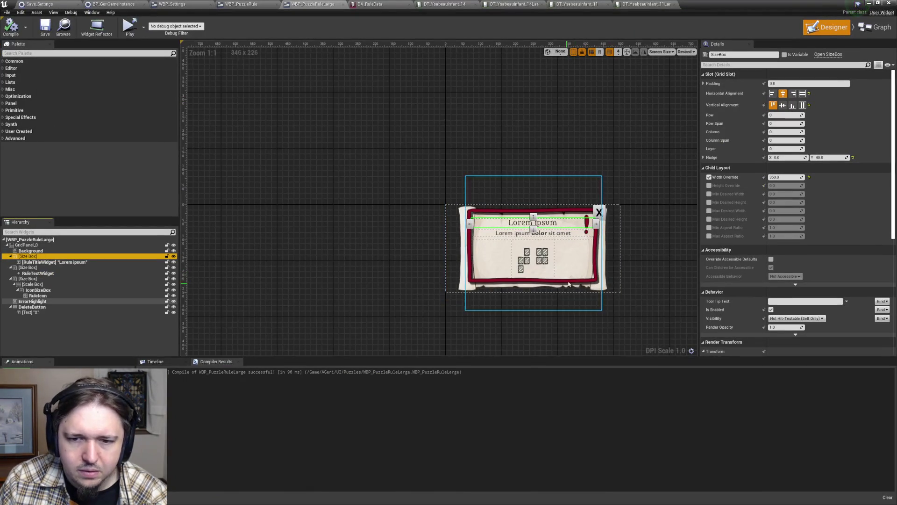
- Zoom and pan the canvas, then hide ErrorHighlight via its eye icon in the Hierarchy
scroll(568, 286, up, 6)
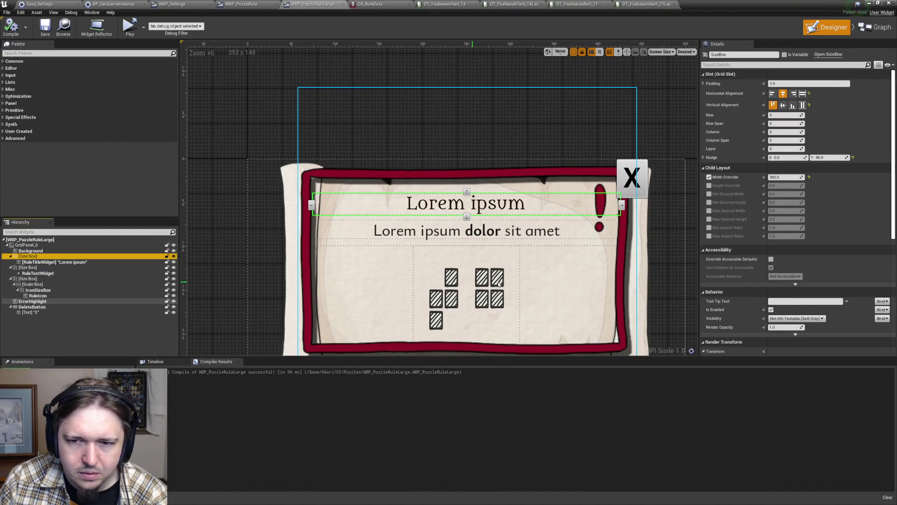
drag(237, 263, 222, 206)
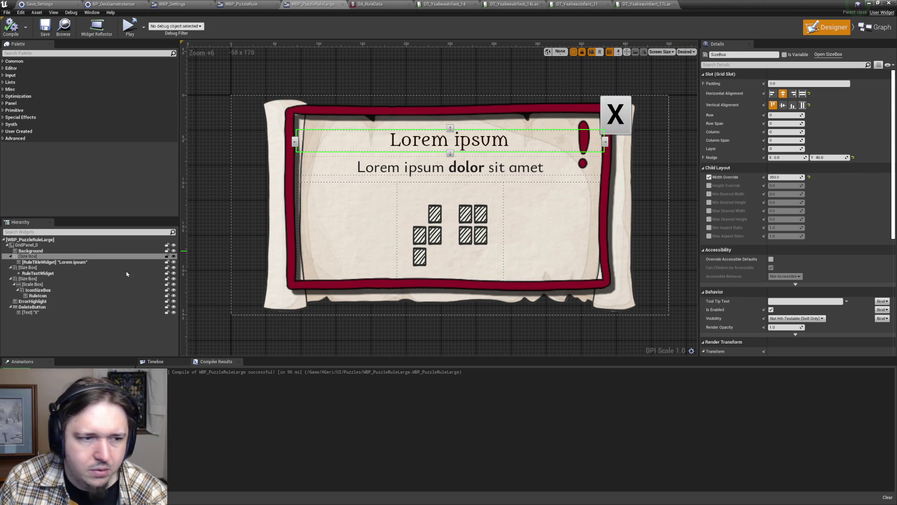
click(174, 301)
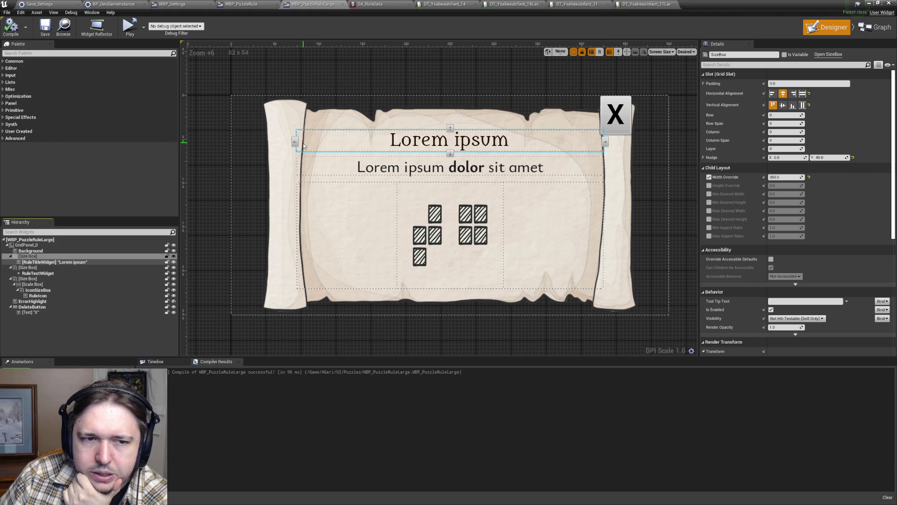
- Set RuleTitleWidget's Render Transform Translation X to 3, then revert it to 0
click(416, 142)
scroll(801, 248, down, 2)
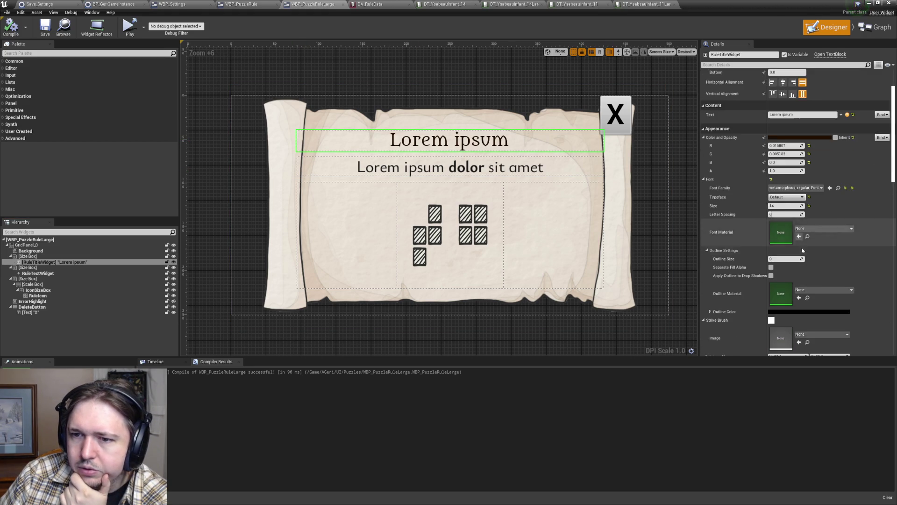
scroll(801, 247, down, 6)
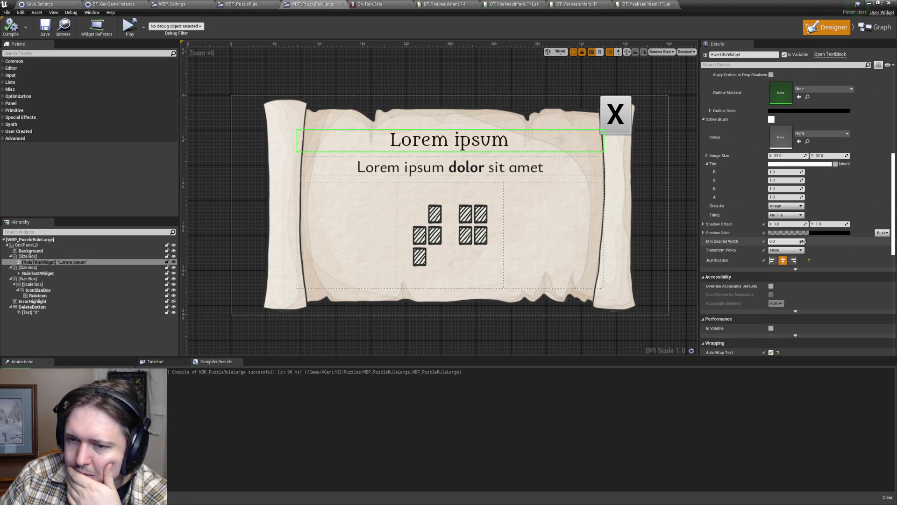
scroll(802, 241, down, 2)
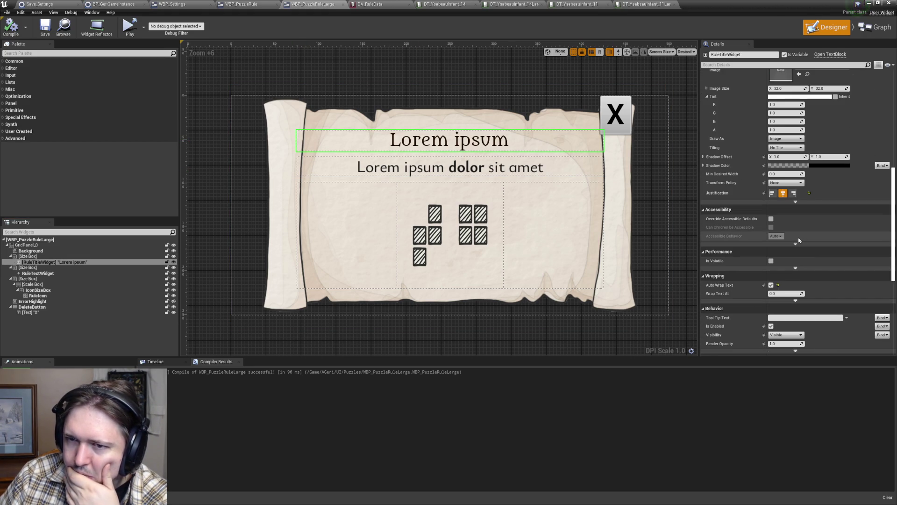
scroll(800, 240, down, 4)
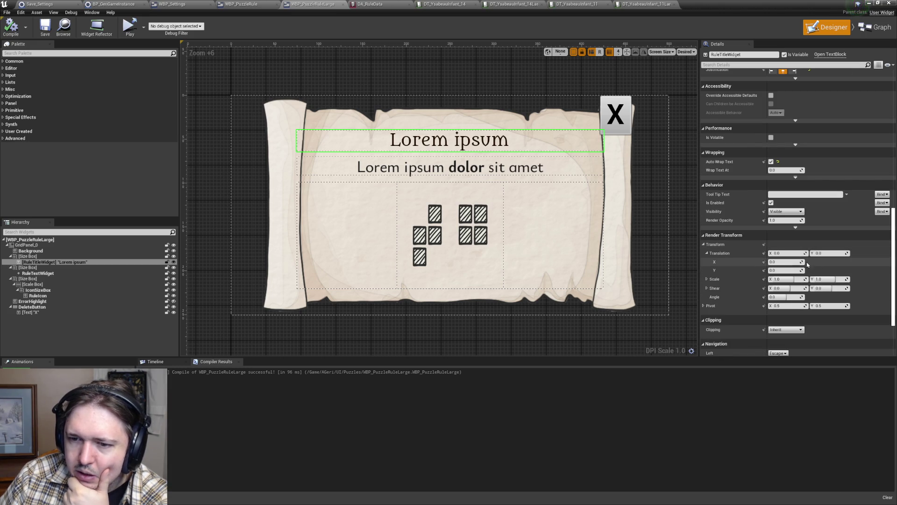
text(3)
key(Return)
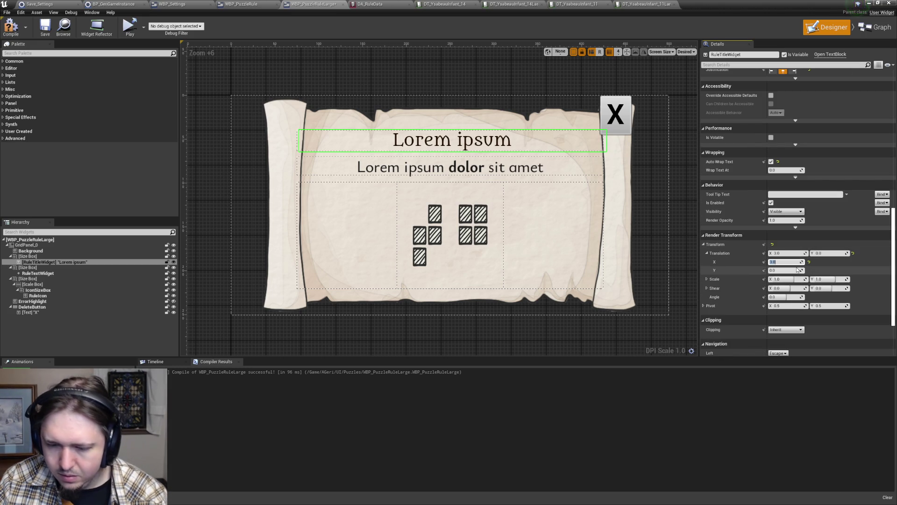
text(0)
key(Return)
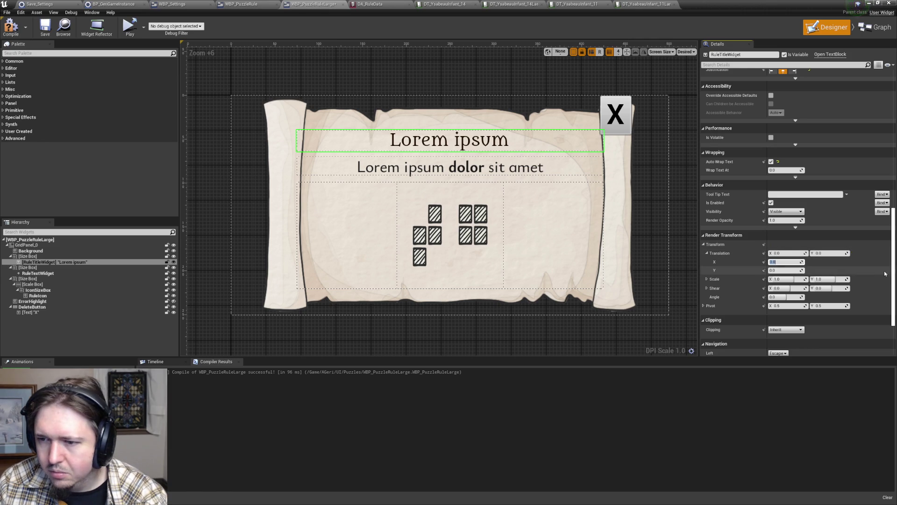
drag(893, 279, 895, 133)
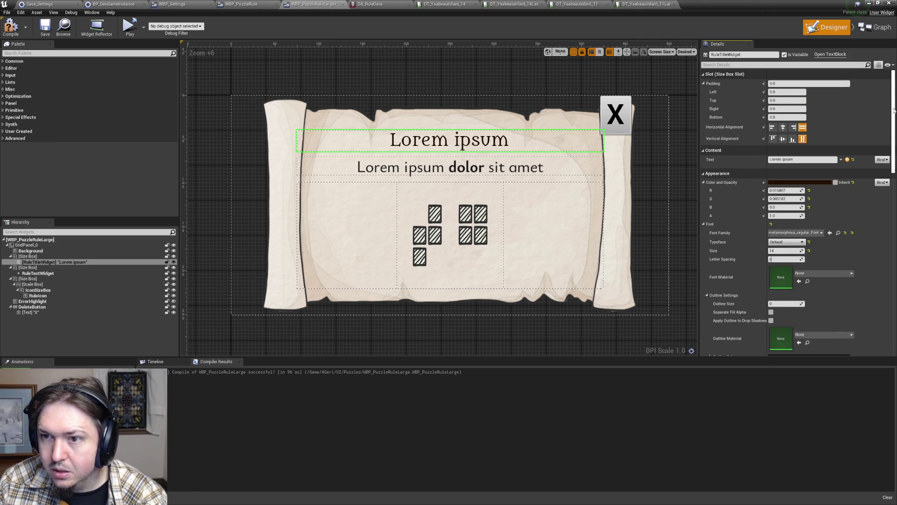
- Set RuleTitleWidget's slot Padding Left to 2
click(789, 92)
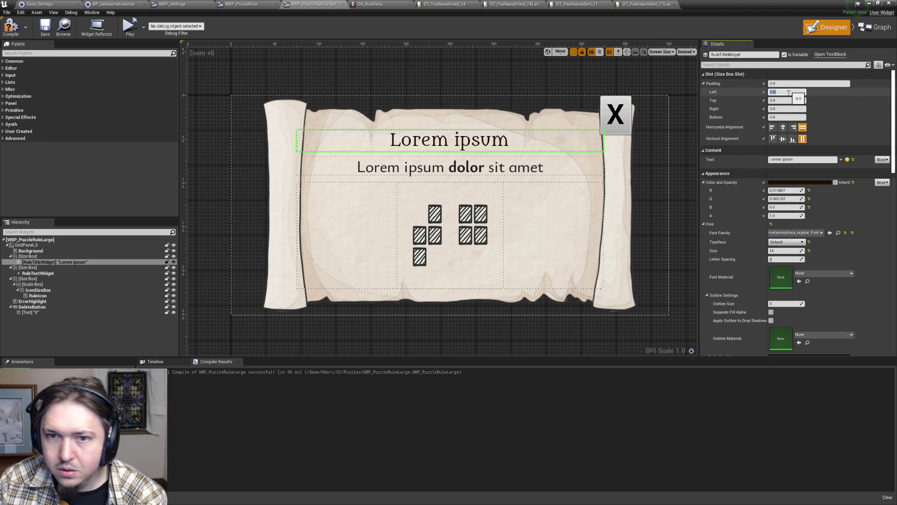
text(2)
key(Return)
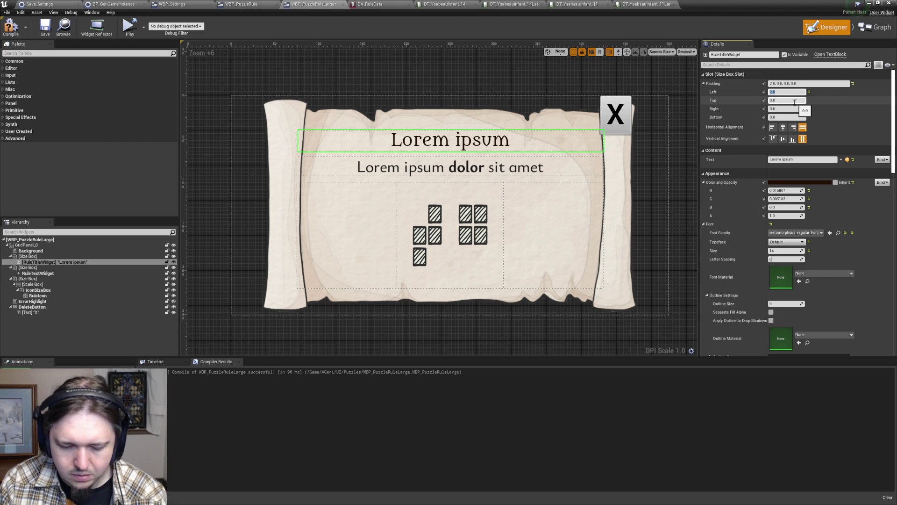
text(100)
key(Return)
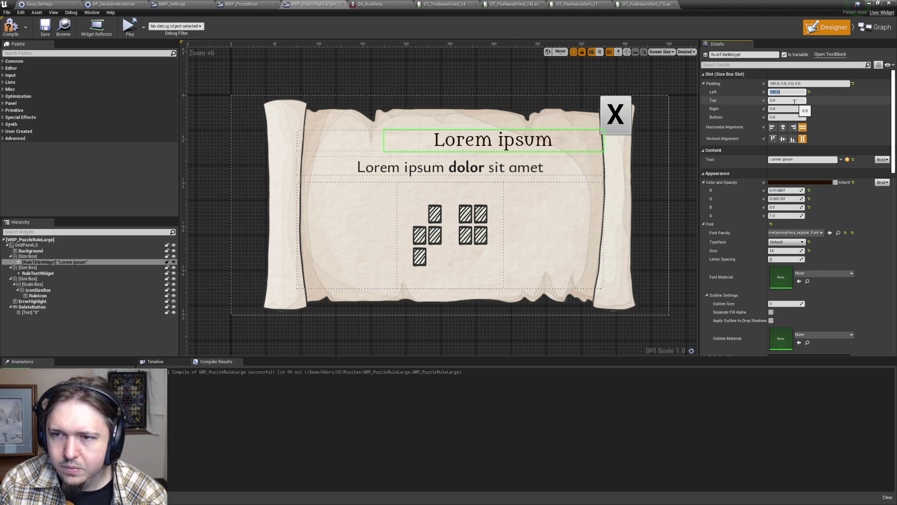
text(2)
key(Return)
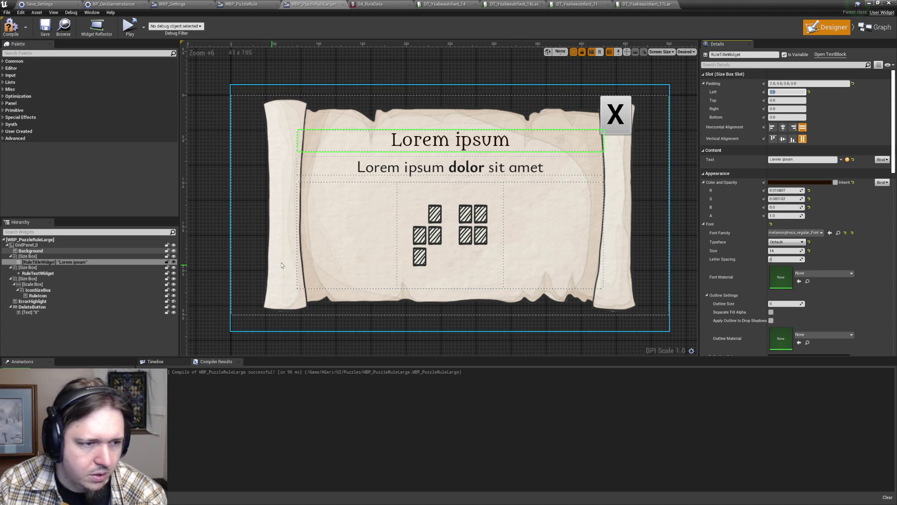
- Give RuleTextWidget a Padding Left of 2 and clear the selection
click(52, 273)
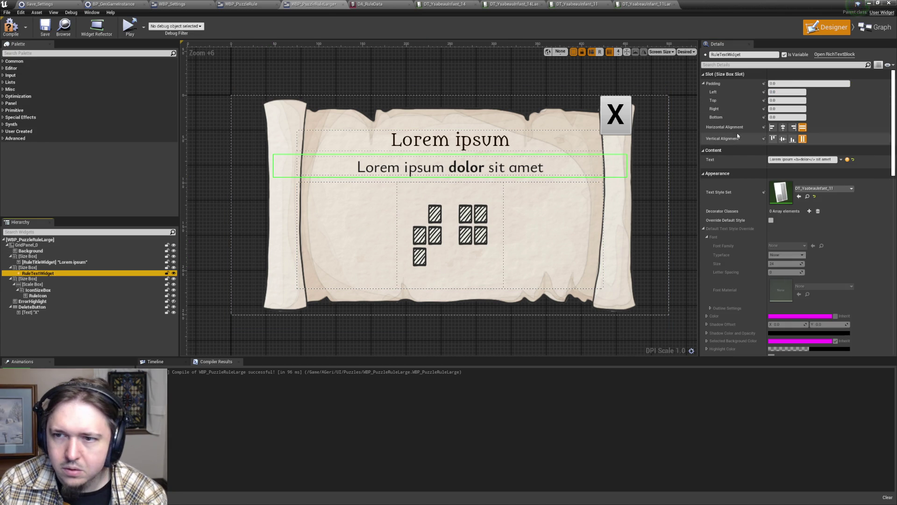
click(791, 92)
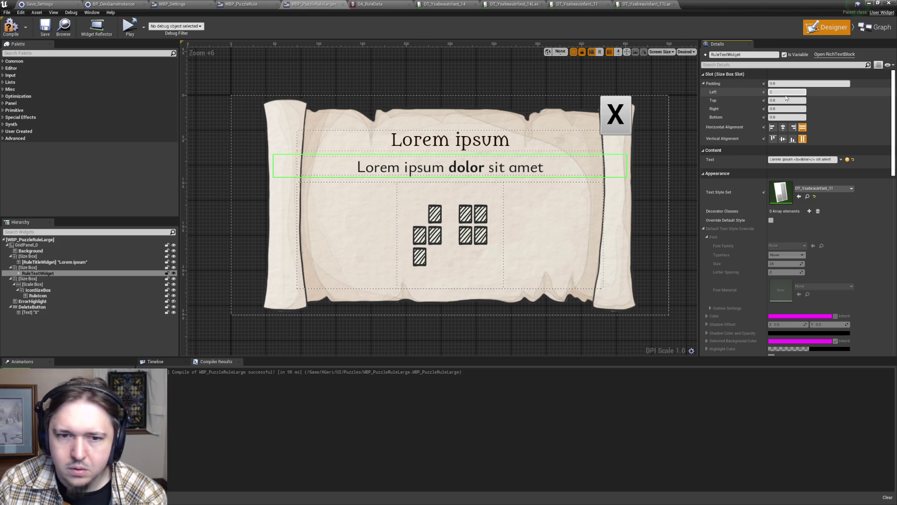
key(Return)
click(674, 162)
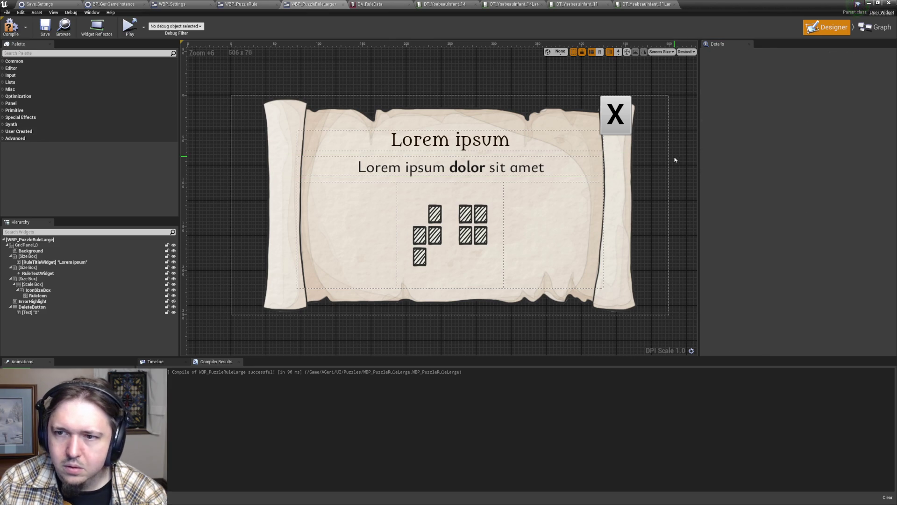
- Attempt saving WBP_PuzzleRuleLarge, cancel the play-mode save error, close Message Log, return to the game
click(45, 27)
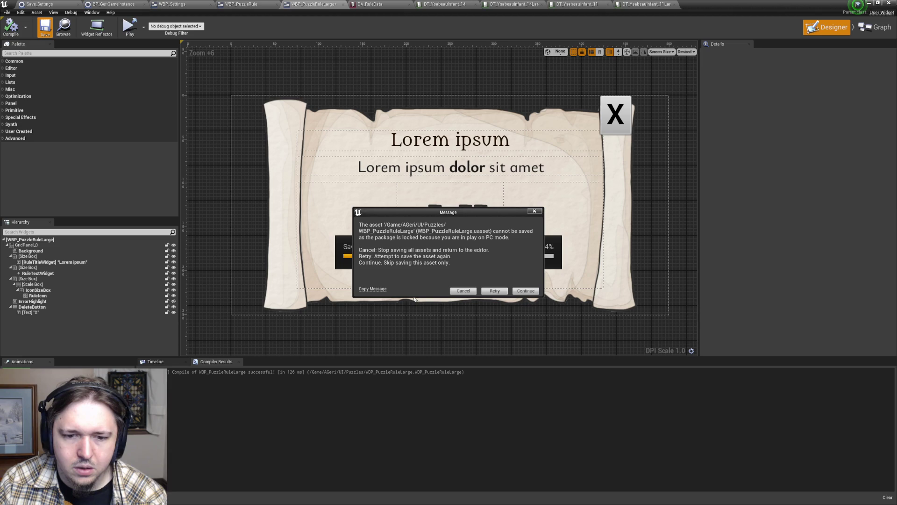
click(471, 292)
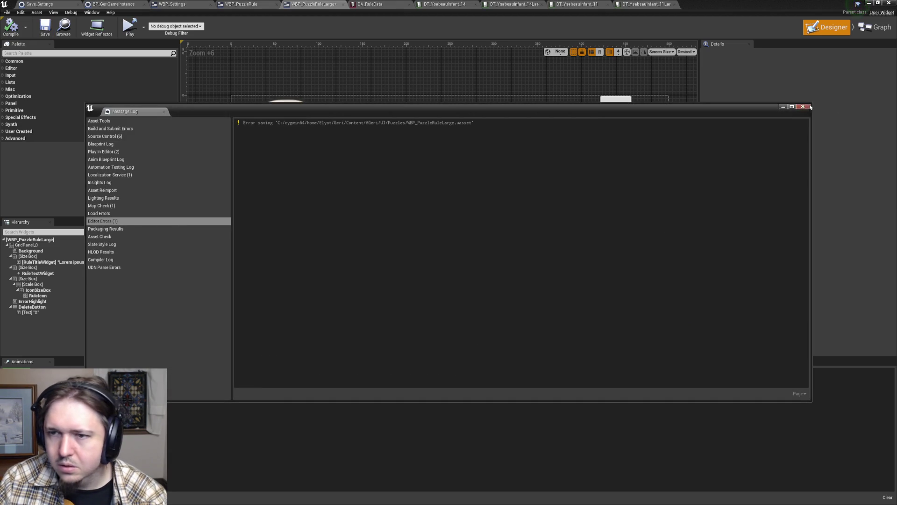
click(803, 106)
key(alt+Tab)
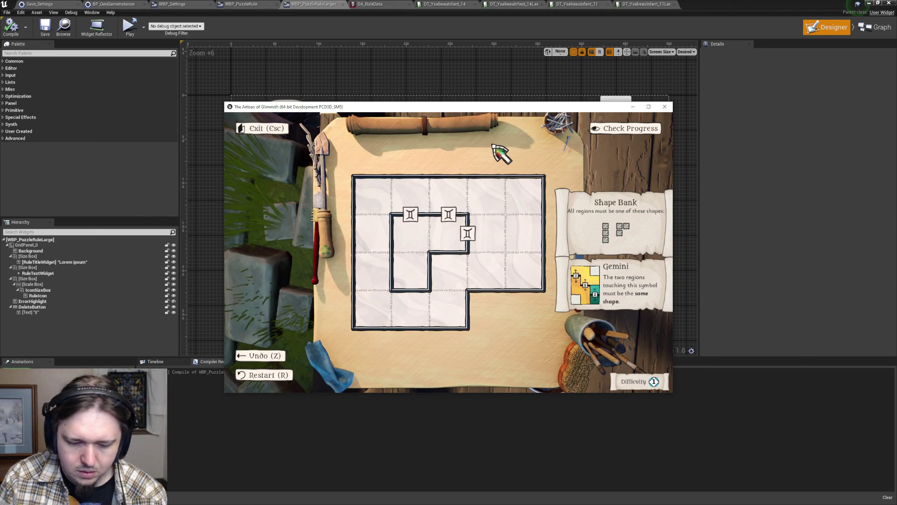
- Close the game, save the rule panel widget, check Settings and start the '0 solved' save slot
key(Escape)
key(ctrl+s)
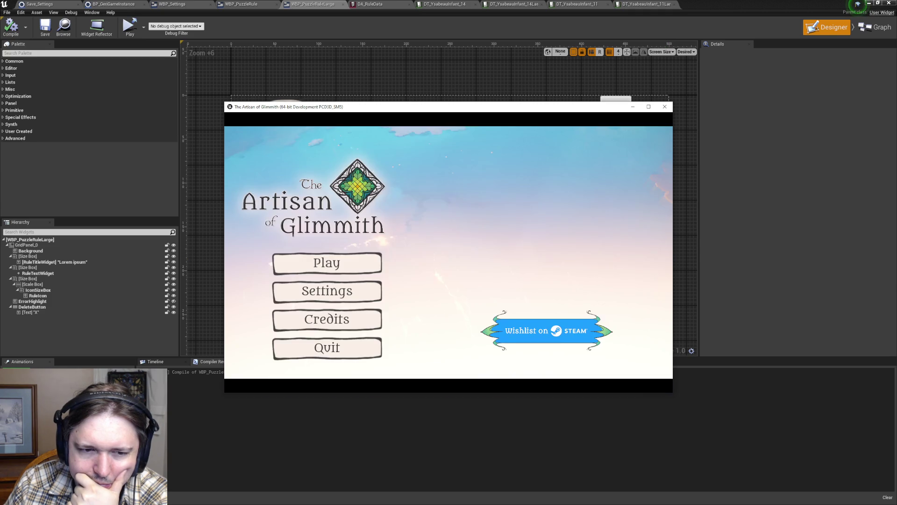
click(355, 297)
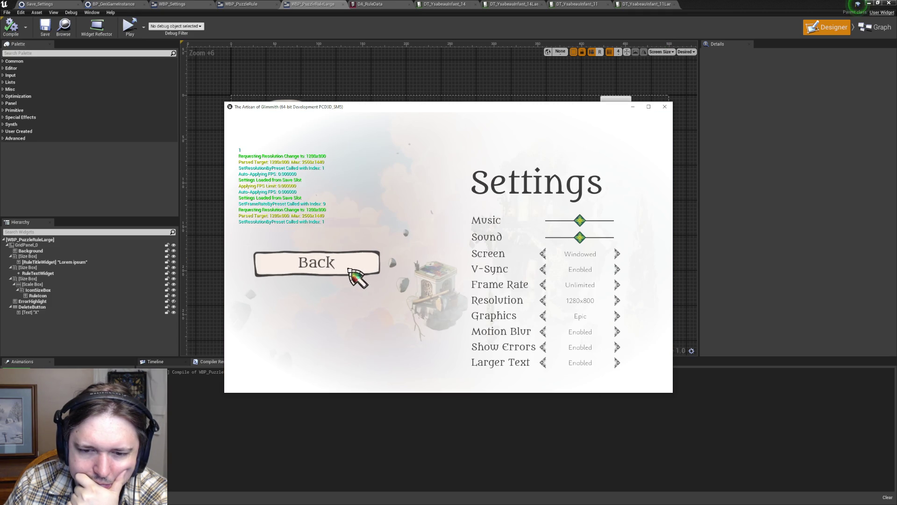
click(350, 268)
click(342, 262)
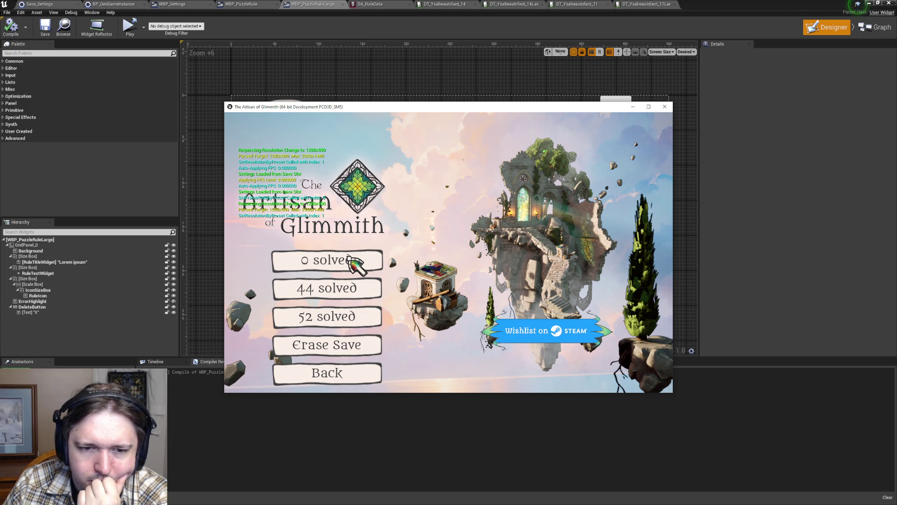
click(349, 258)
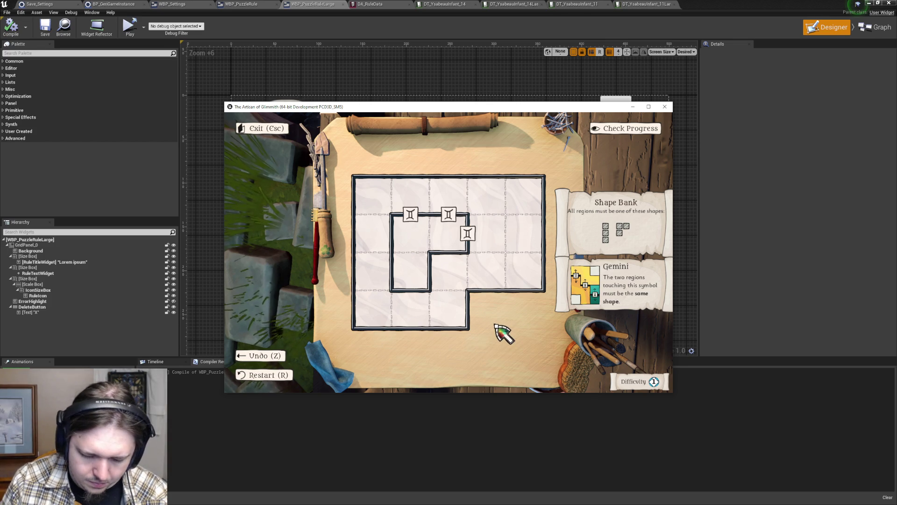
- Paste a screenshot of the Gemini puzzle into Paint, crop to it, and return to the editor
key(alt+Print)
key(ctrl+v)
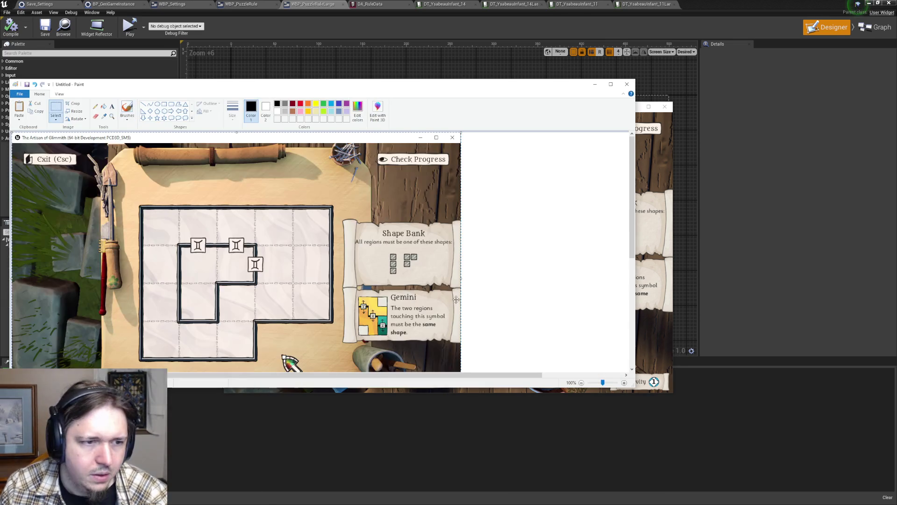
click(75, 104)
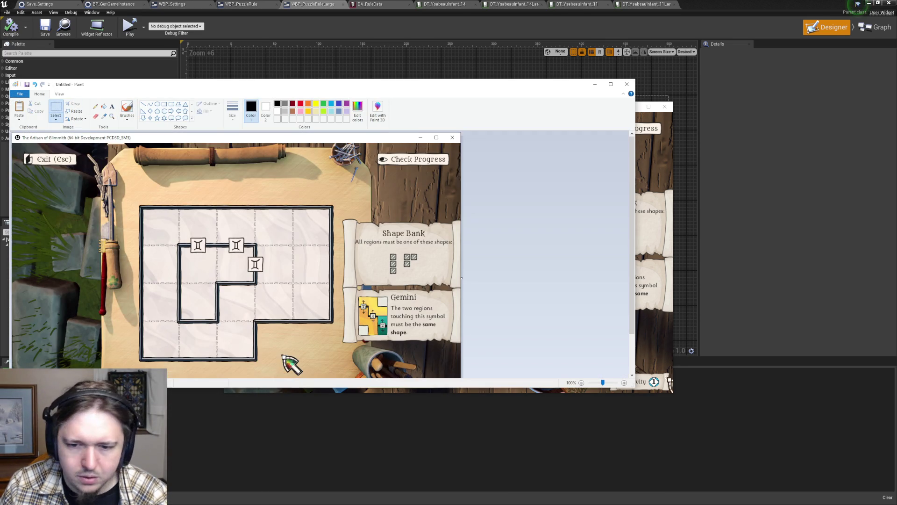
mouse_move(631, 388)
mouse_down()
mouse_move(634, 496)
mouse_move(634, 483)
mouse_up()
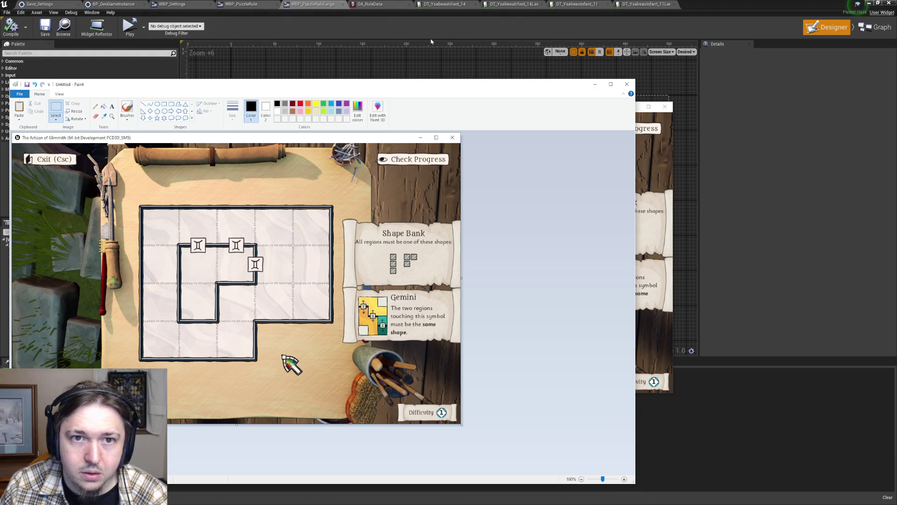
click(325, 20)
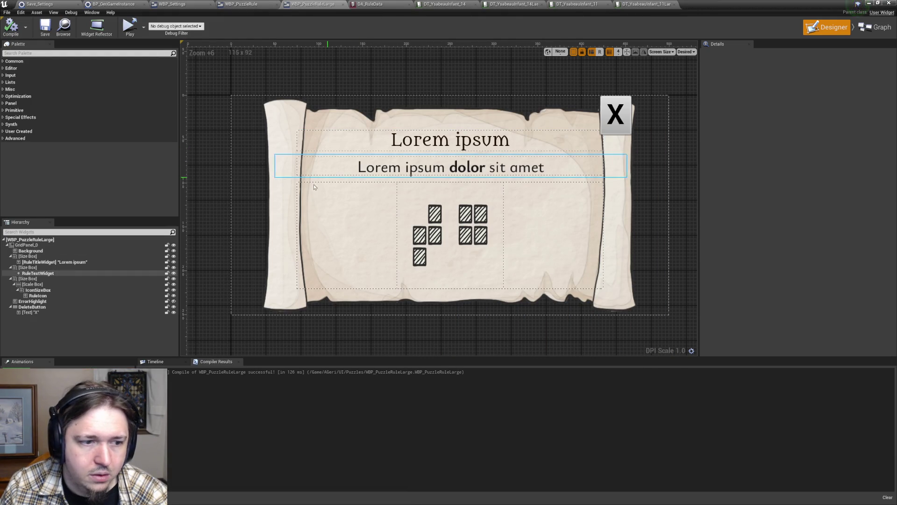
- Set the left padding of RuleTextWidget and RuleTitleWidget to 6
click(399, 170)
click(786, 92)
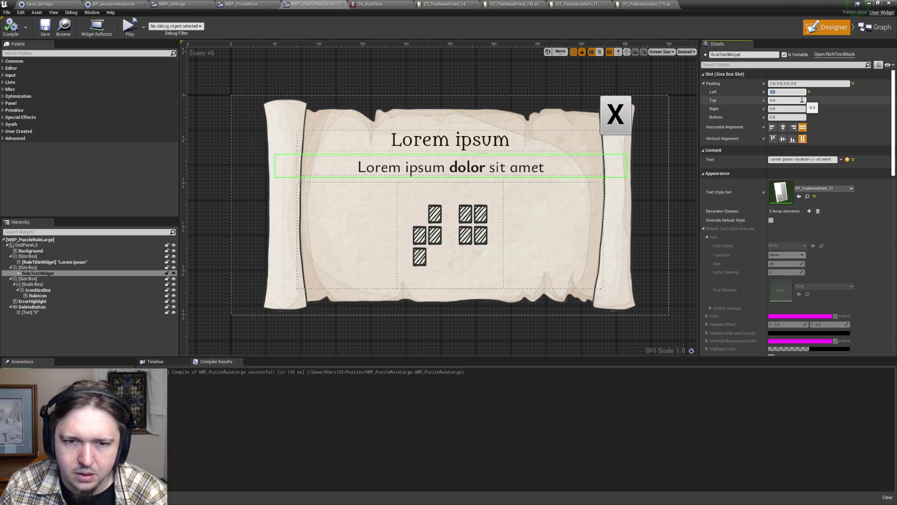
key(Return)
click(444, 141)
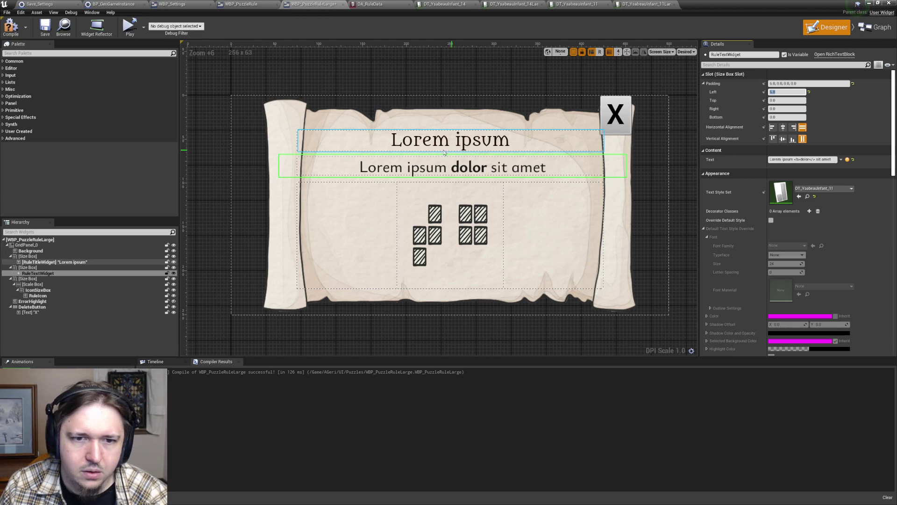
key(Return)
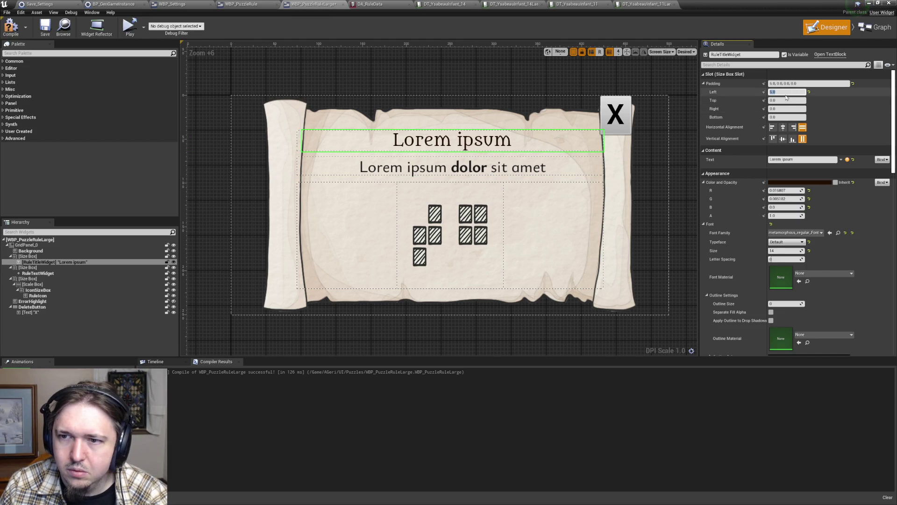
click(253, 53)
- Compile WBP_PuzzleRuleLarge and save it, closing the Message Log after the save error
click(8, 28)
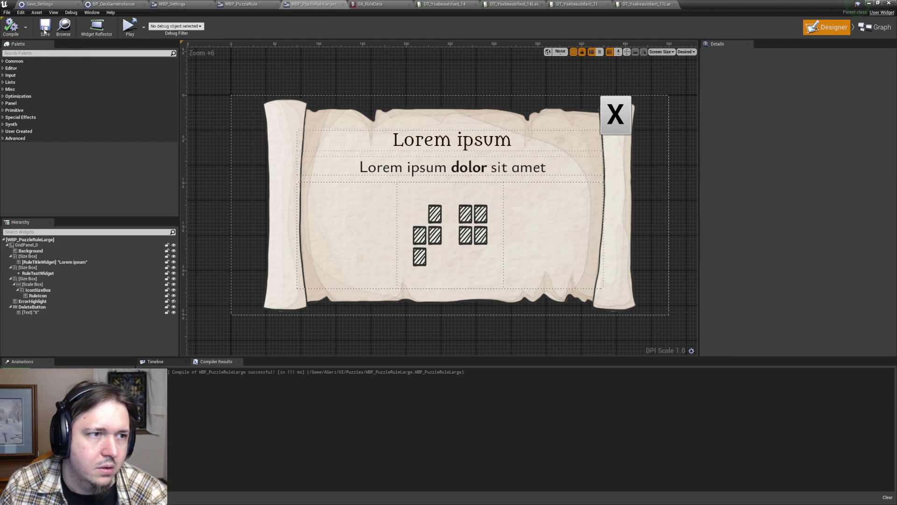
click(45, 28)
click(490, 293)
key(alt+Tab)
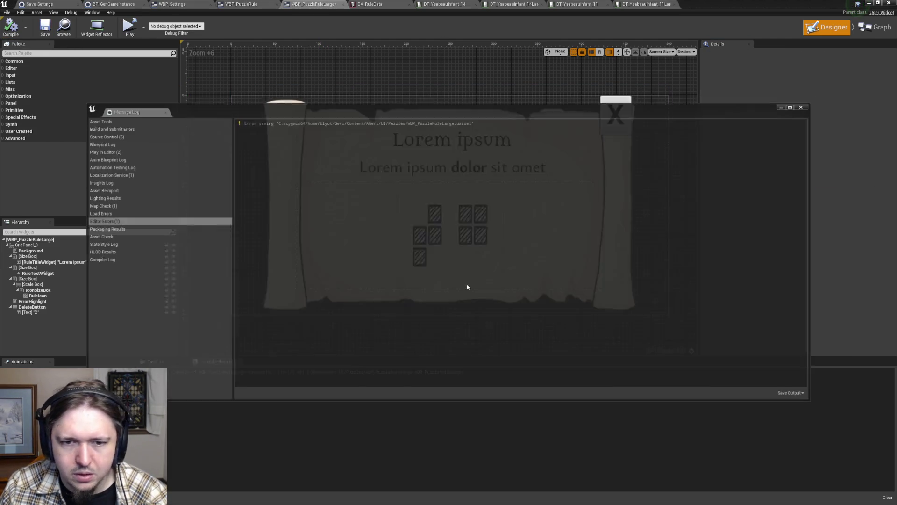
key(alt+Tab)
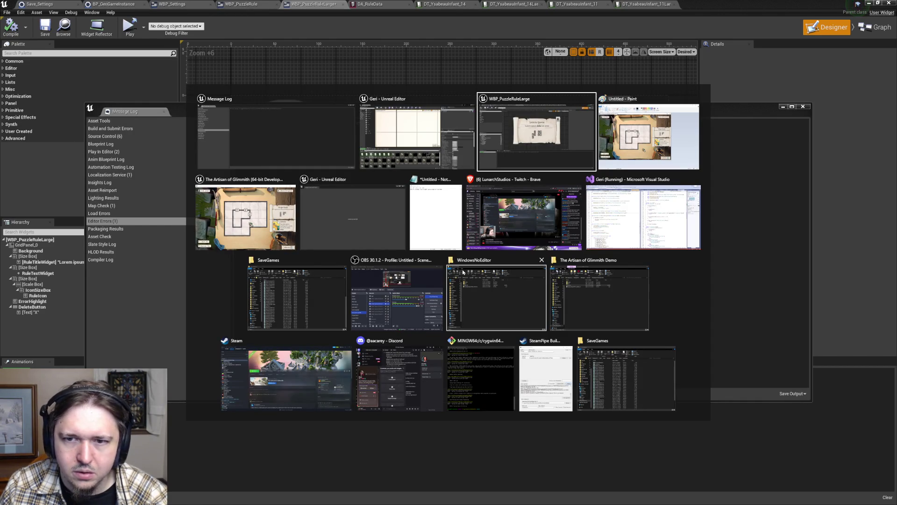
key(alt+Tab)
key(alt+Tab)
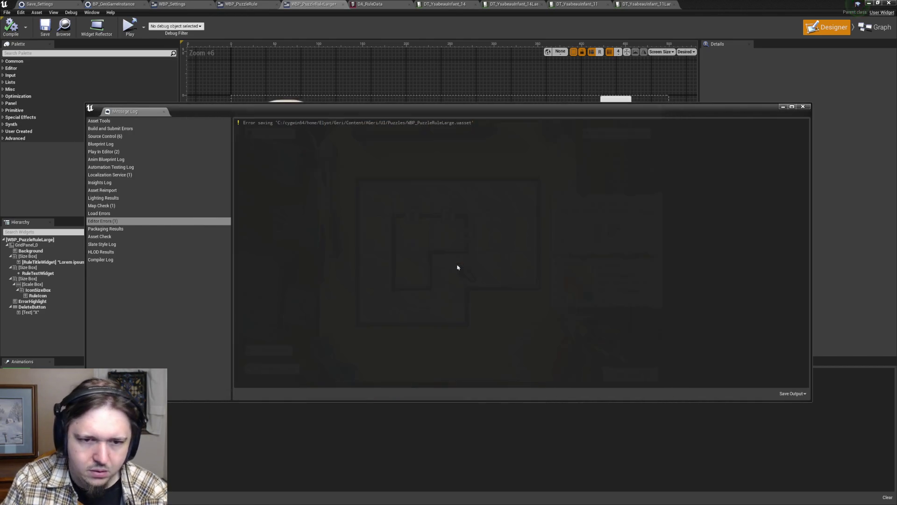
click(808, 107)
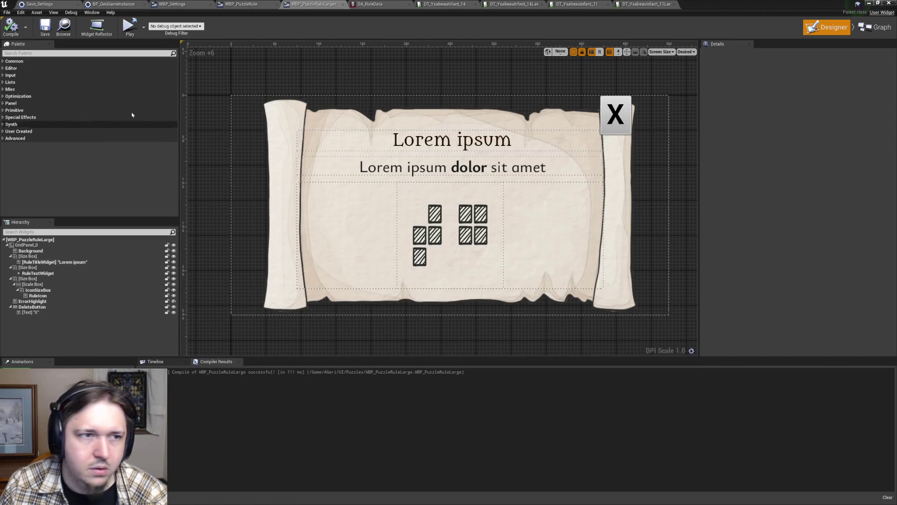
click(43, 30)
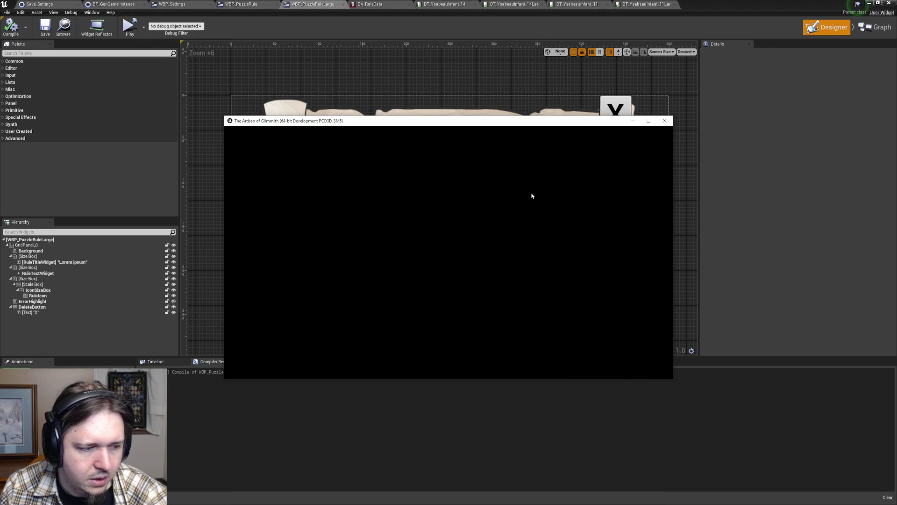
- Close the Live Coding window and start the '0 solved' save slot
click(522, 155)
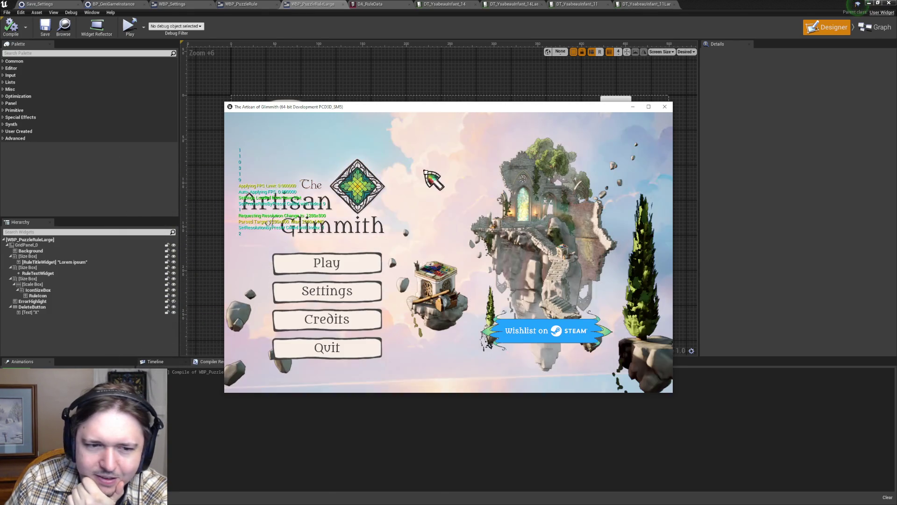
click(336, 259)
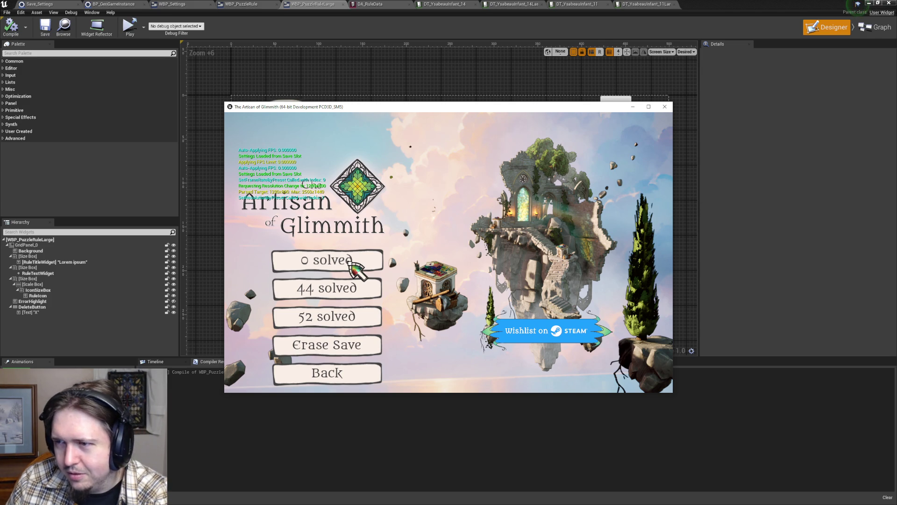
click(349, 262)
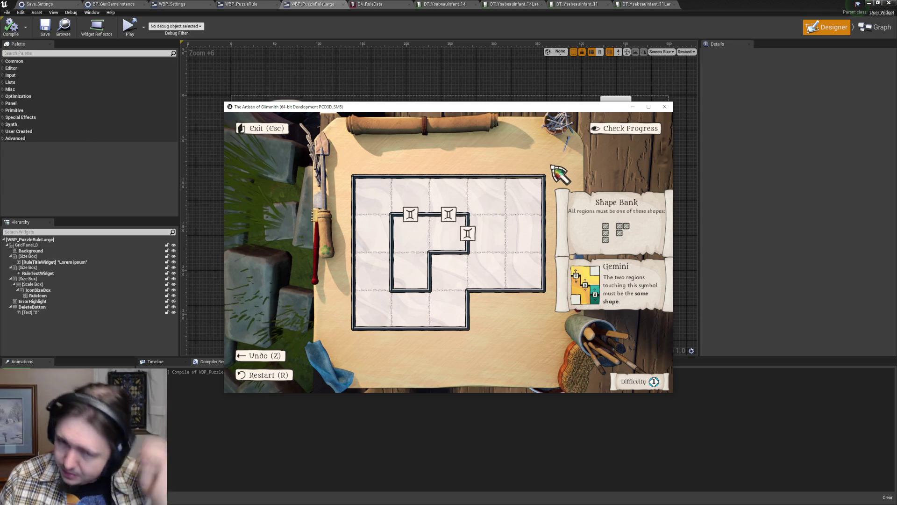
- Raise the game resolution through 1366x768, 1400x900 and 1600x900 to 1920x1080, then return to the puzzle
key(Escape)
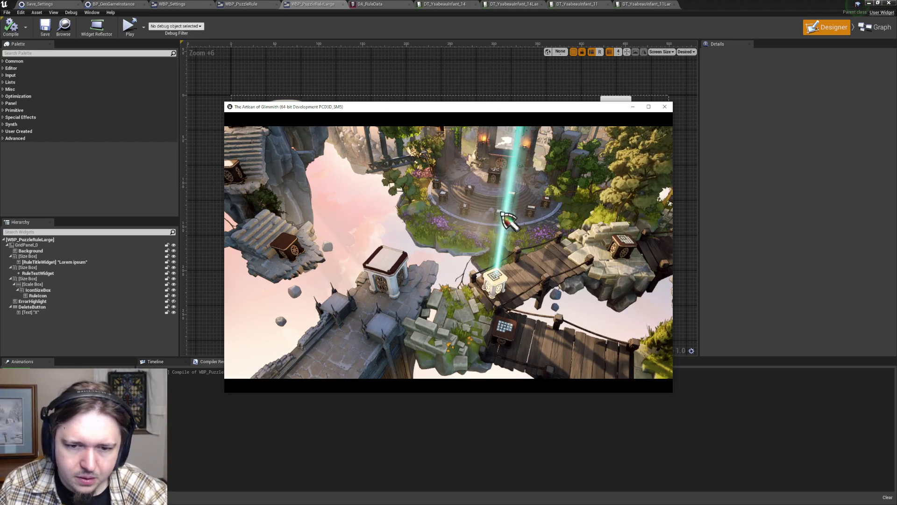
key(Escape)
click(318, 259)
click(617, 300)
click(618, 299)
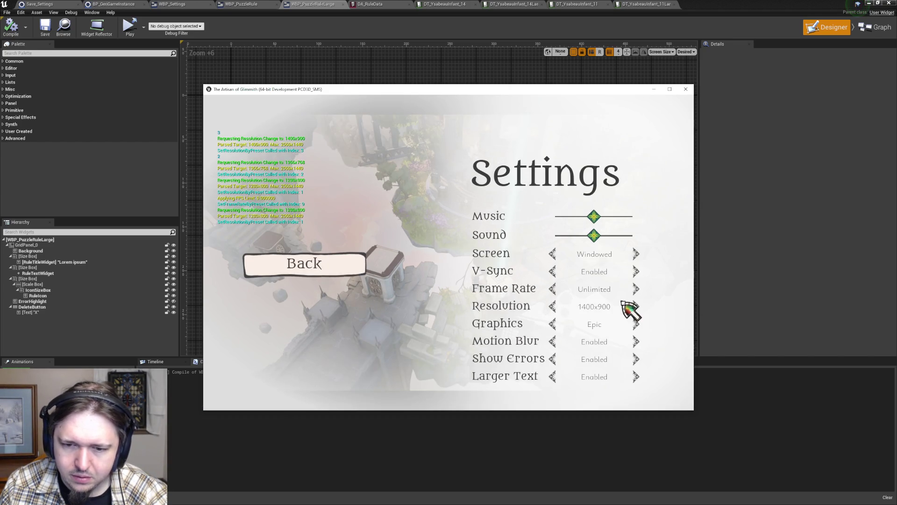
click(640, 306)
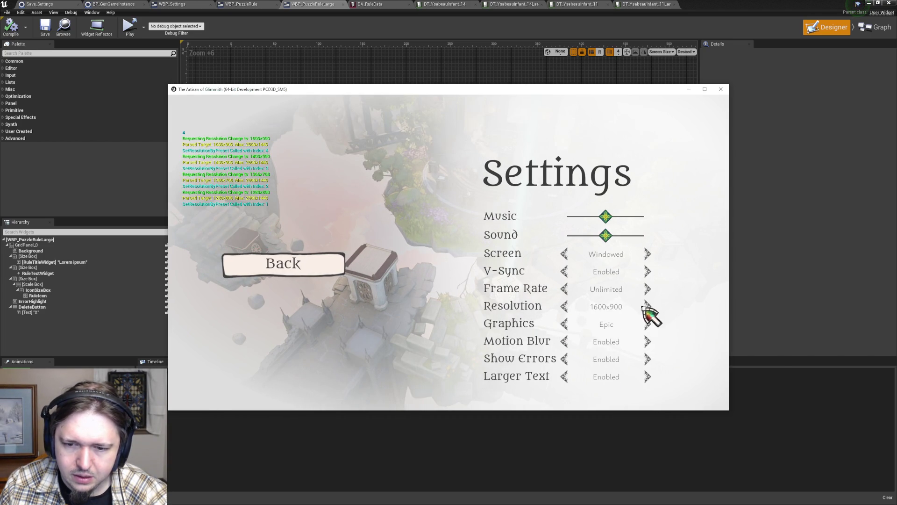
click(651, 312)
click(311, 264)
key(Escape)
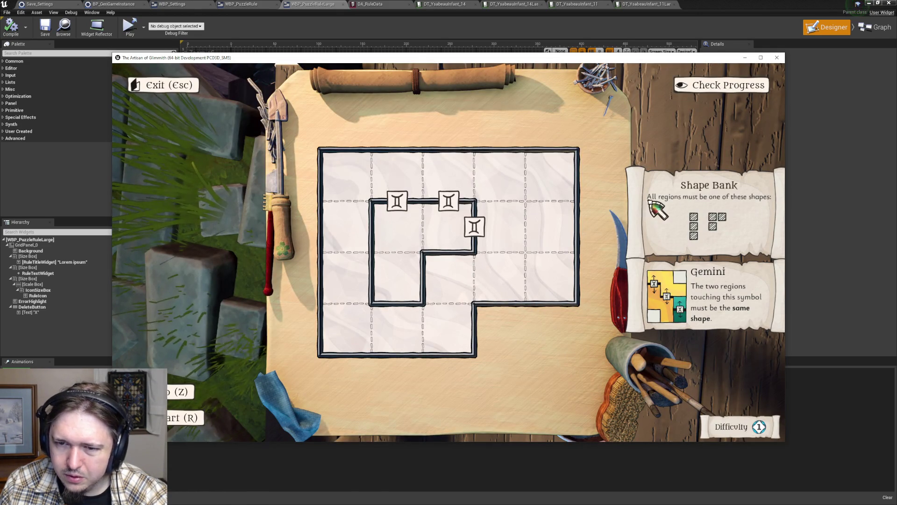
mouse_move(677, 292)
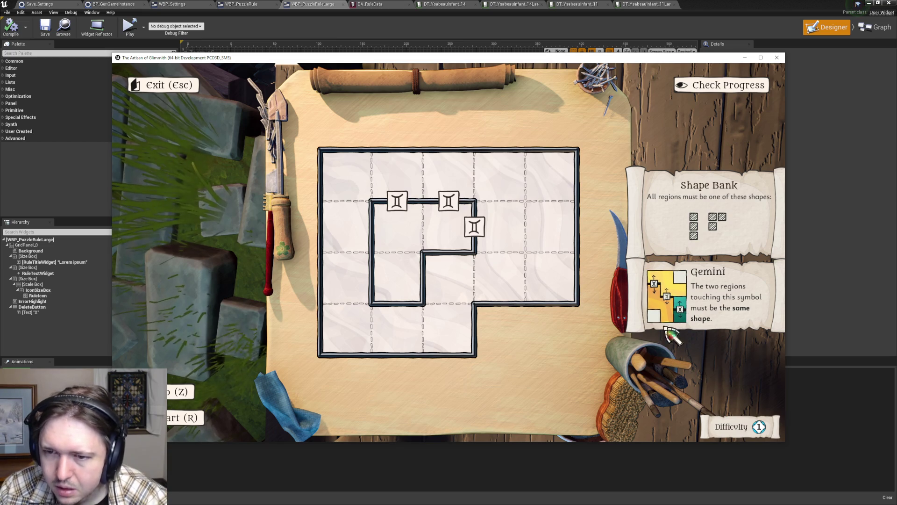
- Turn off Larger Text, review the puzzle board, then leave it for the world
key(Escape)
key(Escape)
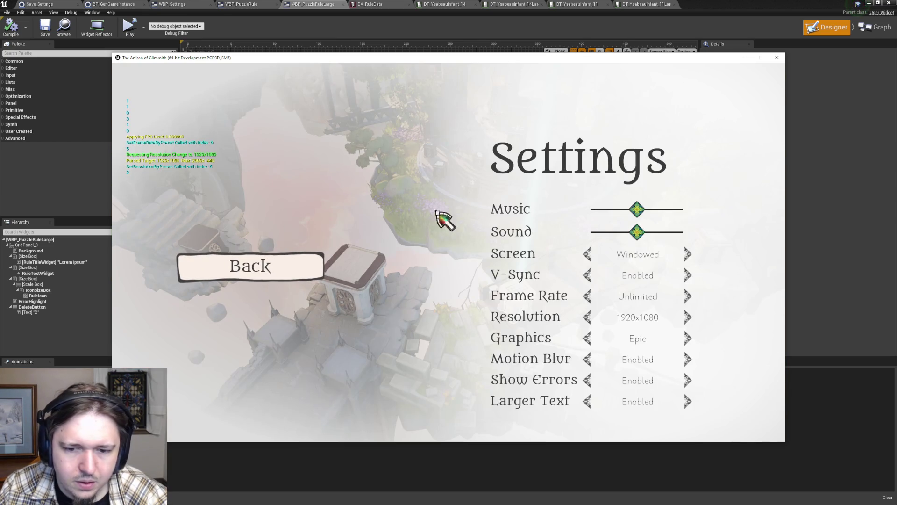
click(586, 399)
click(270, 261)
click(267, 201)
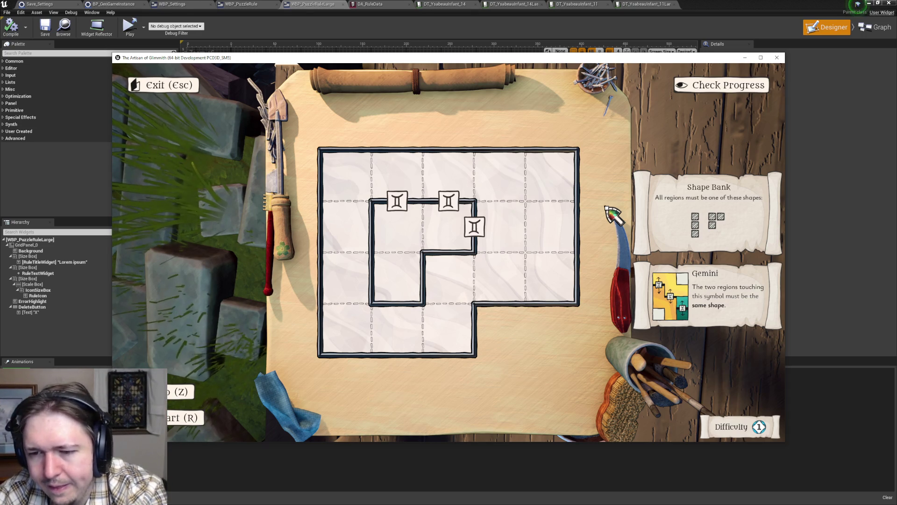
key(Escape)
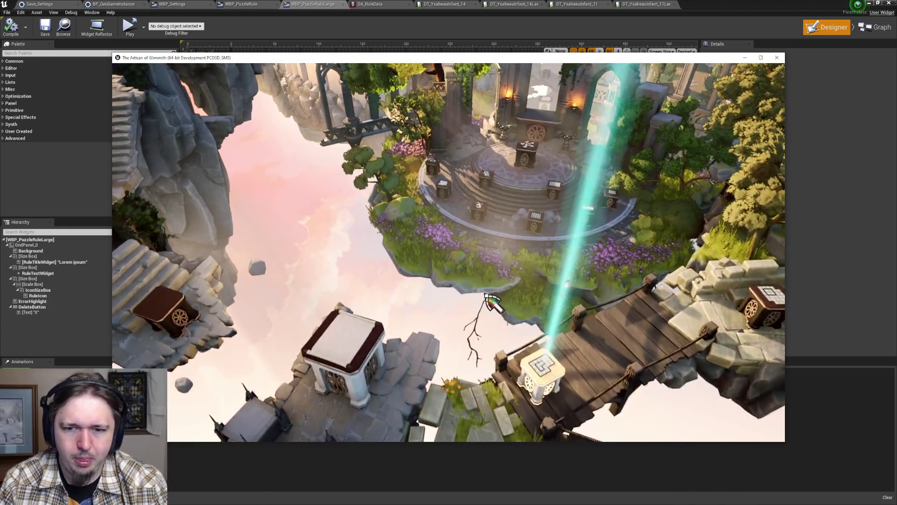
- Lower the resolution step by step to 1280x720 and open the pedestal puzzle
key(Escape)
click(591, 317)
click(645, 350)
click(556, 308)
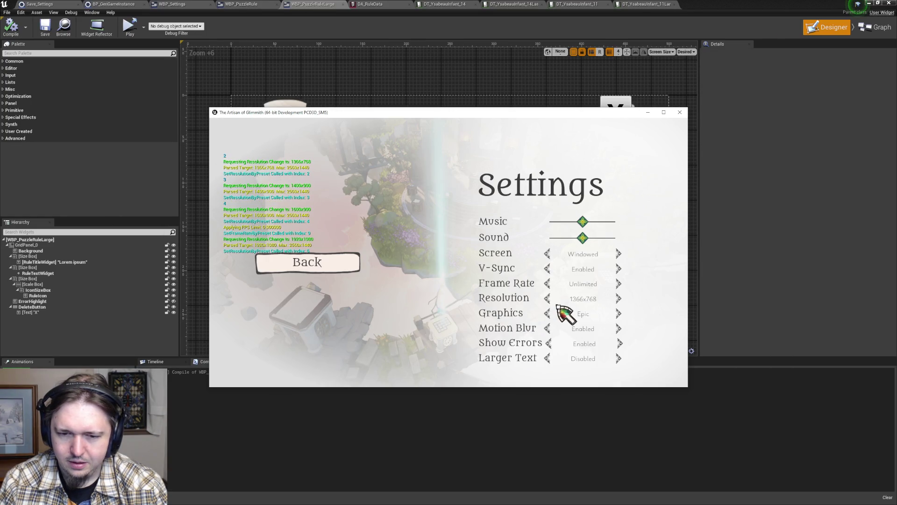
click(548, 300)
click(543, 300)
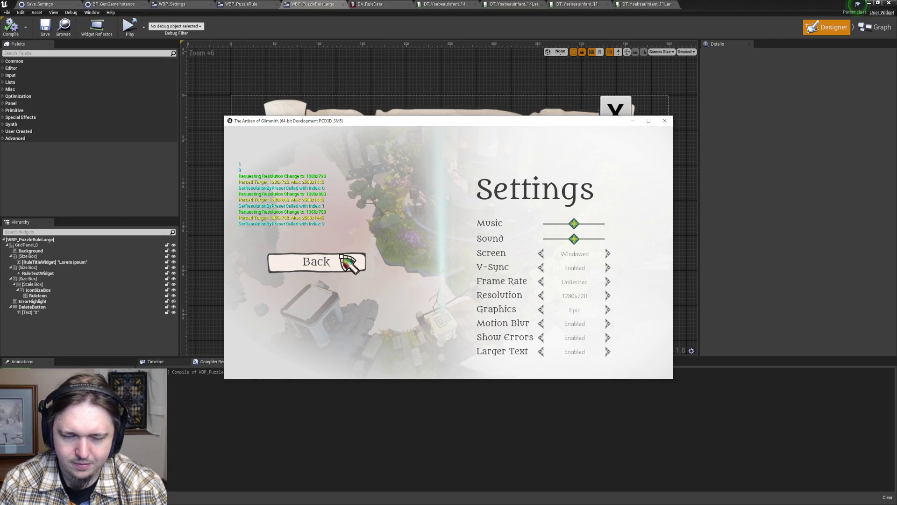
click(350, 261)
click(346, 217)
click(443, 319)
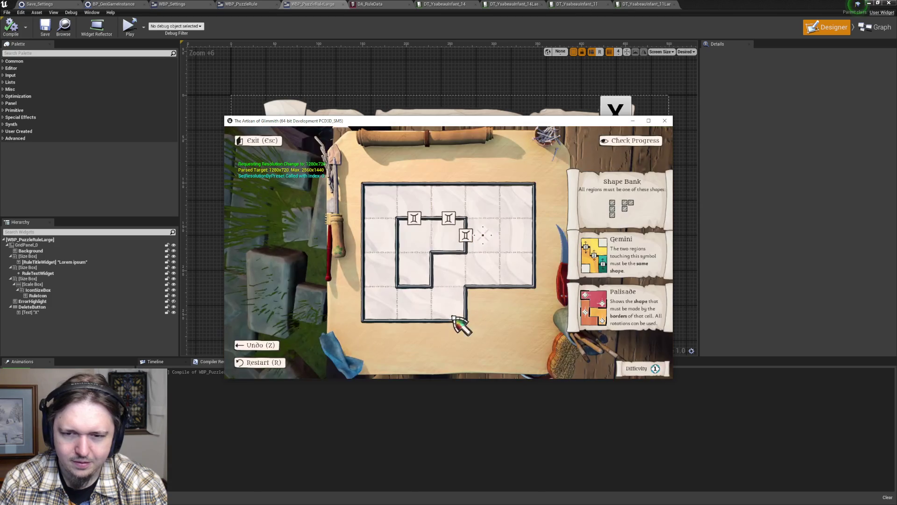
- Switch the resolution to 1280x800 and reopen the pedestal puzzle
key(Escape)
key(Escape)
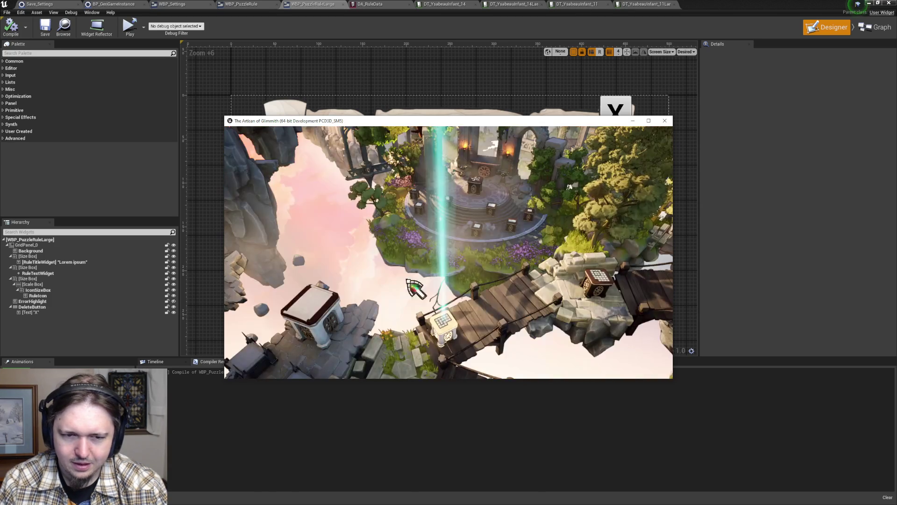
click(327, 259)
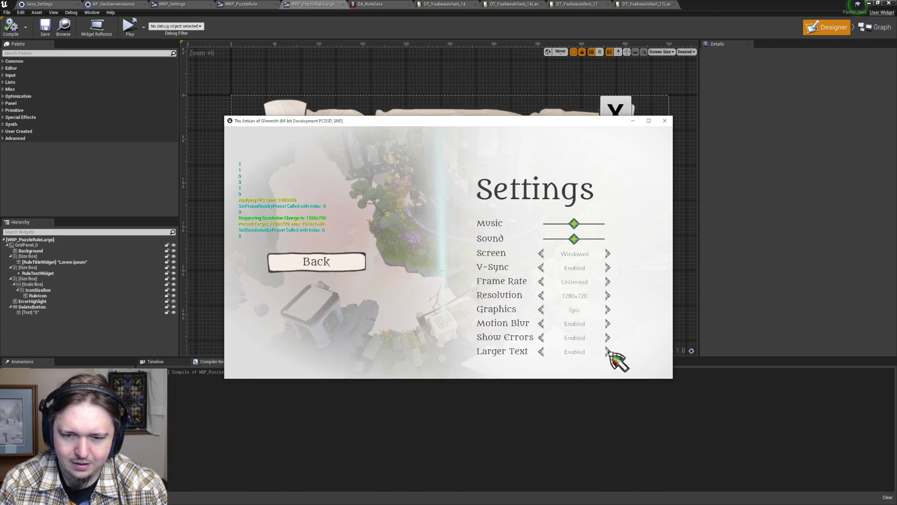
click(607, 296)
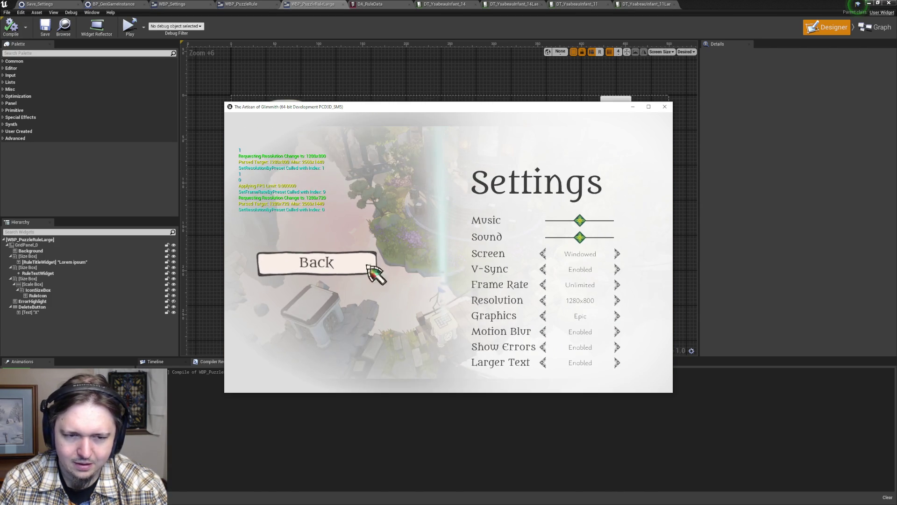
click(357, 260)
key(Escape)
click(449, 324)
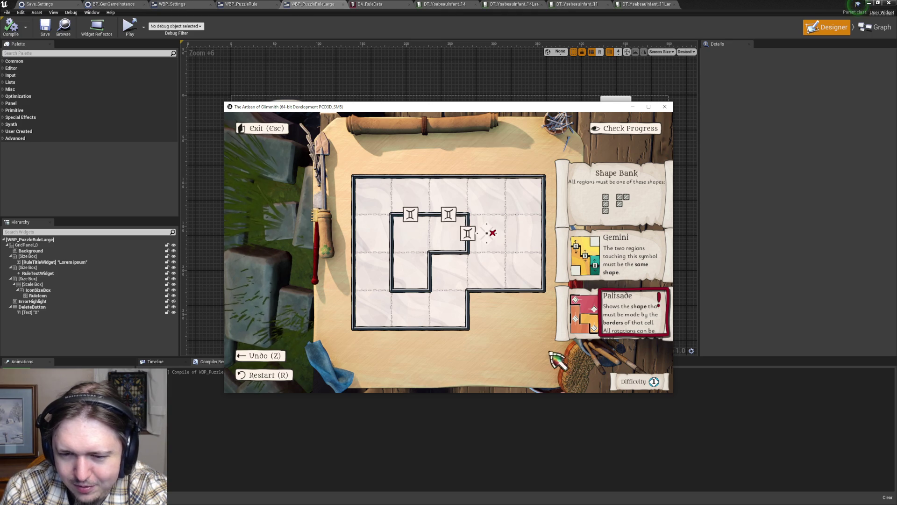
- Raise the resolution to 1366x768 and reopen the puzzle box on the bridge
key(Escape)
key(Escape)
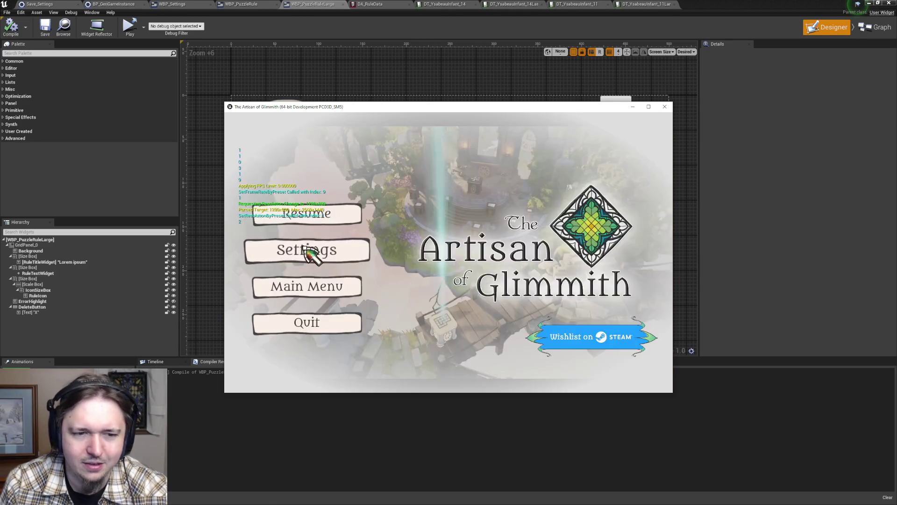
click(311, 250)
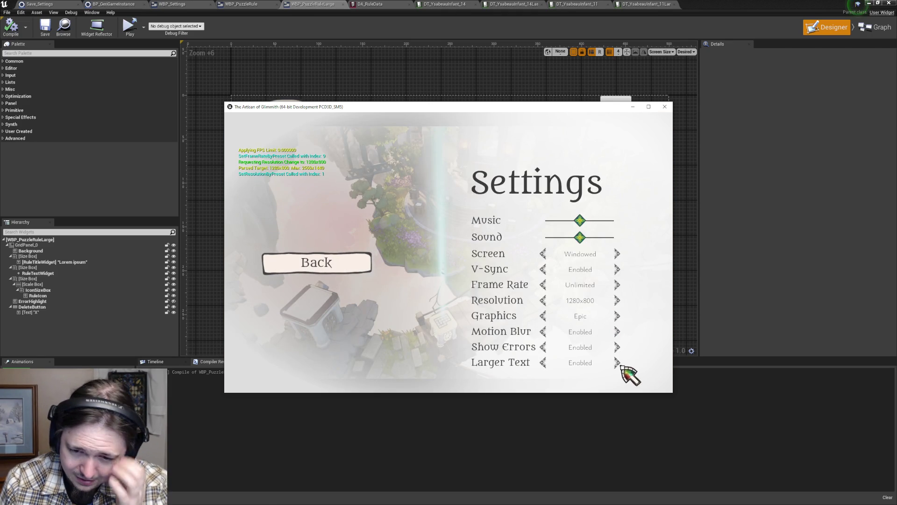
click(617, 300)
click(346, 267)
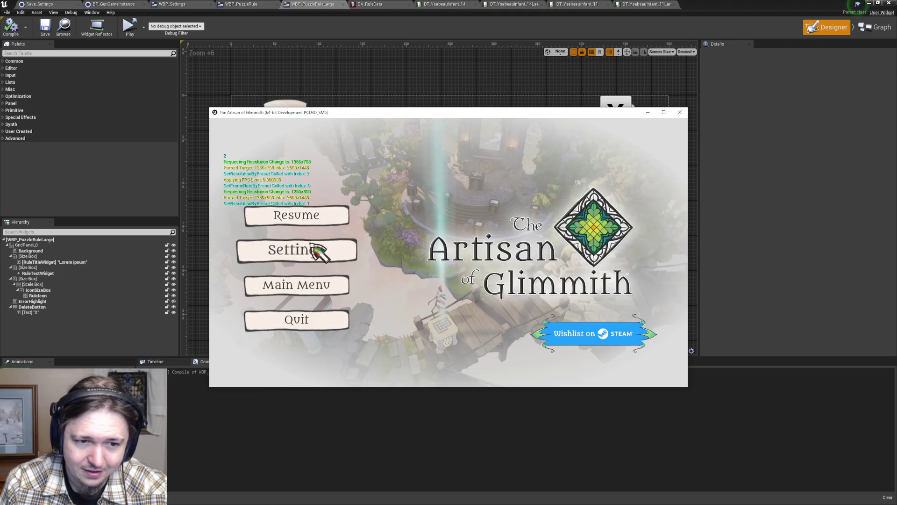
click(318, 218)
click(439, 322)
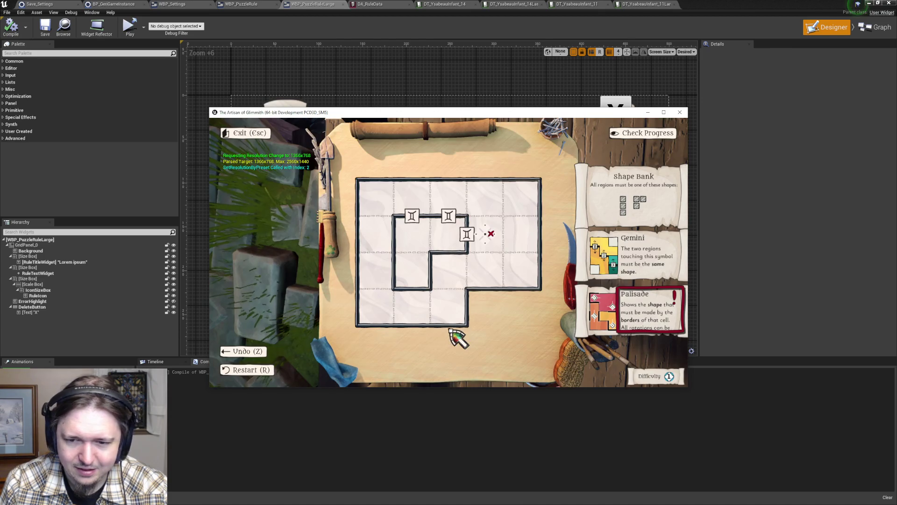
- Raise the resolution to 1400x900 and reopen the puzzle board
key(Escape)
key(Escape)
click(330, 251)
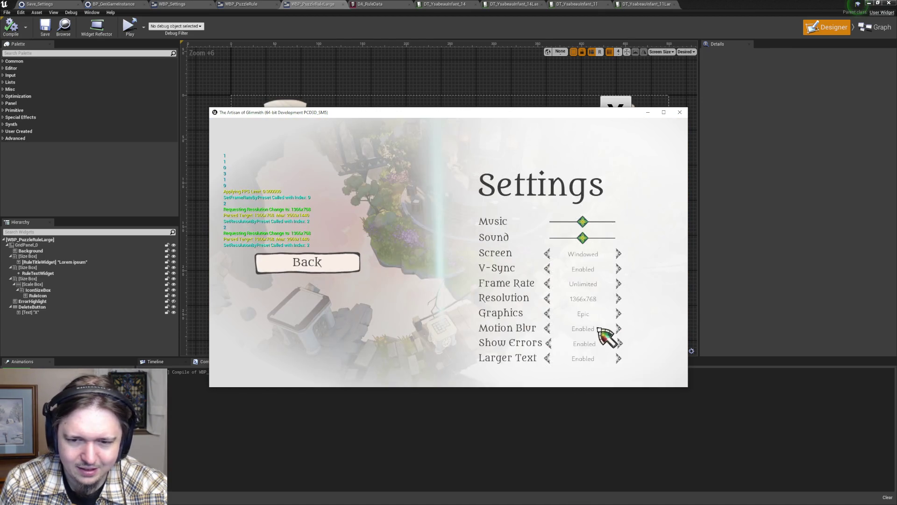
click(614, 292)
click(340, 264)
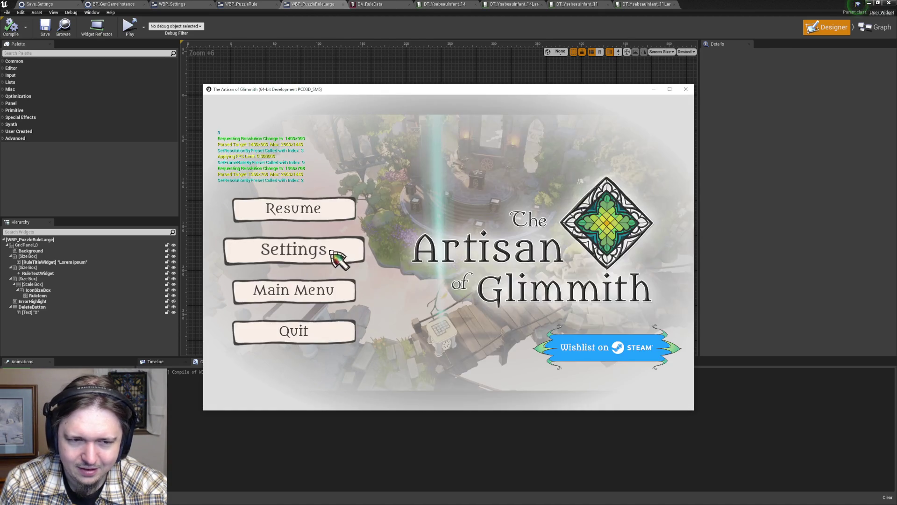
click(322, 207)
click(442, 327)
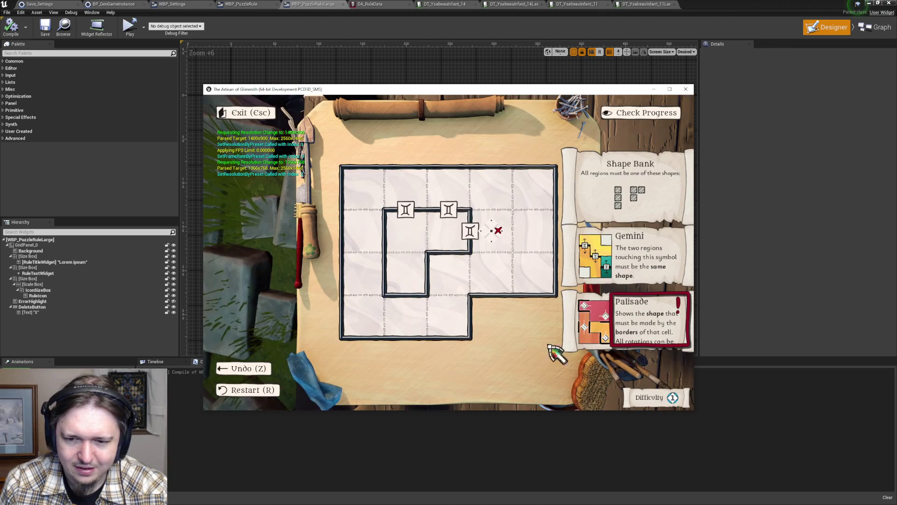
key(Escape)
key(Escape)
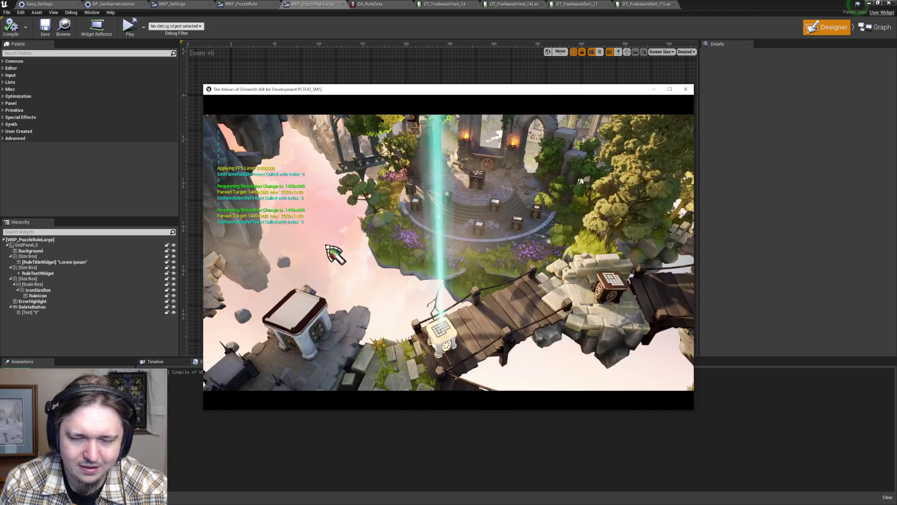
key(Escape)
click(442, 310)
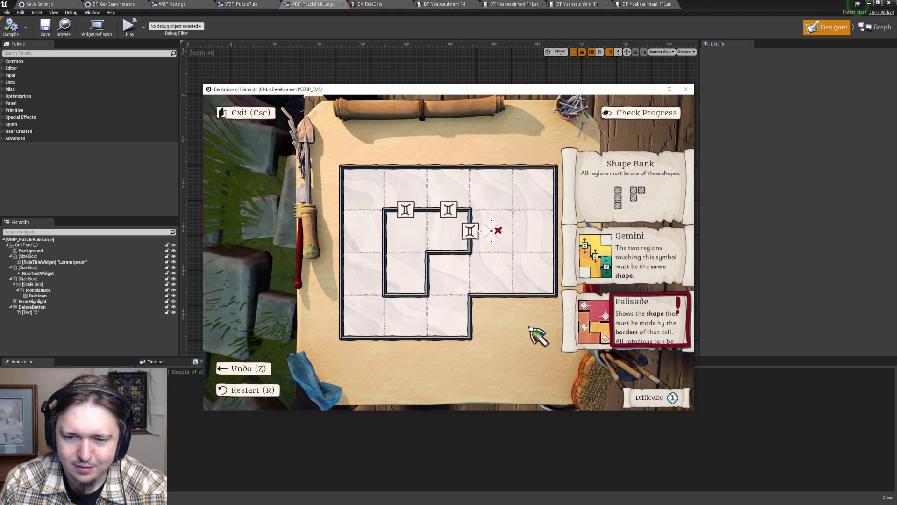
- Raise the resolution to 1600x900, reopen the puzzle board, and move the game window aside
key(Escape)
key(Escape)
click(310, 260)
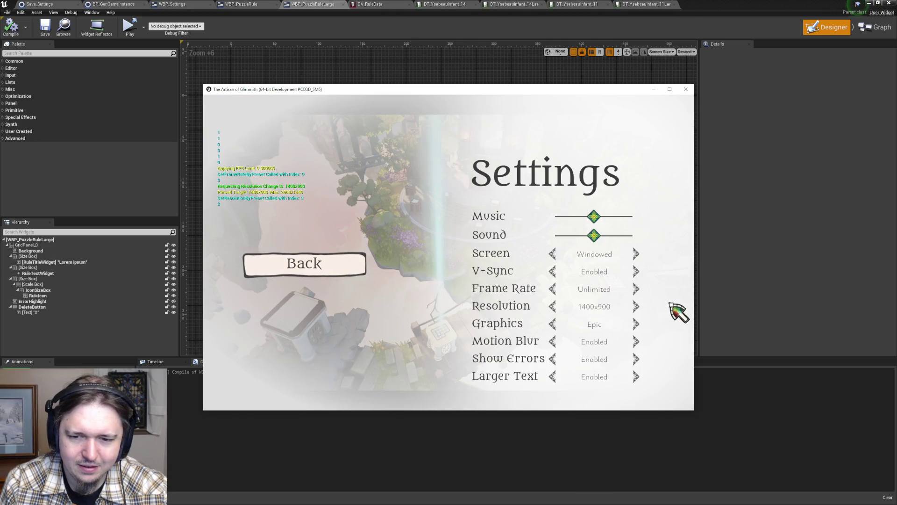
click(636, 306)
click(340, 262)
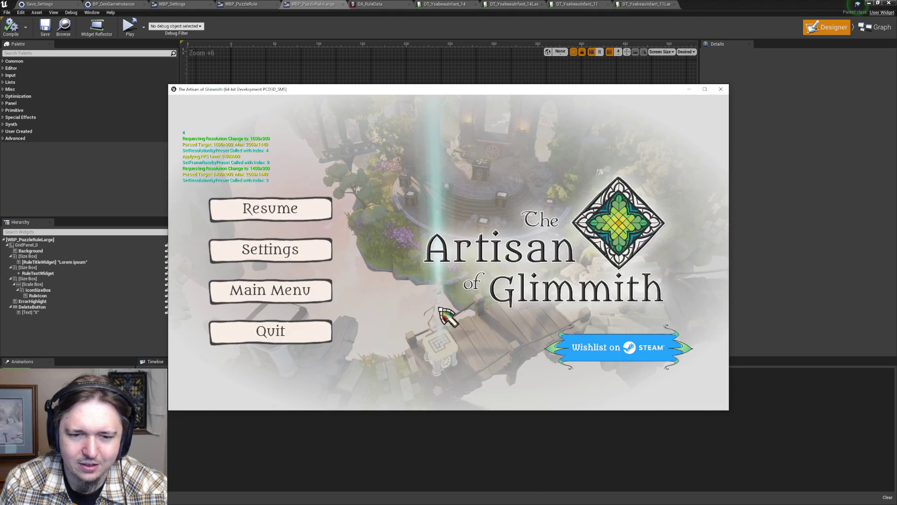
click(304, 213)
click(441, 331)
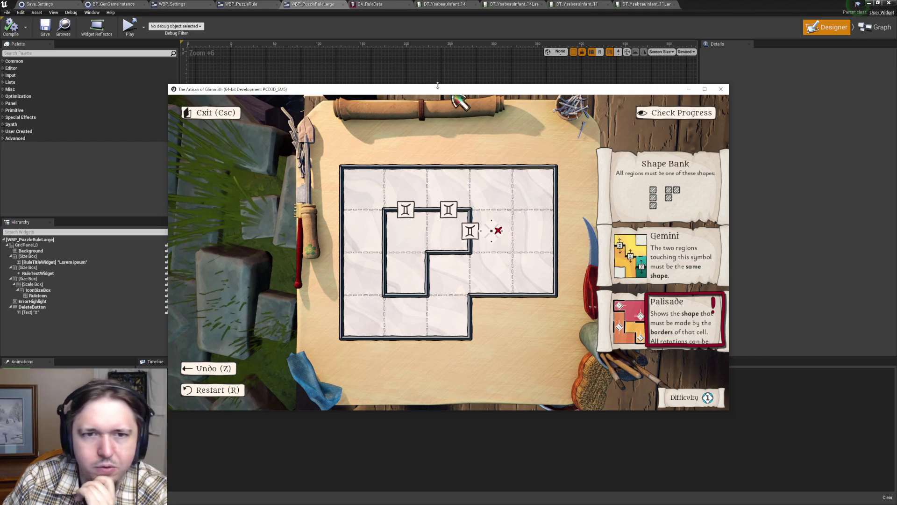
mouse_move(403, 85)
mouse_down()
mouse_move(465, 152)
mouse_move(526, 151)
mouse_move(515, 84)
mouse_up()
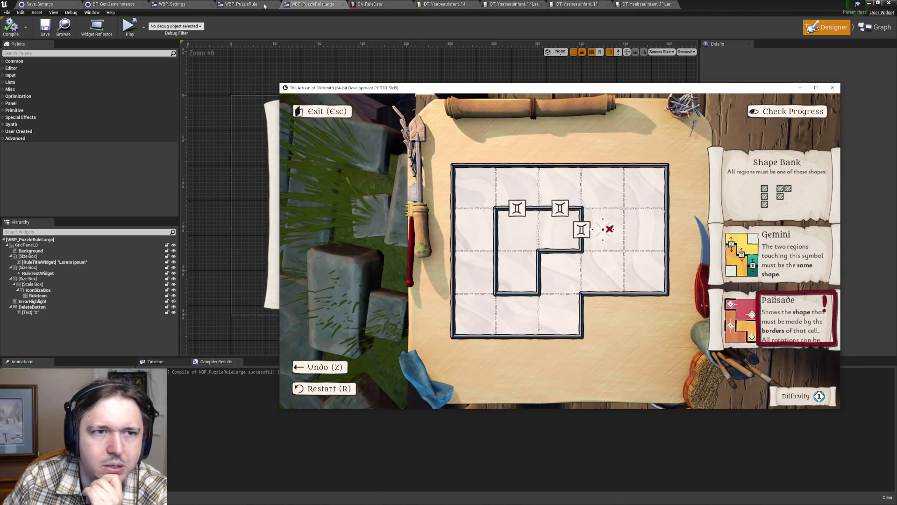
- Set RuleTextWidget's Line Height Percentage to 0.97 and compare it against the running game
click(259, 4)
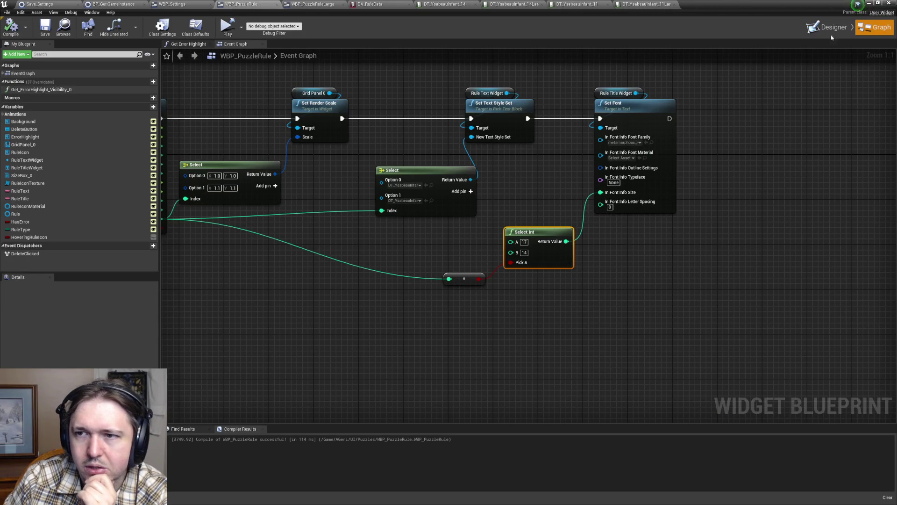
click(829, 28)
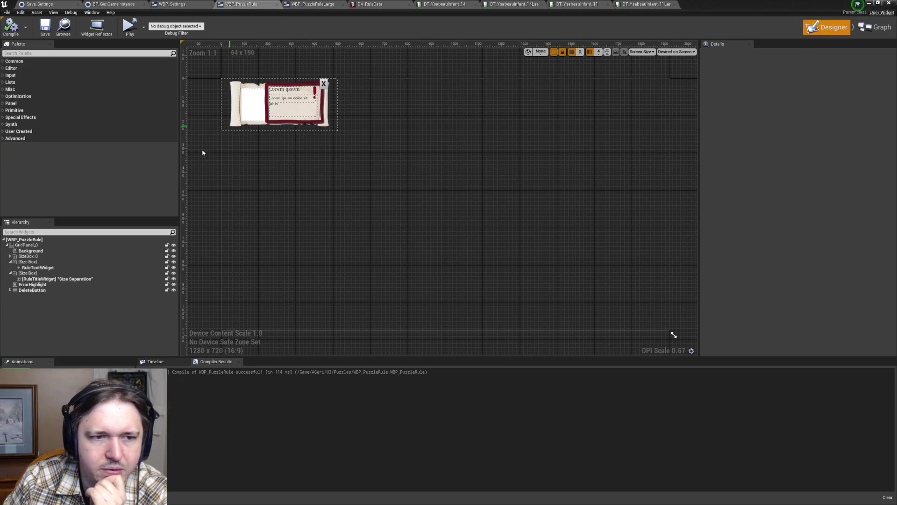
click(53, 279)
click(38, 267)
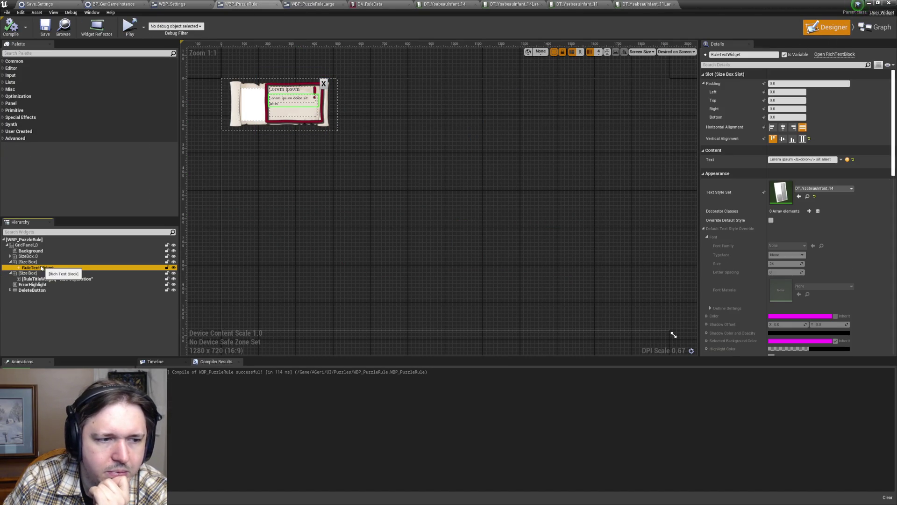
scroll(815, 279, down, 5)
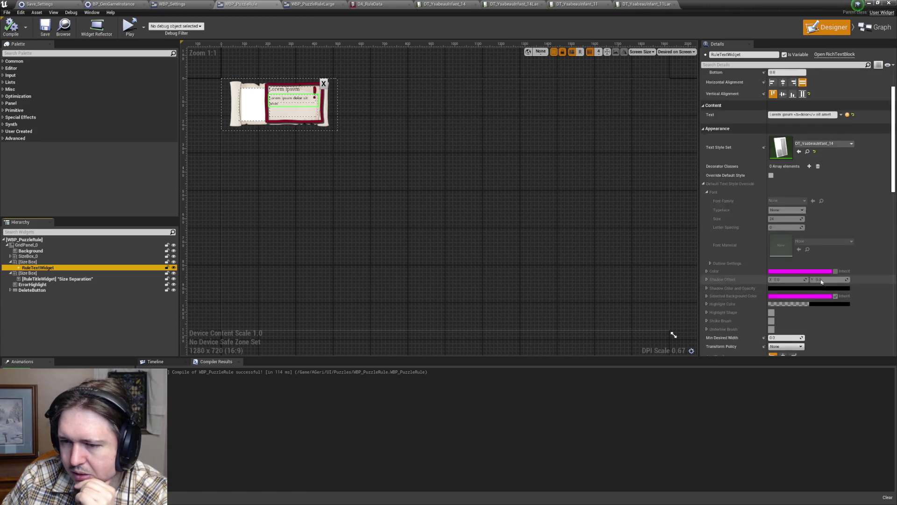
scroll(815, 279, down, 2)
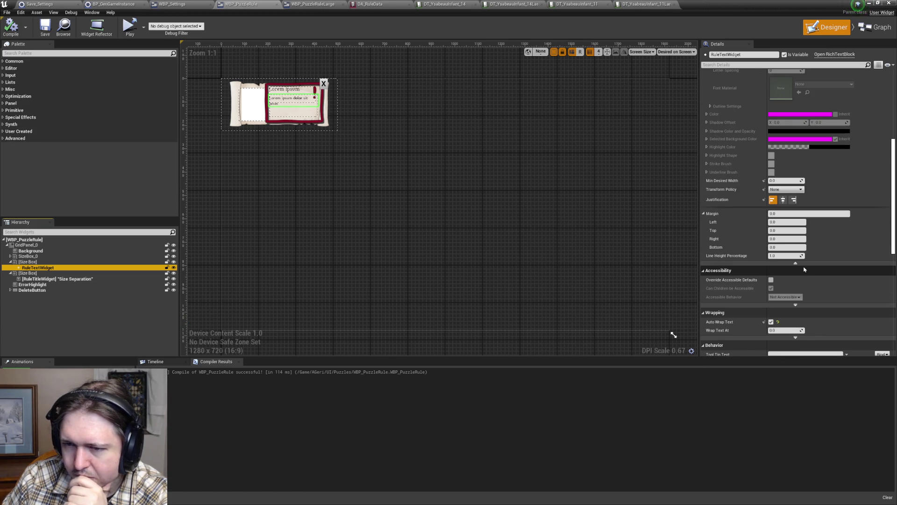
click(781, 255)
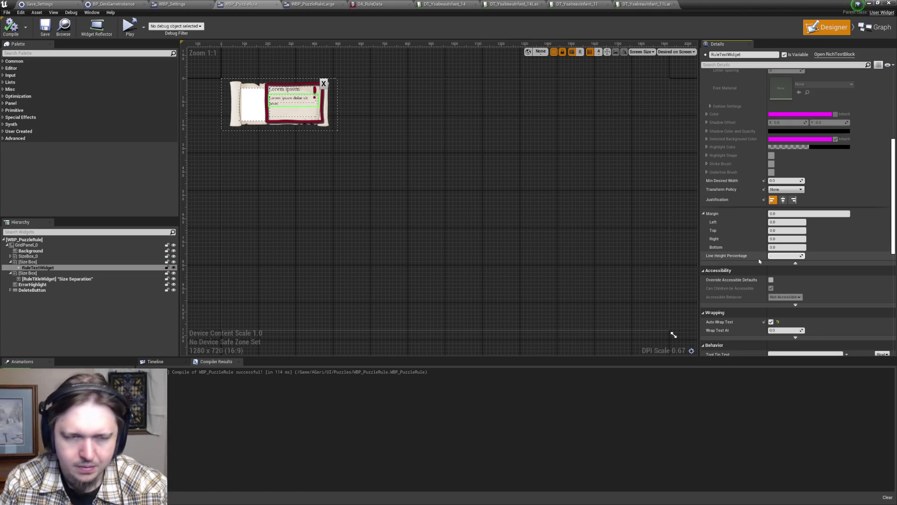
text(0.9)
key(Return)
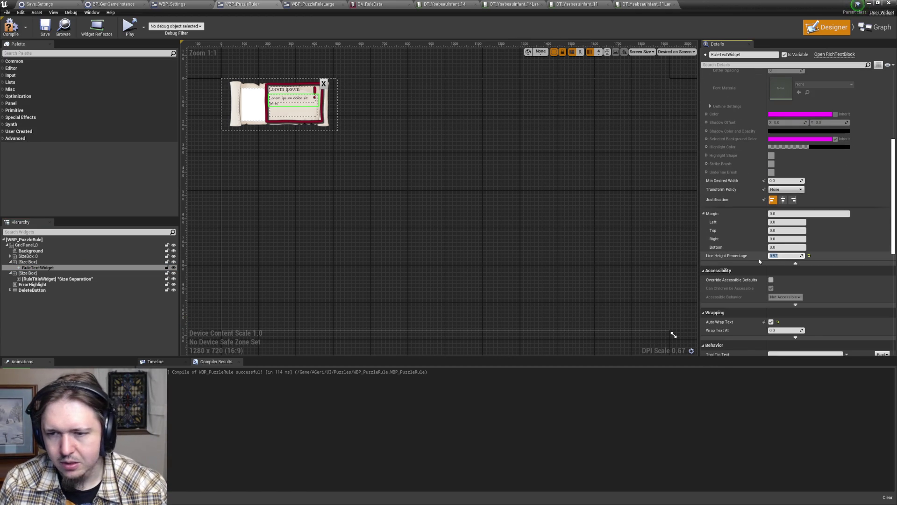
key(alt+Tab)
key(alt+Tab)
key(alt+Tab)
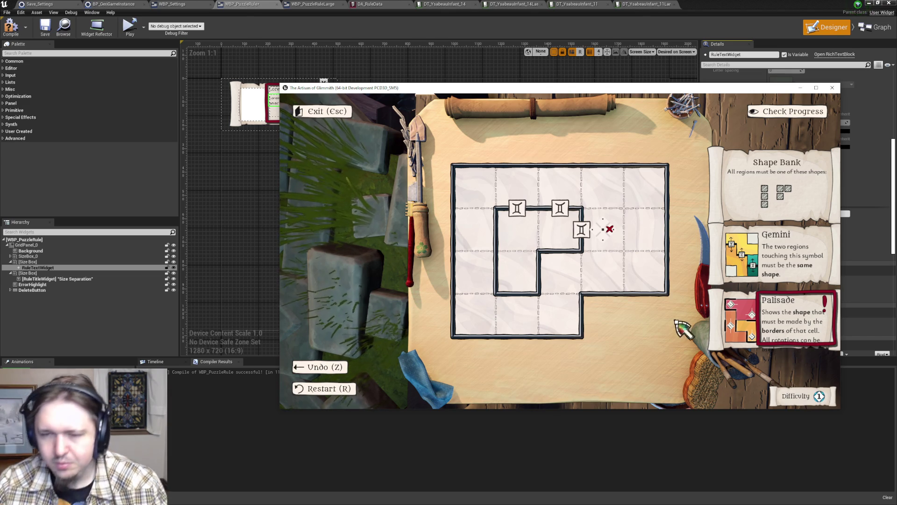
key(alt+Tab)
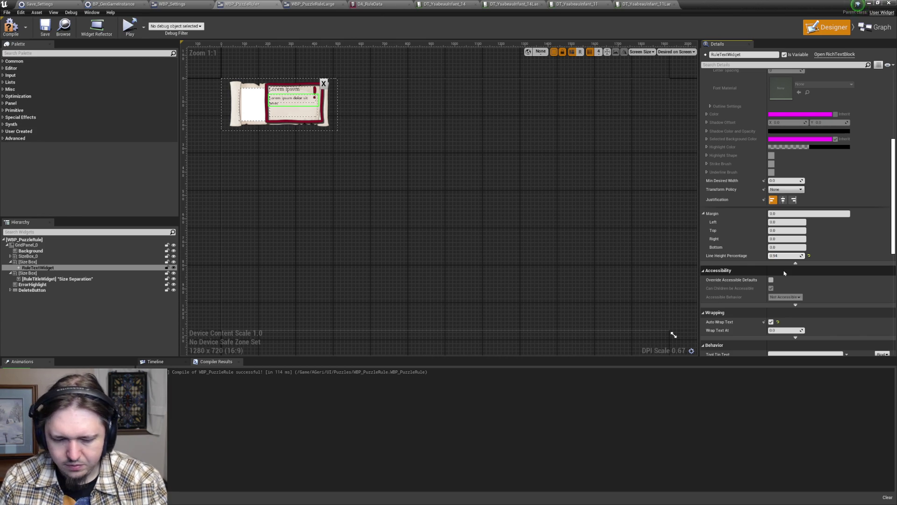
- Close the running game to release the locked package, then save WBP_PuzzleRule successfully
click(514, 174)
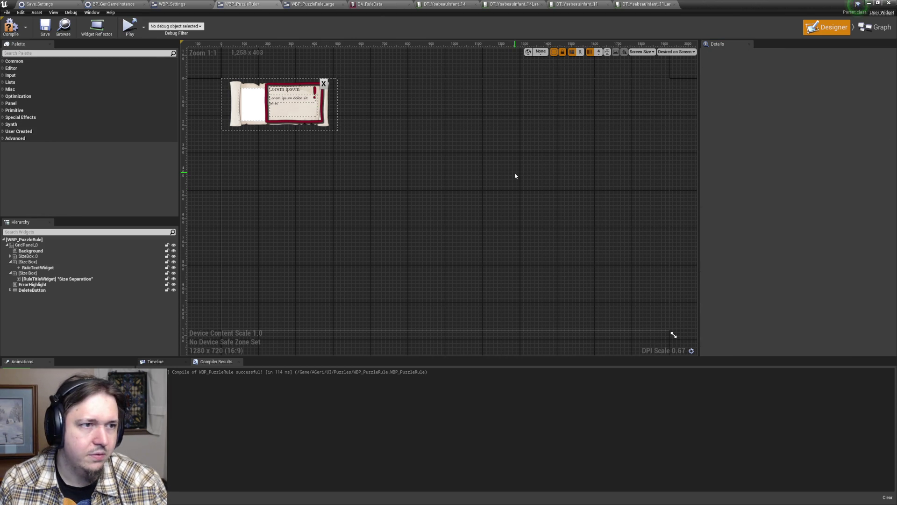
click(45, 27)
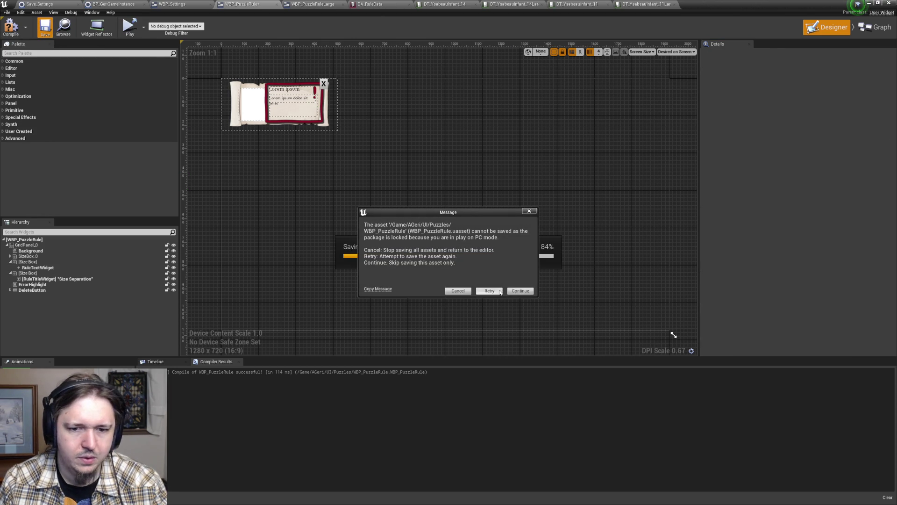
click(456, 291)
key(alt+Tab)
key(Tab)
key(Tab)
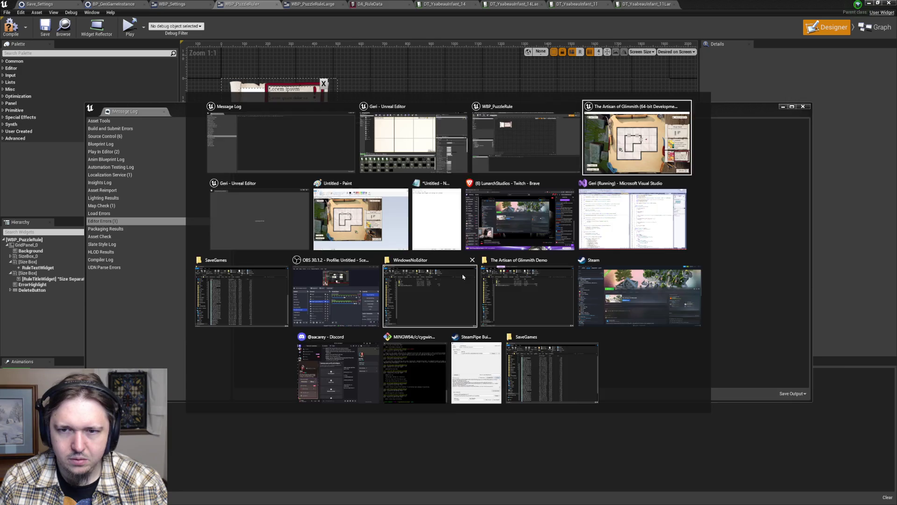
key(Escape)
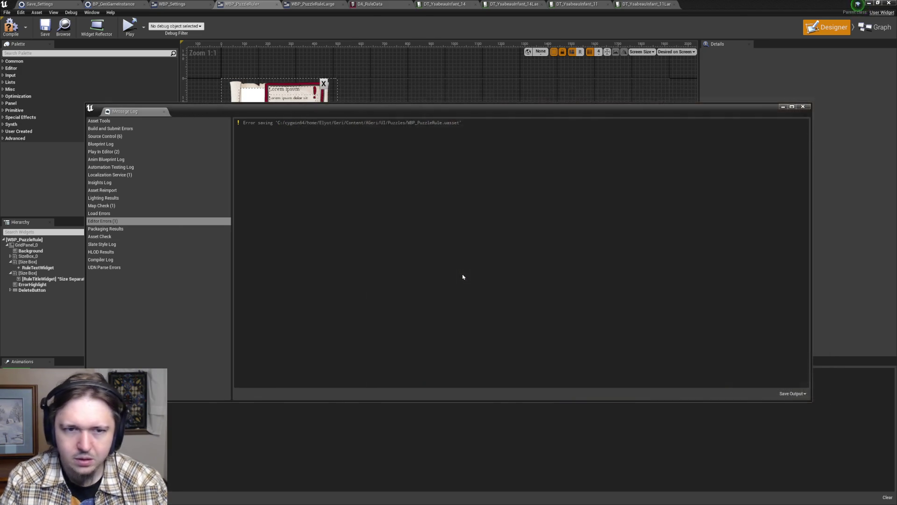
click(808, 108)
key(ctrl+s)
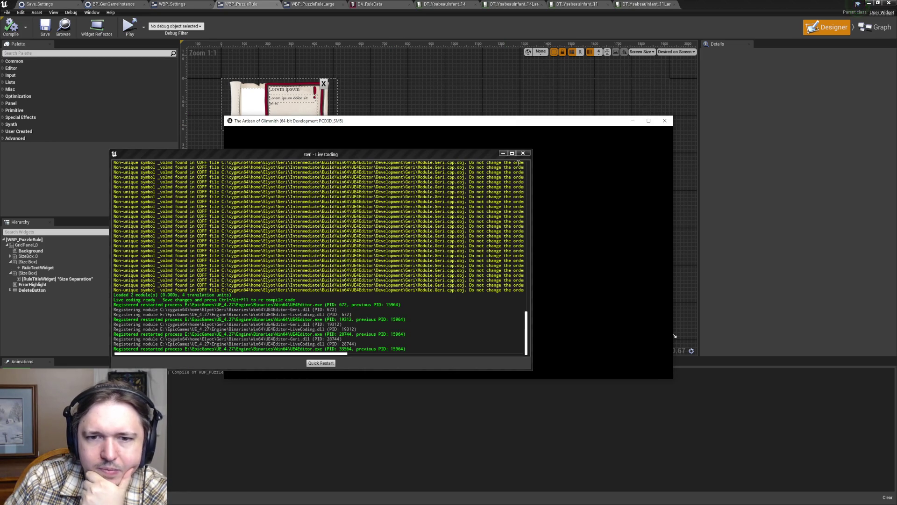
- Close the Live Coding log, load a save slot and inspect the puzzle in edit mode (F9)
click(523, 154)
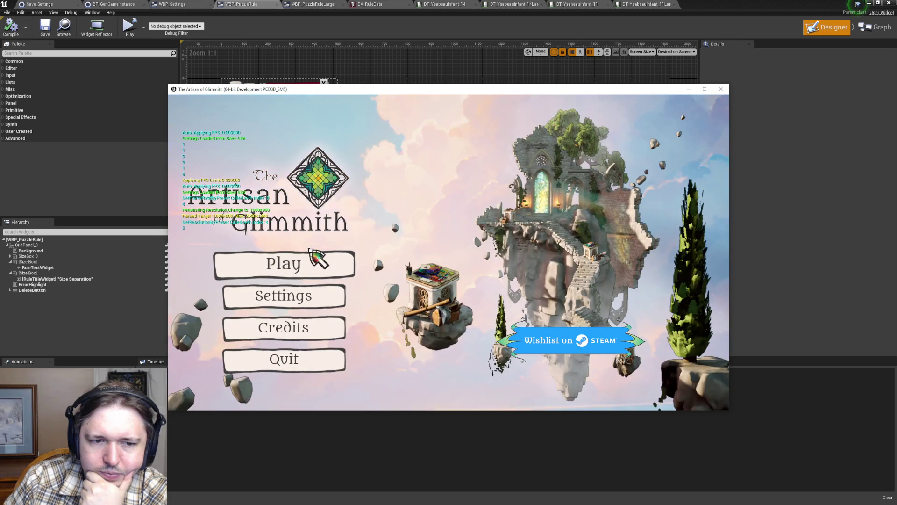
click(327, 262)
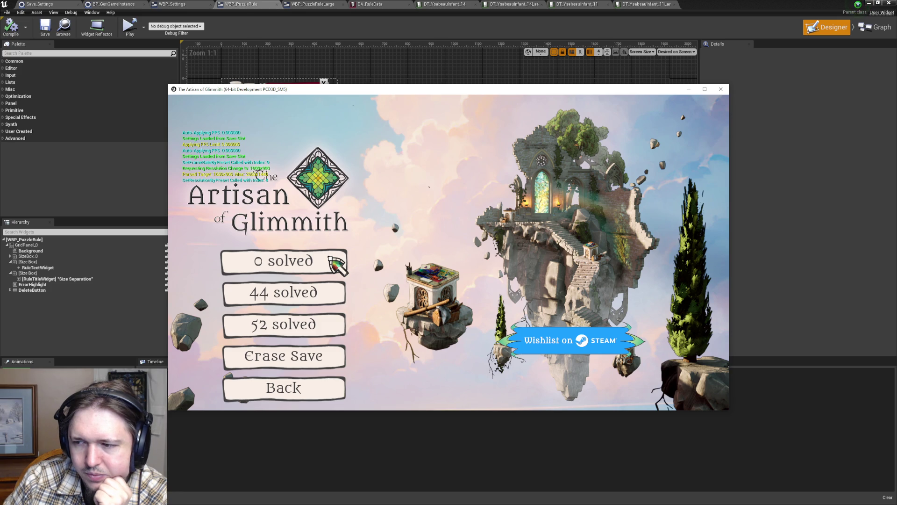
click(331, 258)
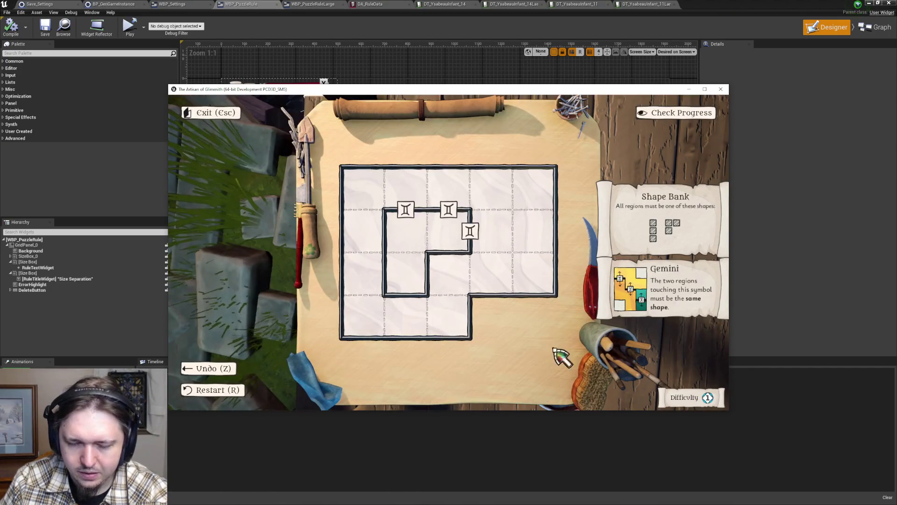
key(F9)
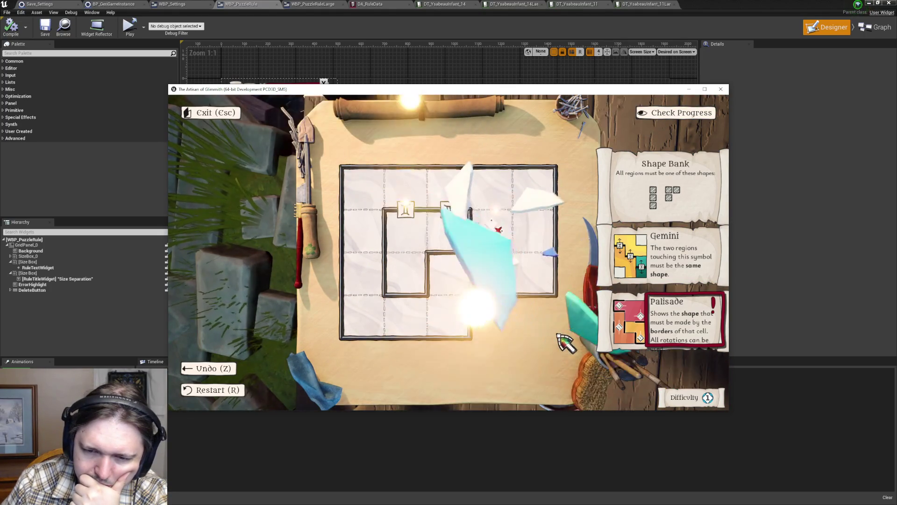
key(Escape)
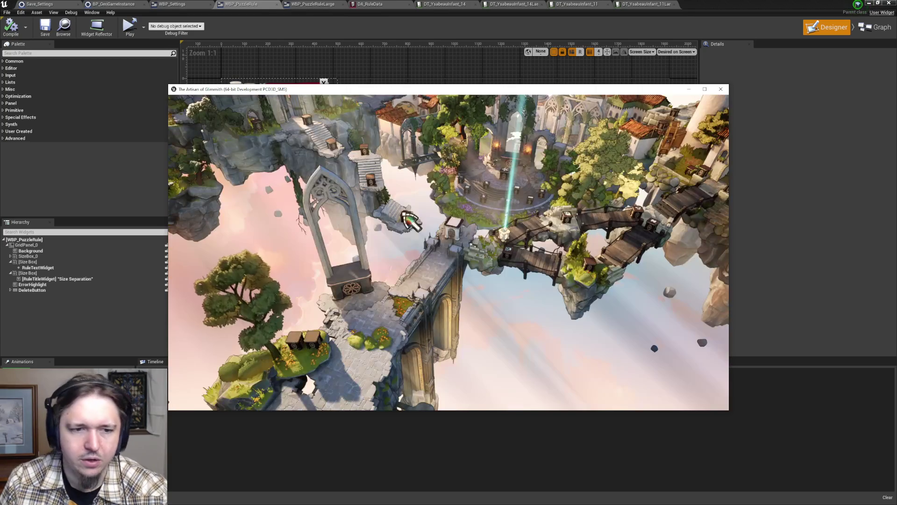
- Check the game settings twice from the puzzle, returning to the puzzle board each time
key(Escape)
click(294, 250)
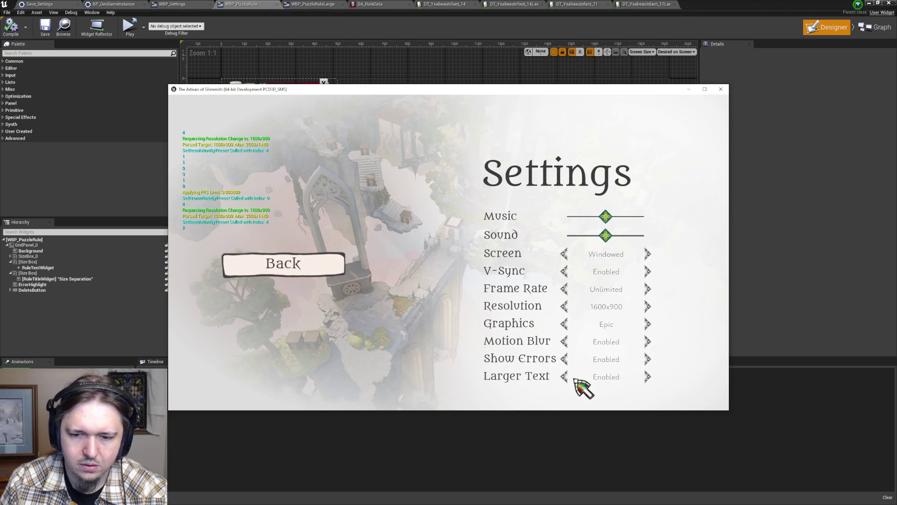
click(313, 273)
key(Escape)
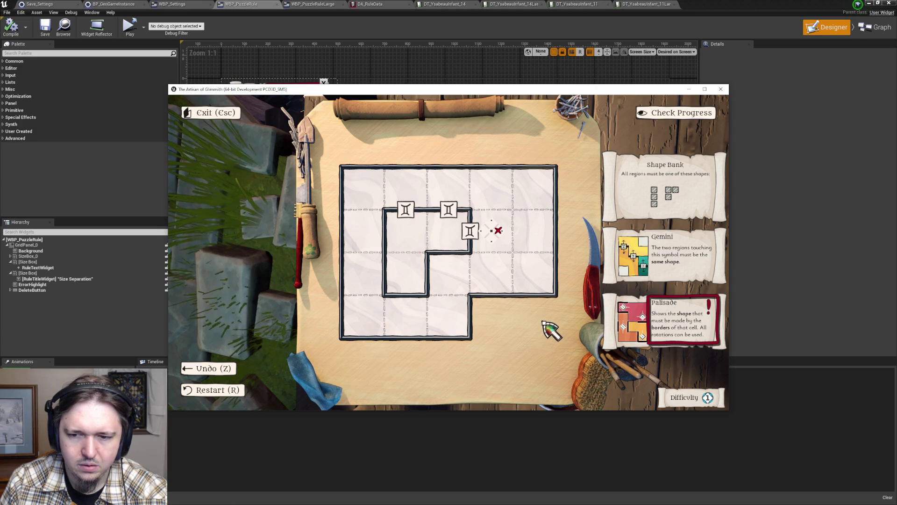
key(Escape)
key(Escape)
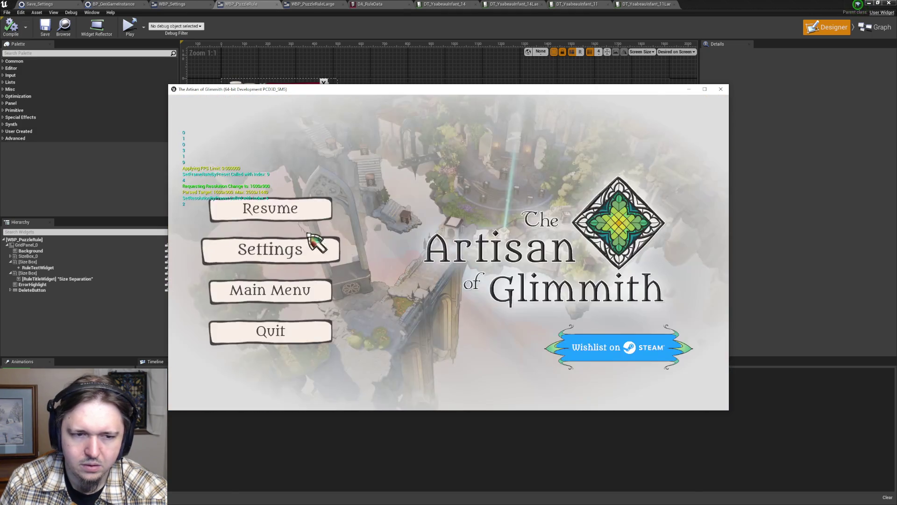
click(318, 240)
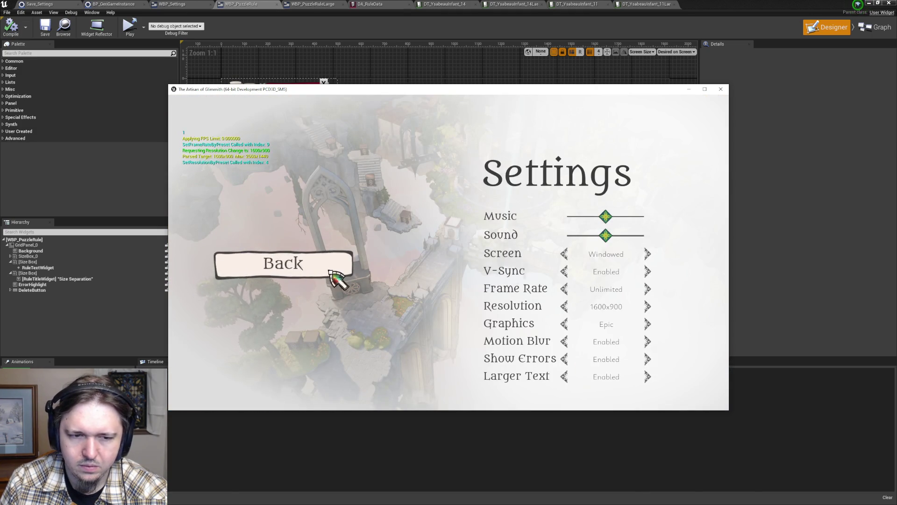
click(332, 269)
click(327, 216)
click(507, 236)
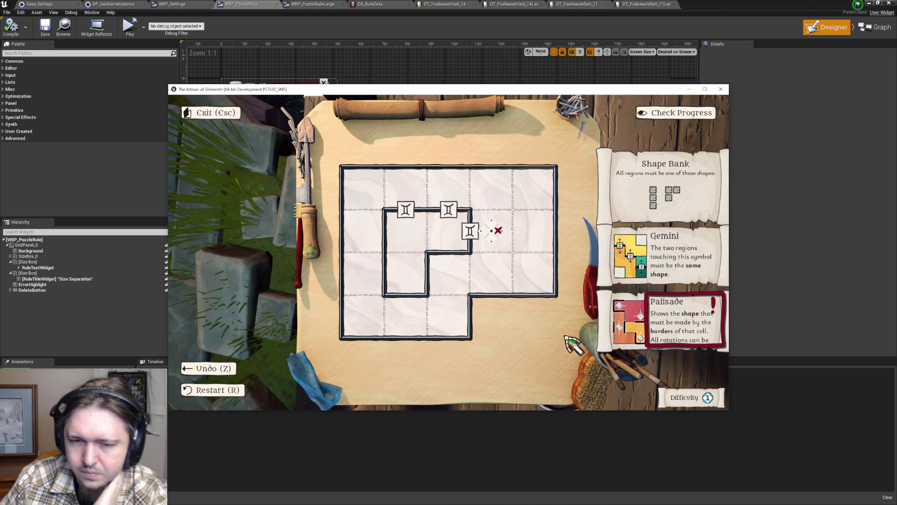
- Raise the resolution to 1920x1080 and resume the puzzle
key(Escape)
click(313, 249)
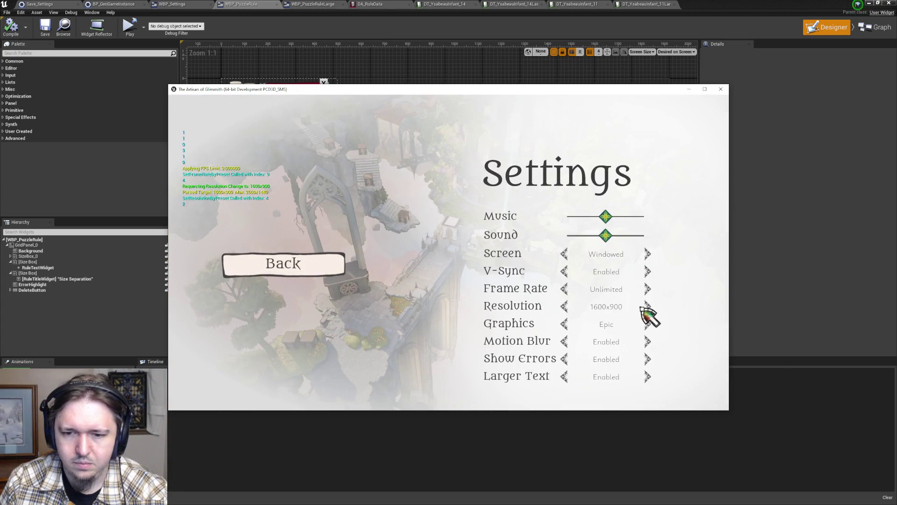
click(647, 307)
click(299, 264)
click(262, 208)
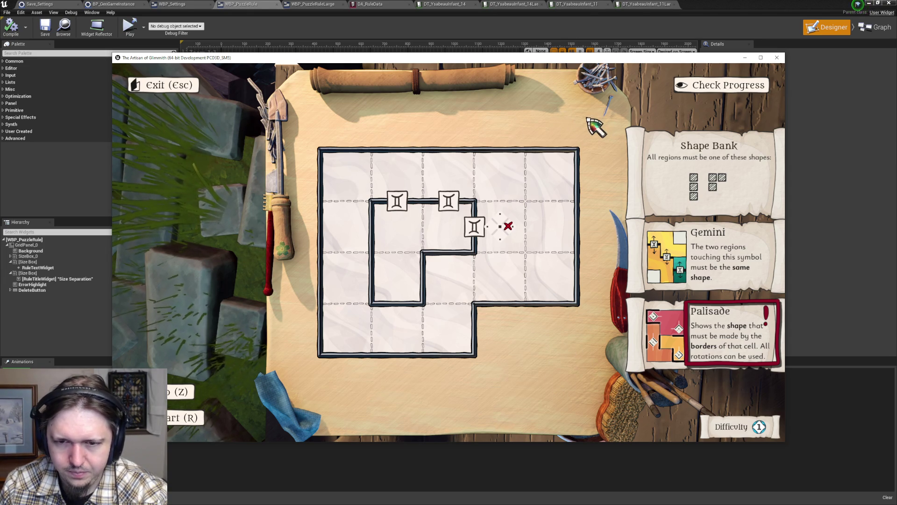
- Place a Rose Window clue in the puzzle grid in edit mode, then return to play mode
key(F9)
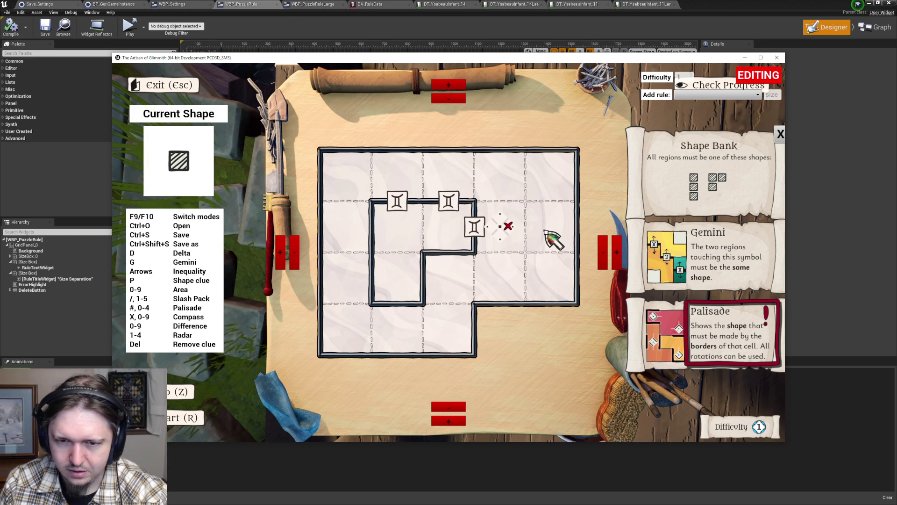
click(558, 237)
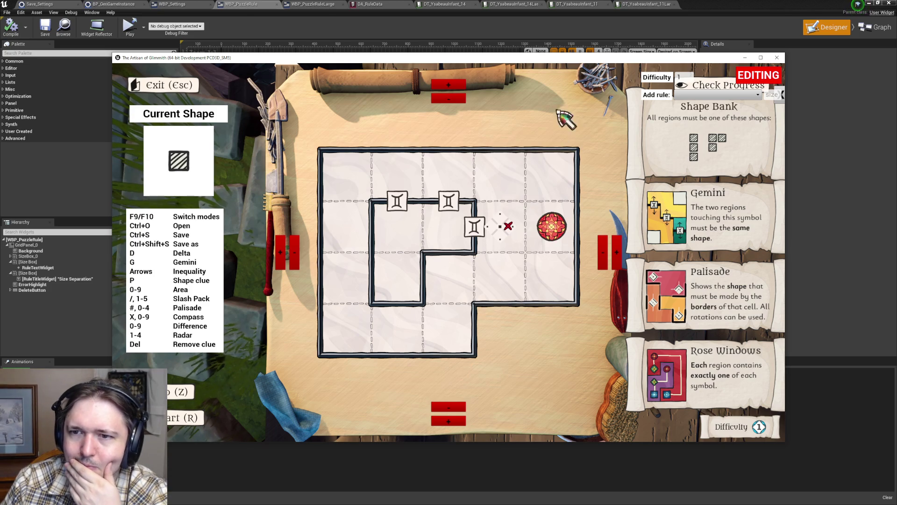
key(F9)
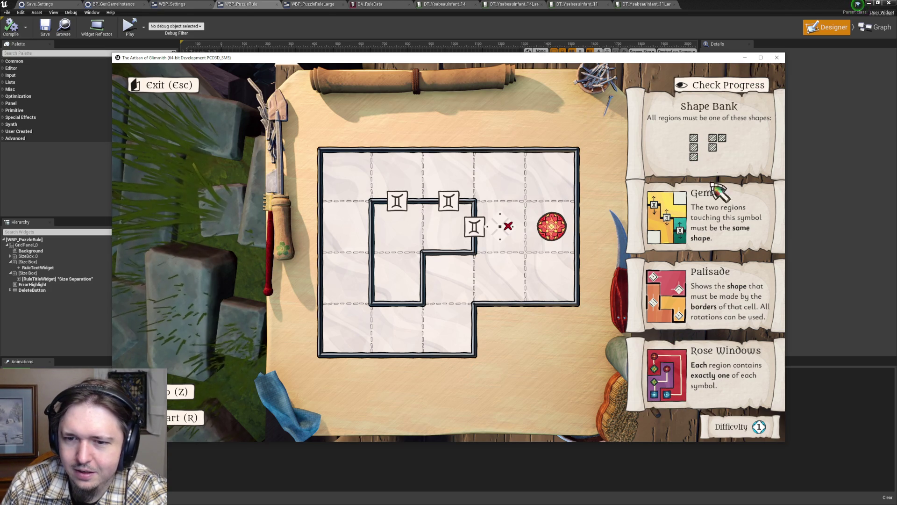
- Check the puzzle progress so the Rose Windows rule panel appears
click(703, 92)
click(702, 88)
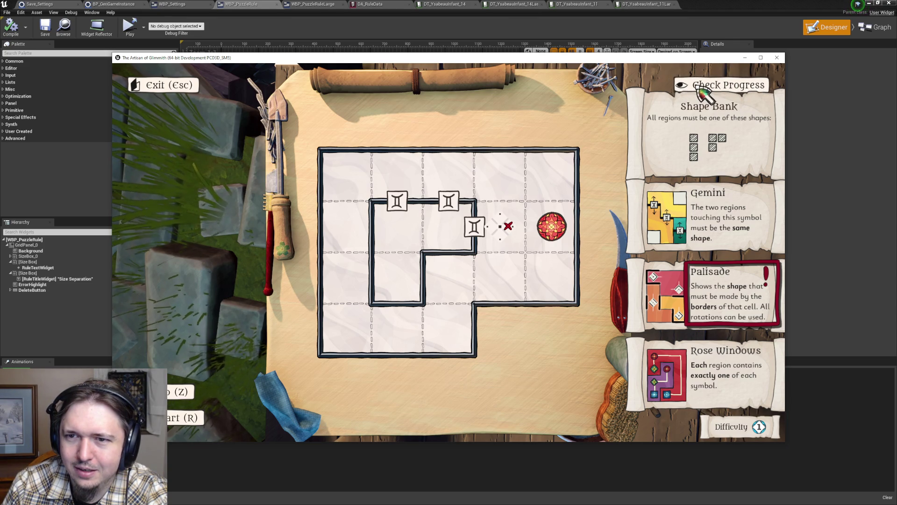
click(697, 84)
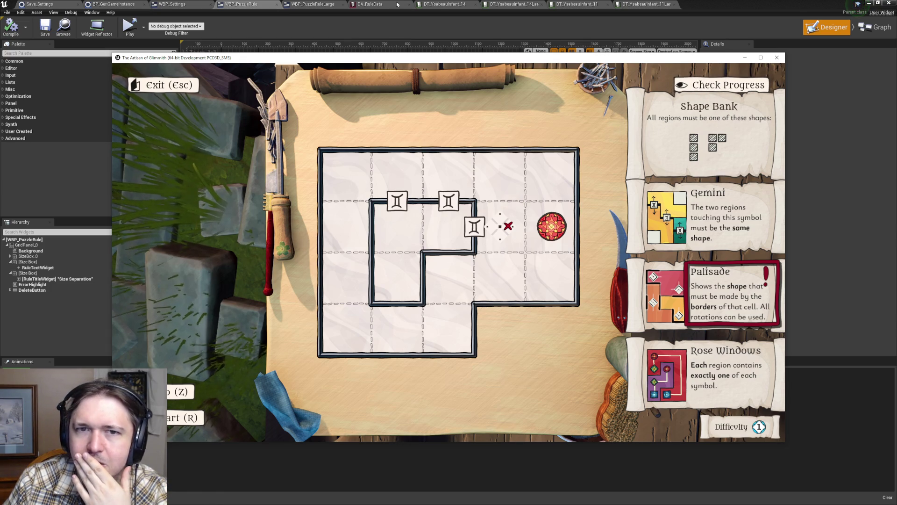
click(313, 5)
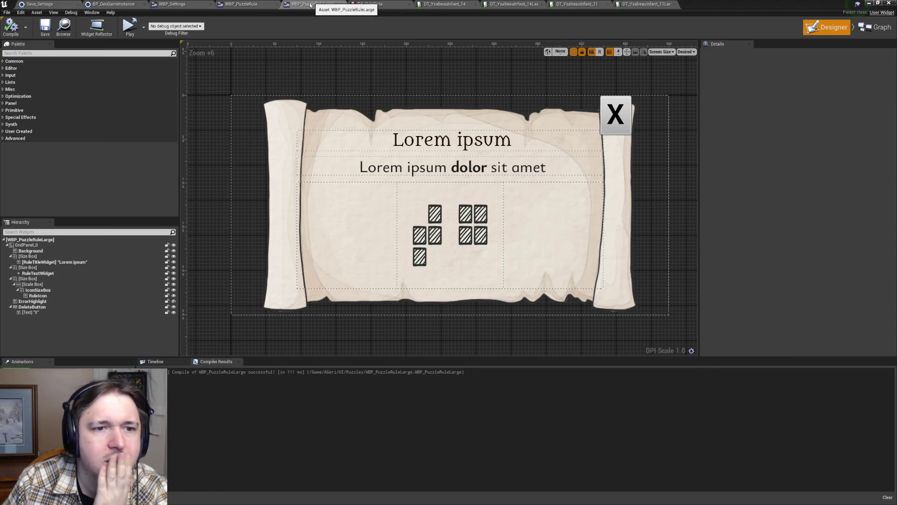
- Inspect the WBP_PuzzleRuleLarge root widget's visibility, leaving it unchanged
click(53, 239)
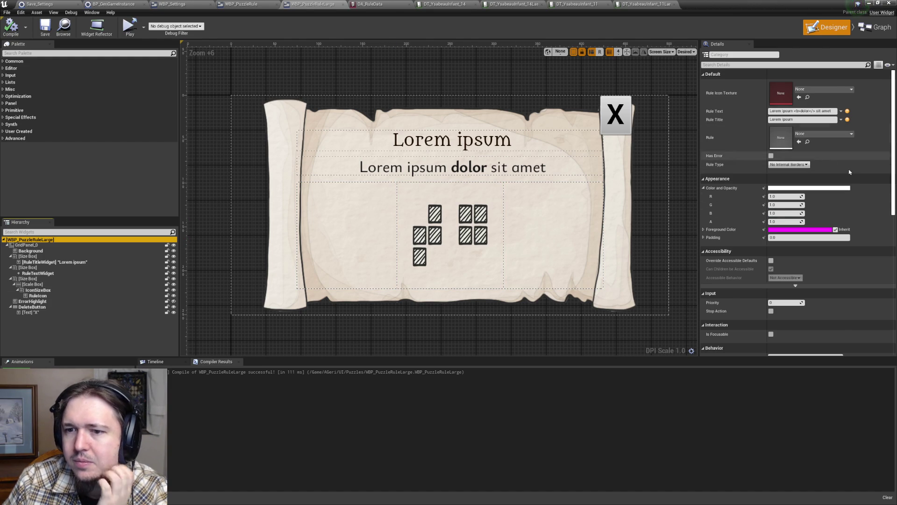
scroll(848, 205, down, 3)
scroll(848, 204, down, 10)
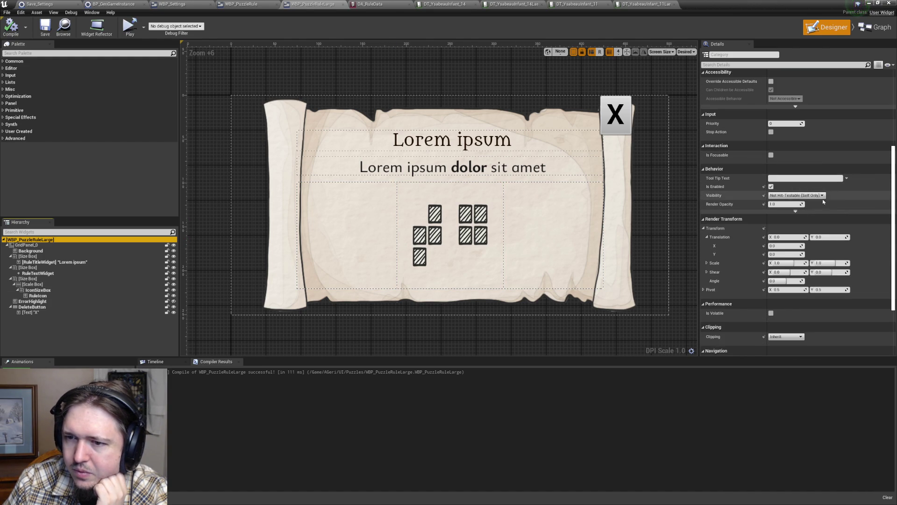
click(811, 196)
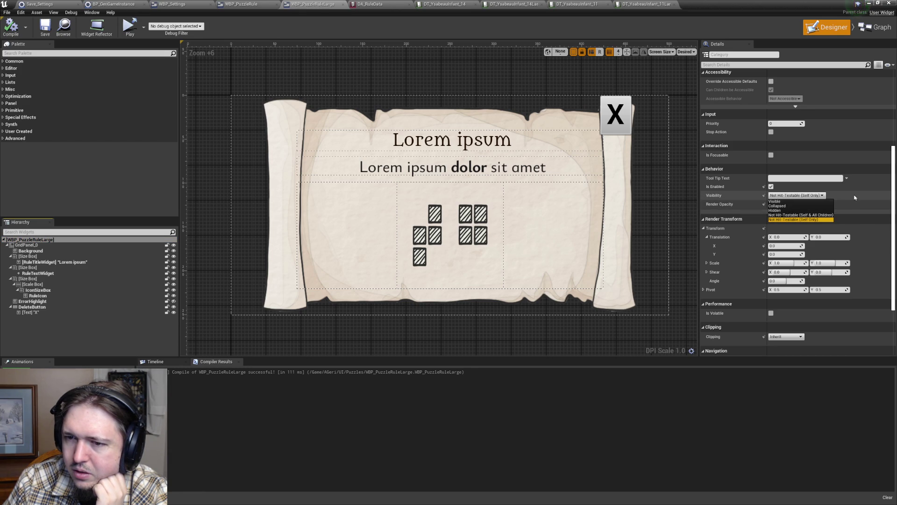
click(855, 197)
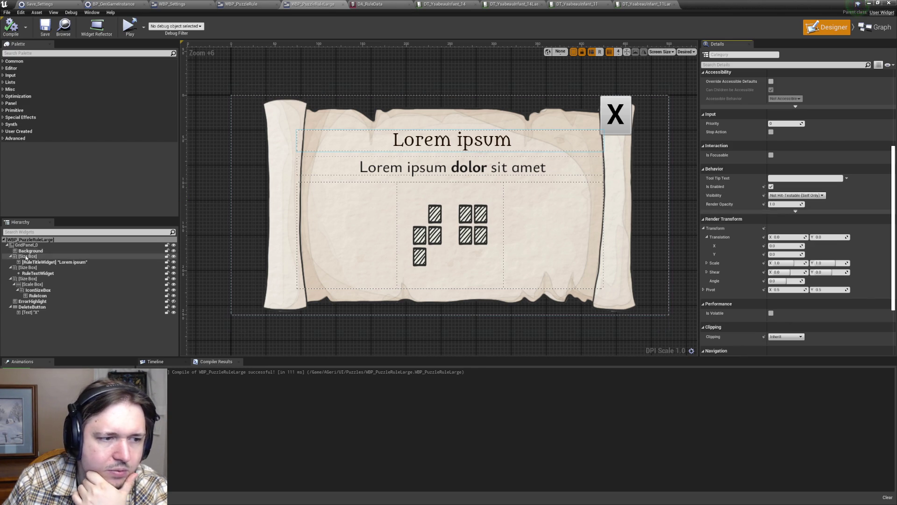
- Set the Background image's Visibility to Not Hit-Testable (Self & All Children)
click(44, 245)
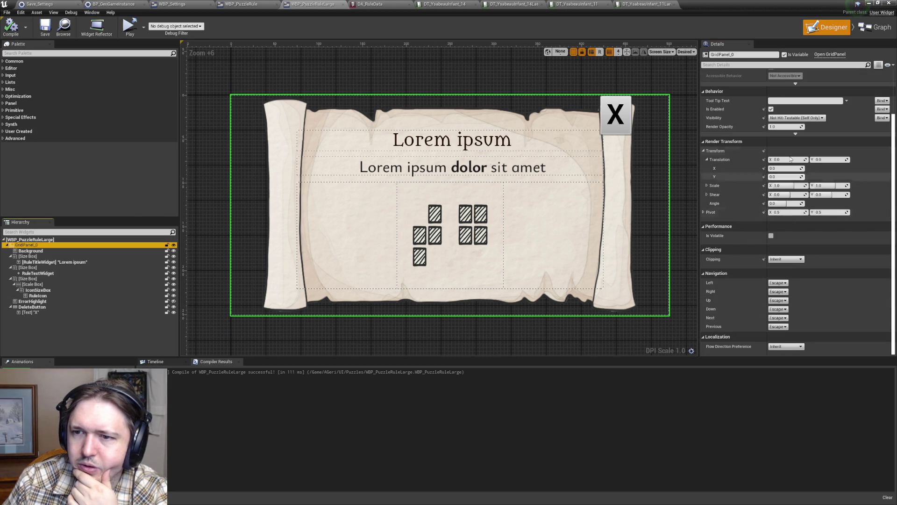
click(35, 253)
scroll(726, 293, up, 3)
scroll(794, 288, down, 7)
scroll(819, 285, down, 3)
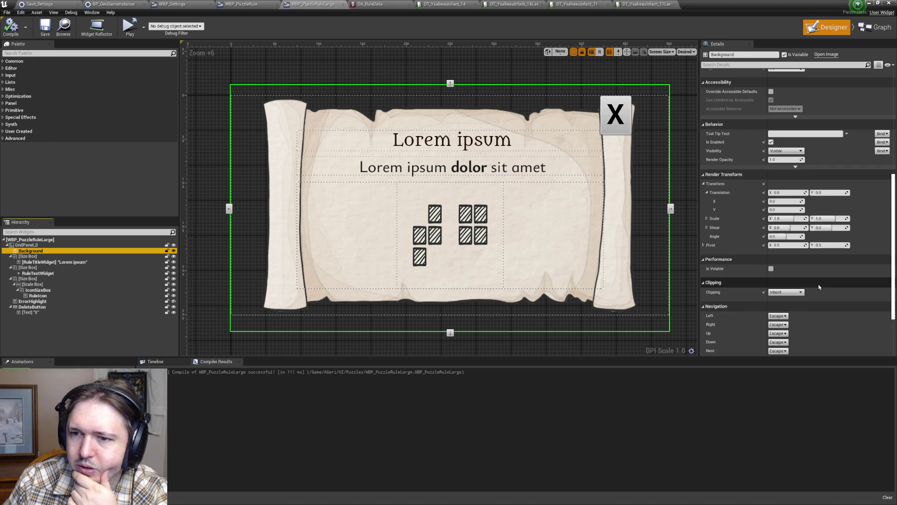
click(786, 150)
click(830, 171)
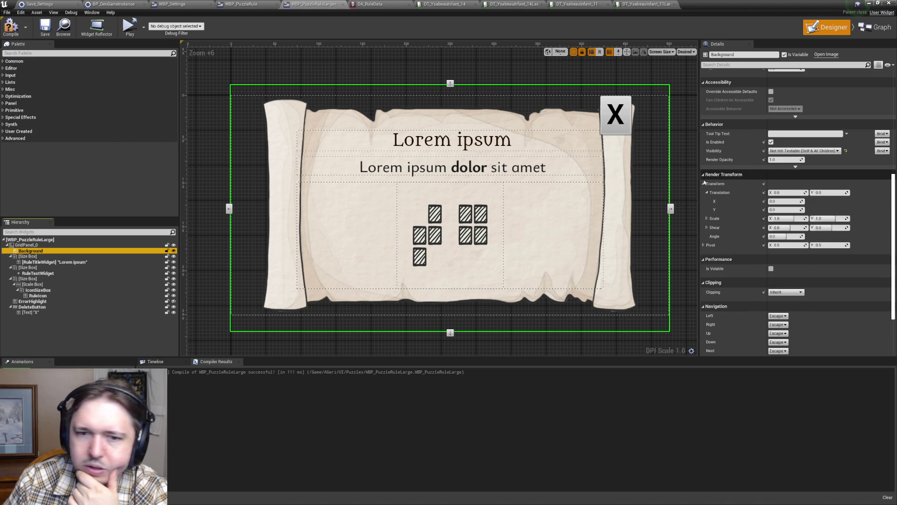
- Review the RuleTitleWidget visibility unchanged, then compile and save the rule panel widget
click(39, 263)
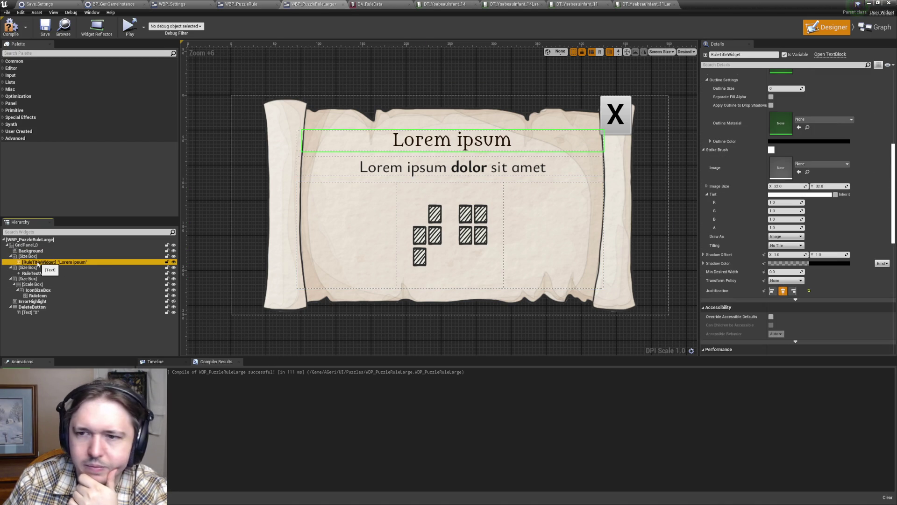
scroll(783, 291, up, 1)
scroll(784, 284, up, 5)
scroll(785, 286, down, 10)
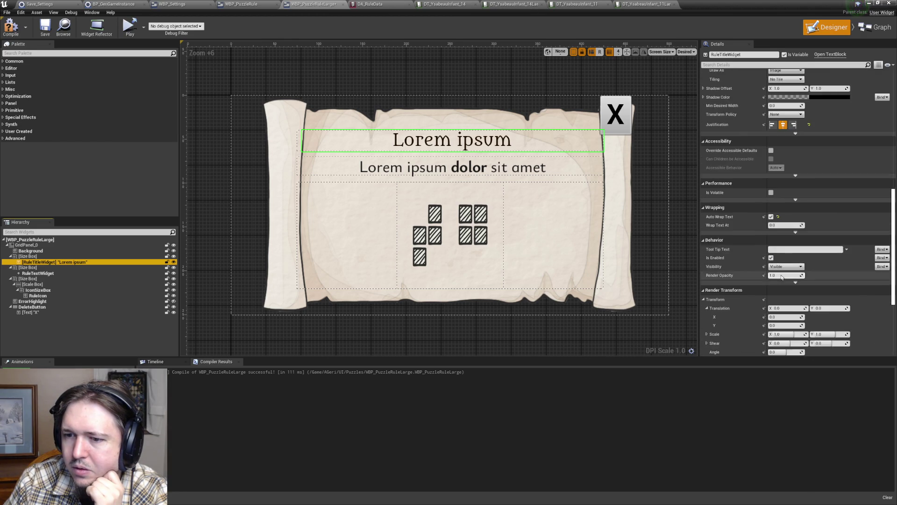
scroll(783, 276, down, 5)
click(786, 166)
click(795, 185)
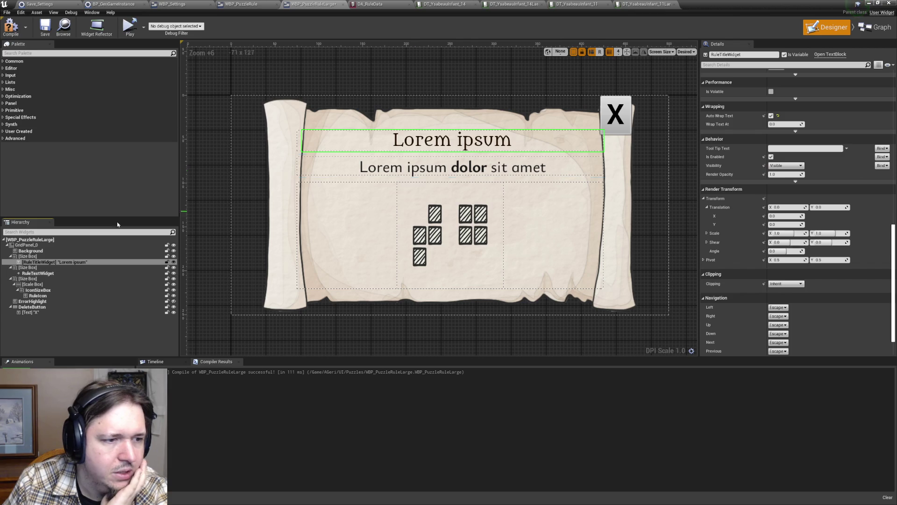
click(383, 146)
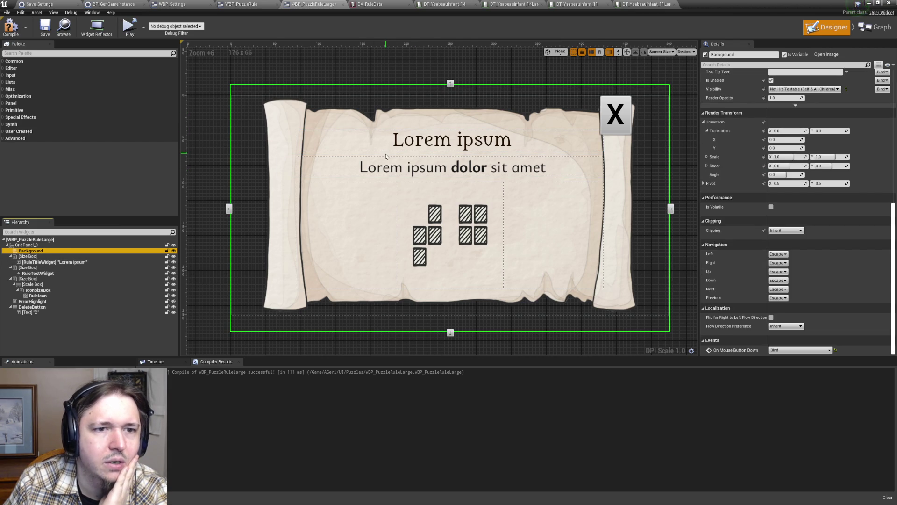
click(11, 27)
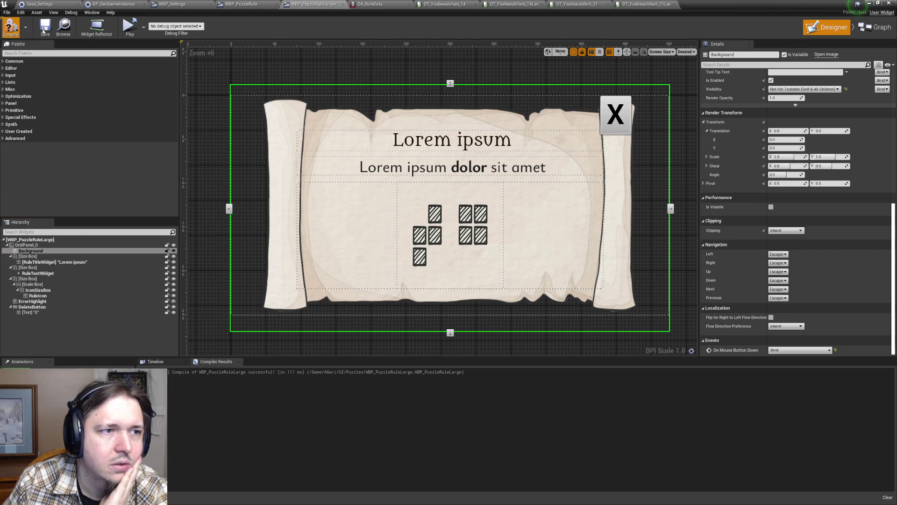
click(46, 29)
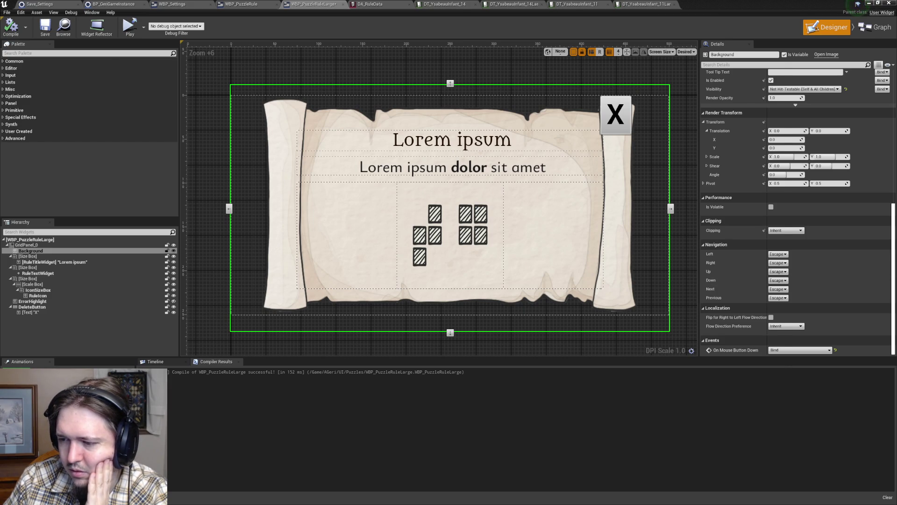
key(alt+Tab)
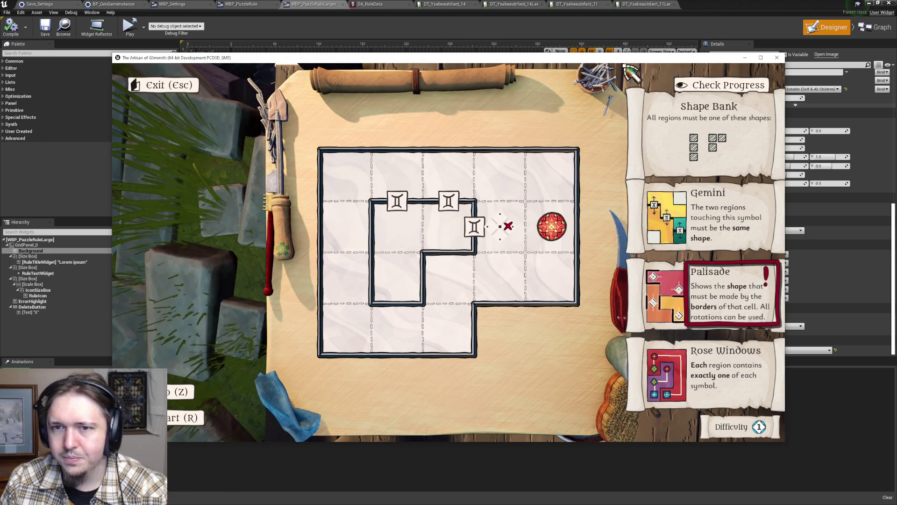
- Return to the widget editor and save WBP_PuzzleRuleLarge
key(alt+Tab)
key(alt+Tab)
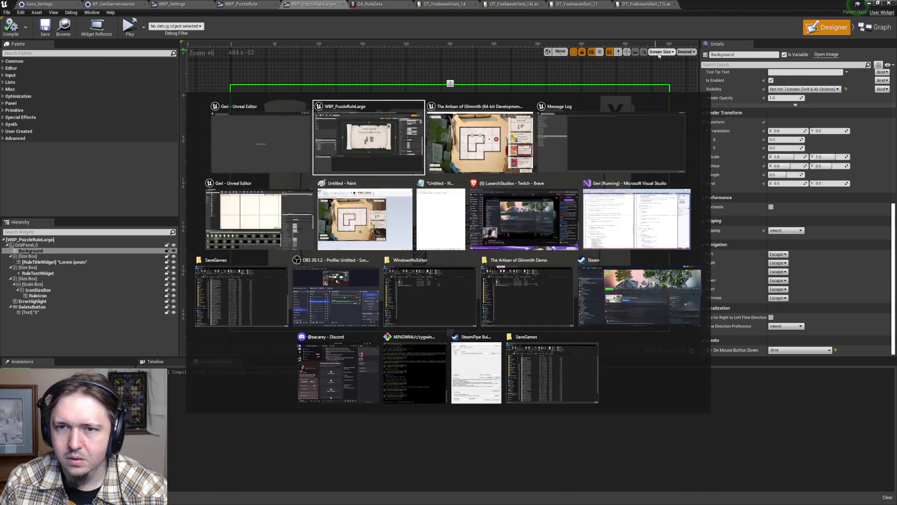
key(alt+shift+Tab)
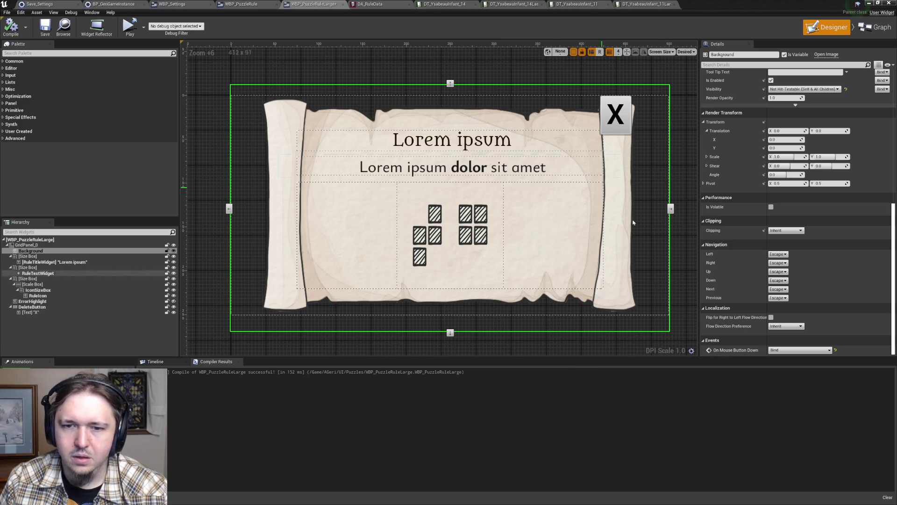
key(alt+Tab)
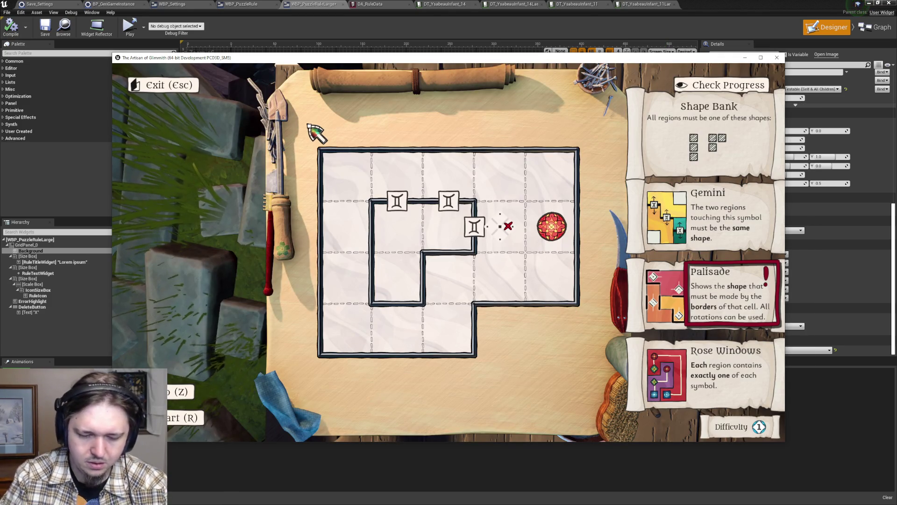
key(alt+Tab)
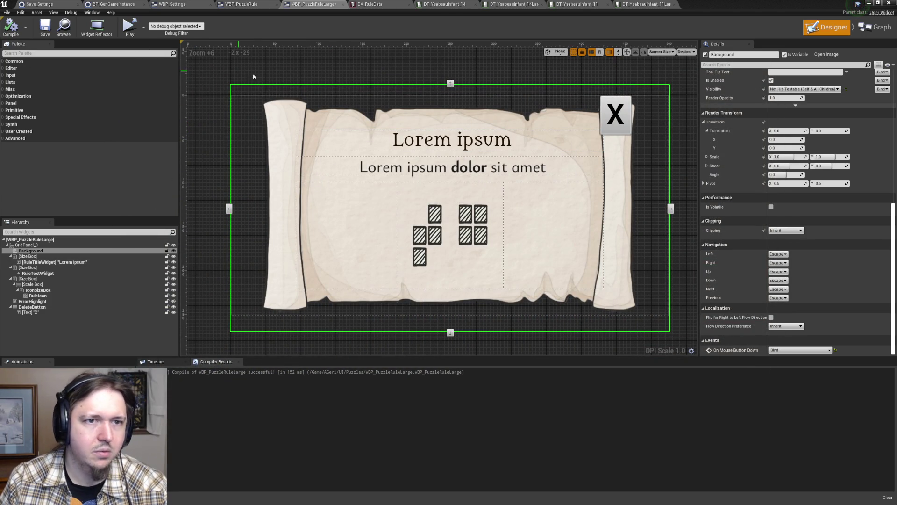
click(45, 29)
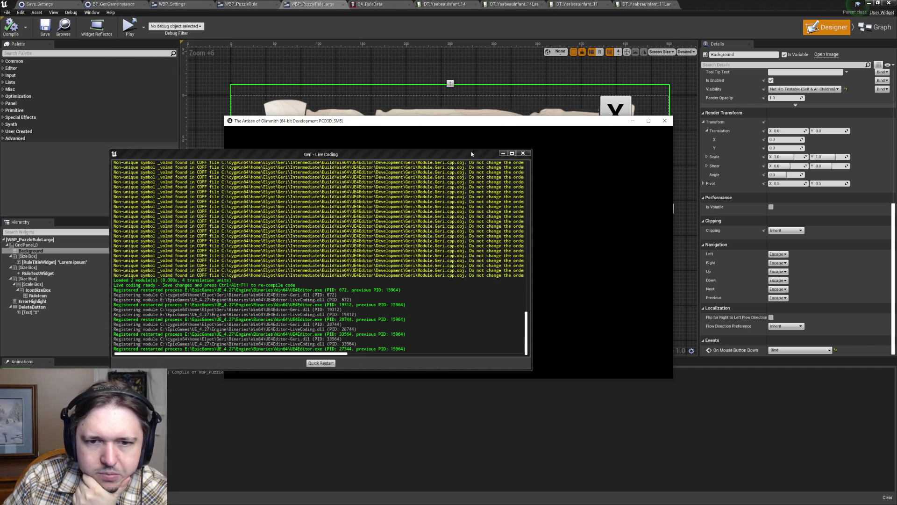
- Load the '0 solved' save slot in the relaunched game and enable the editing overlay
drag(471, 154, 402, 154)
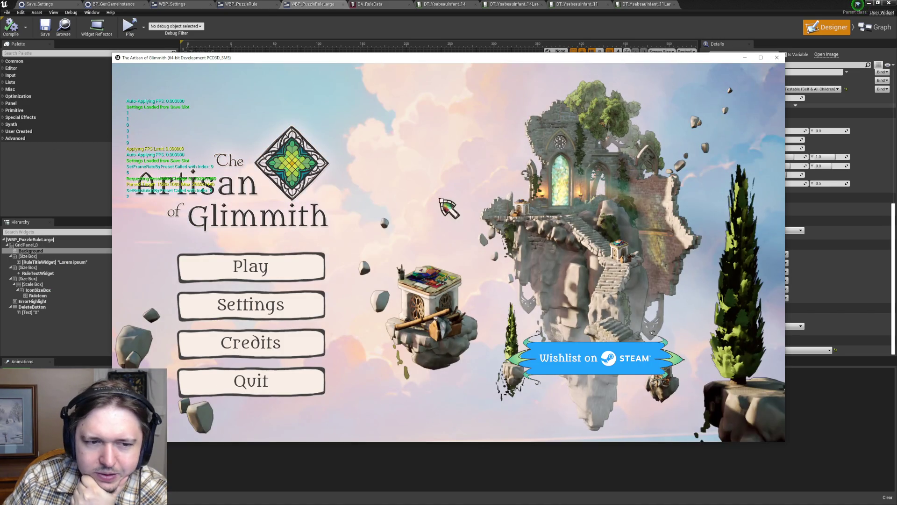
click(243, 271)
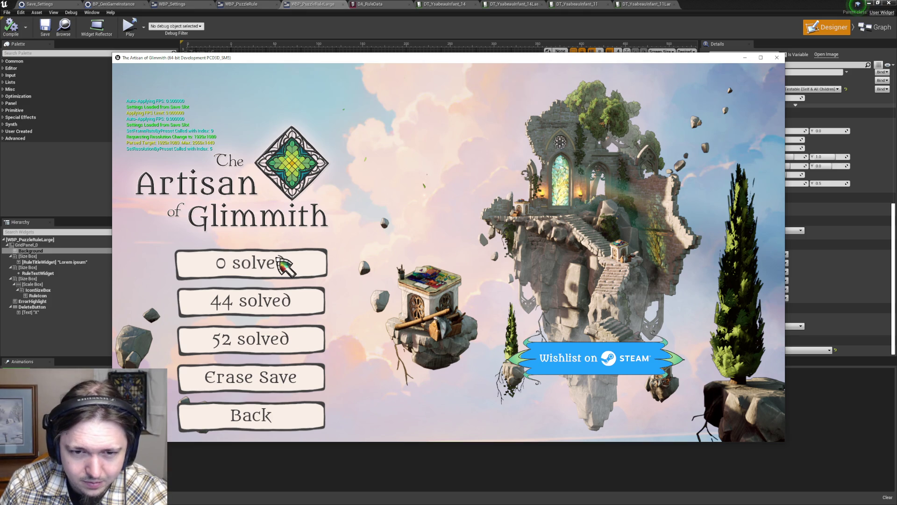
click(279, 259)
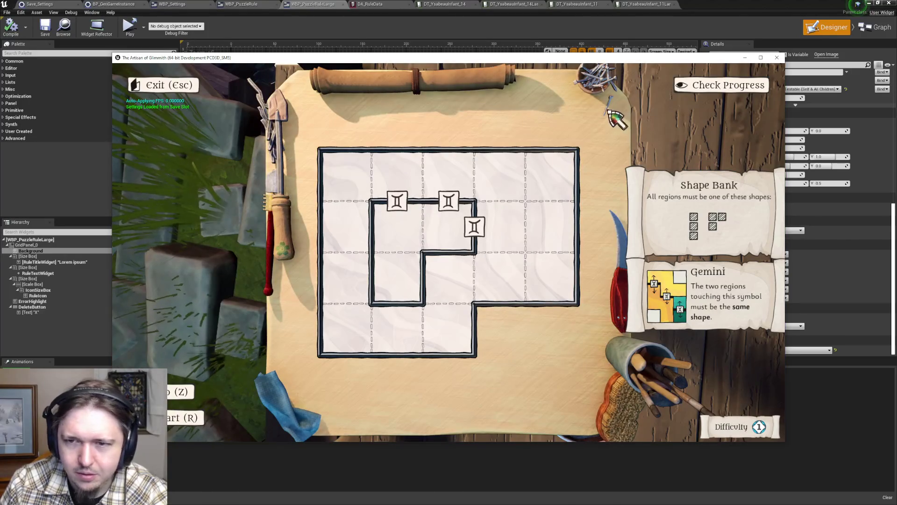
key(F10)
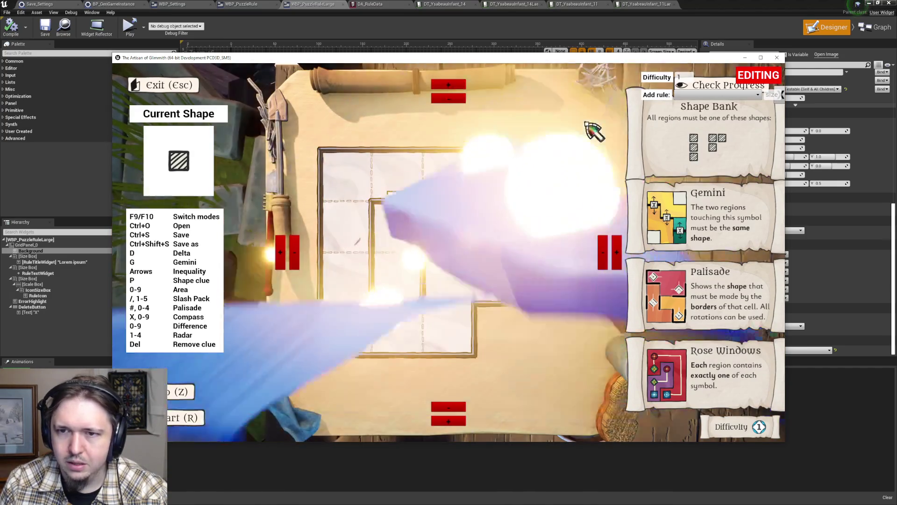
- Turn off the editing overlay and check the puzzle's progress
key(F9)
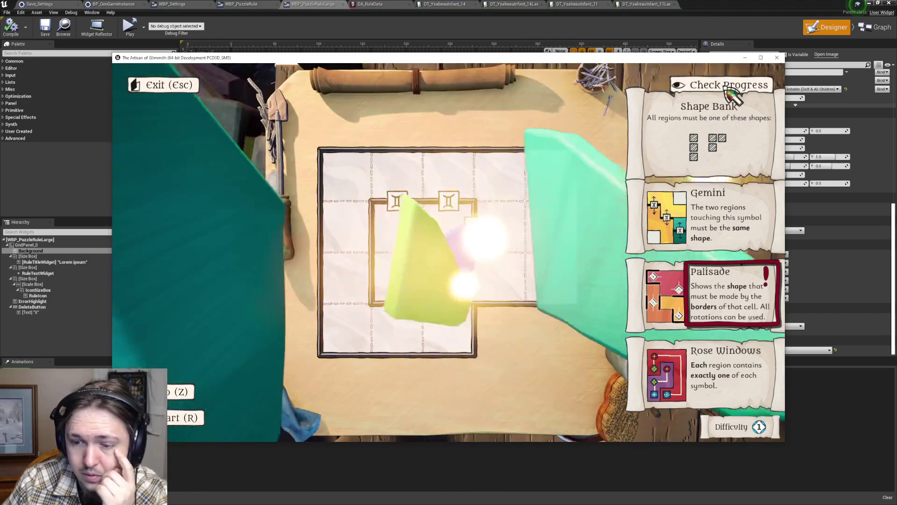
click(738, 85)
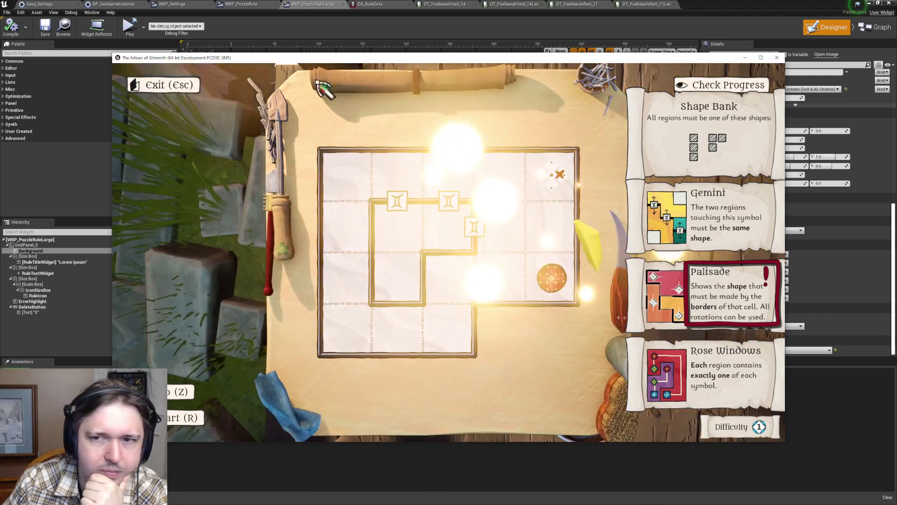
click(720, 88)
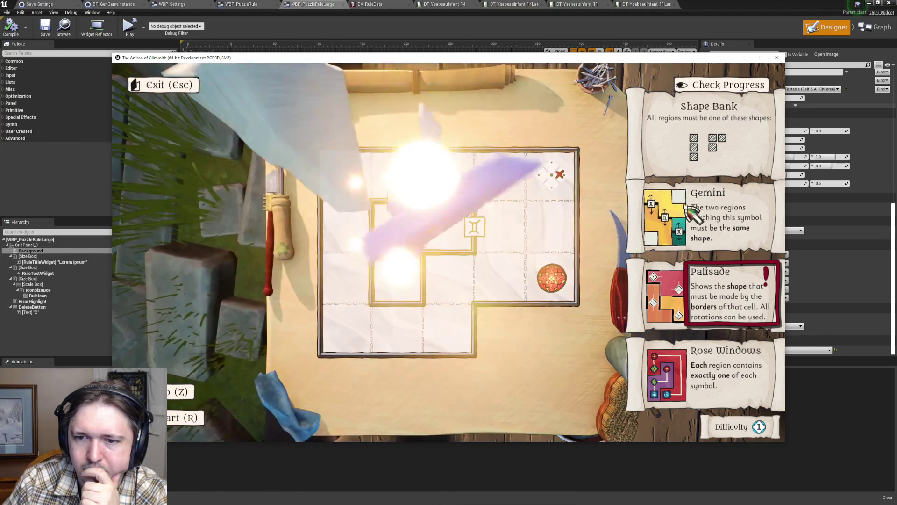
mouse_move(658, 188)
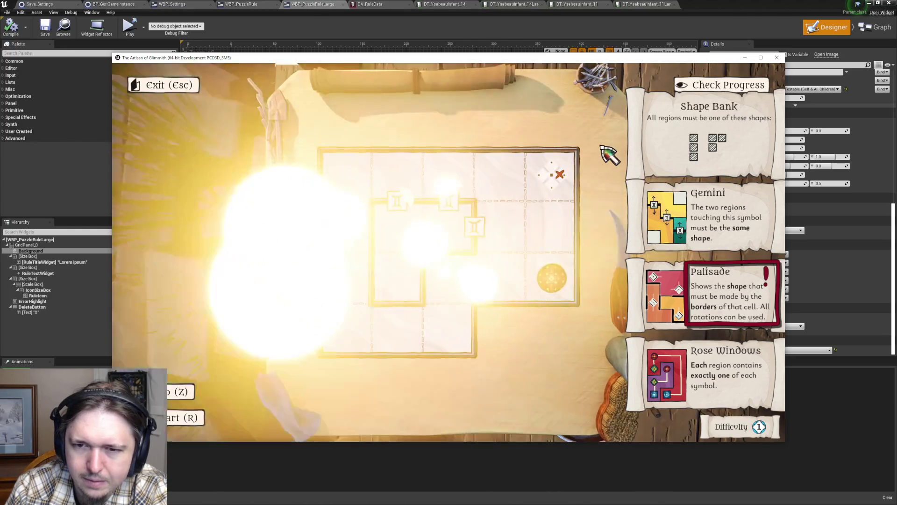
- Visit the Settings screen from the pause menu, resume, and reopen the puzzle board
key(Escape)
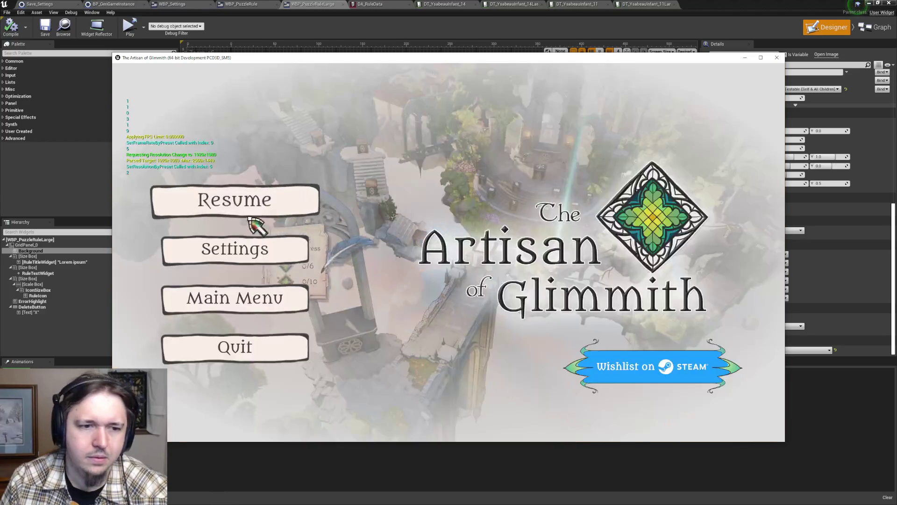
click(282, 253)
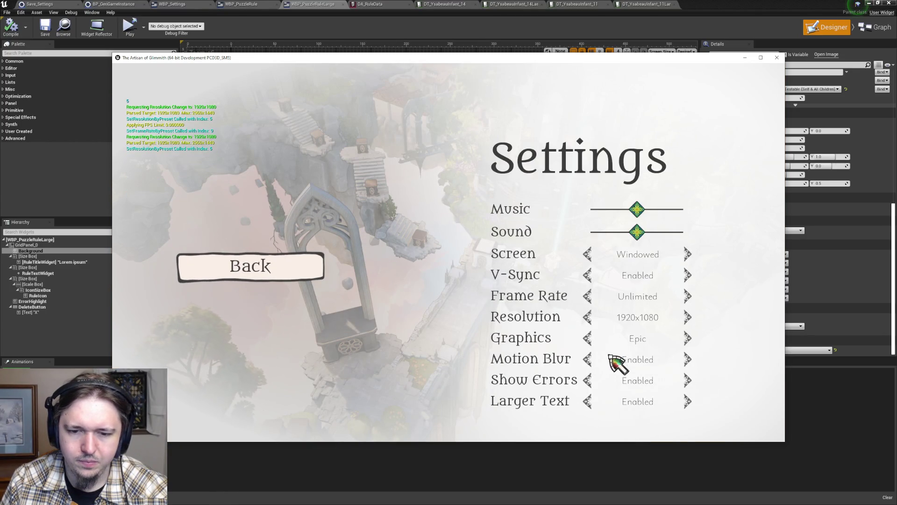
click(280, 271)
key(Escape)
click(563, 269)
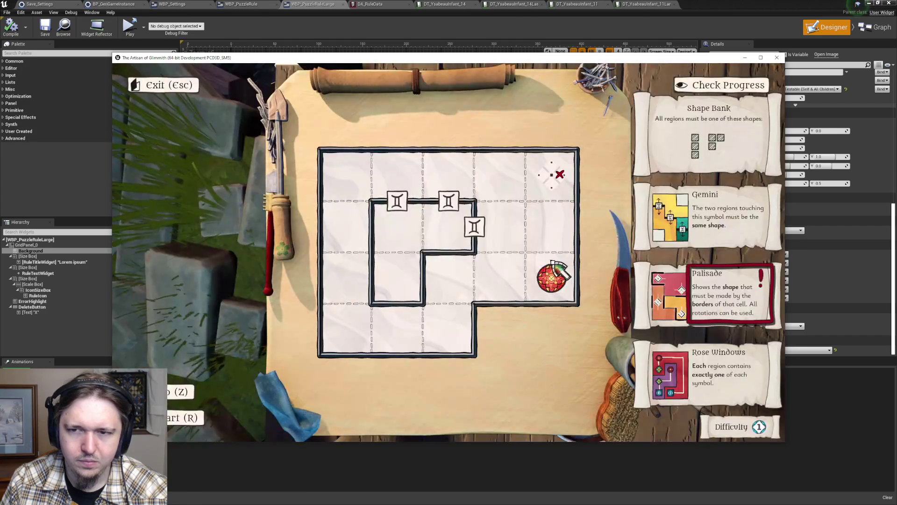
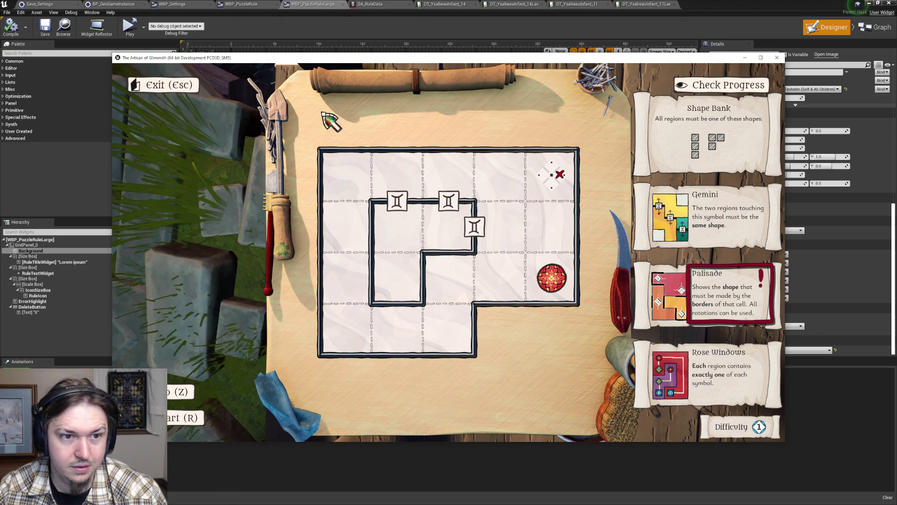
- Leave and reopen the puzzle board to recheck the Gemini and Palisade rule text
mouse_move(549, 59)
mouse_down()
mouse_move(518, 75)
mouse_move(526, 80)
mouse_move(532, 55)
mouse_up()
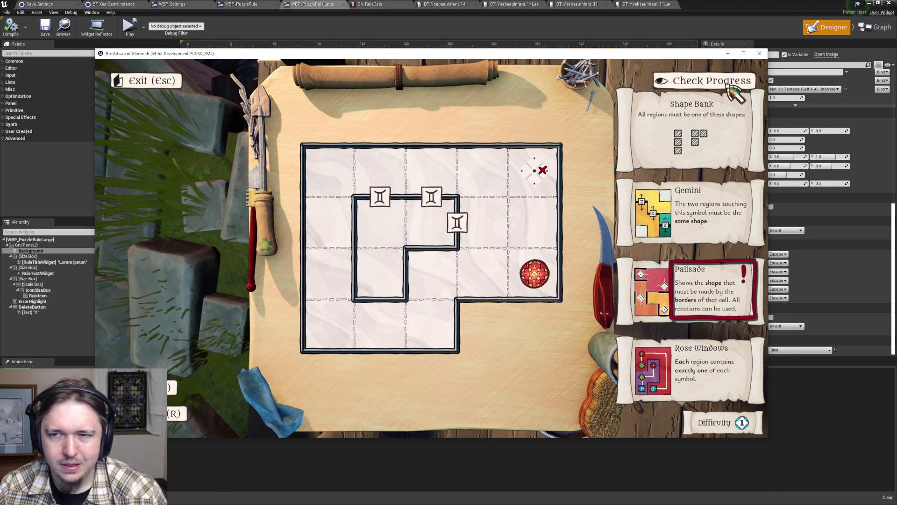
key(Escape)
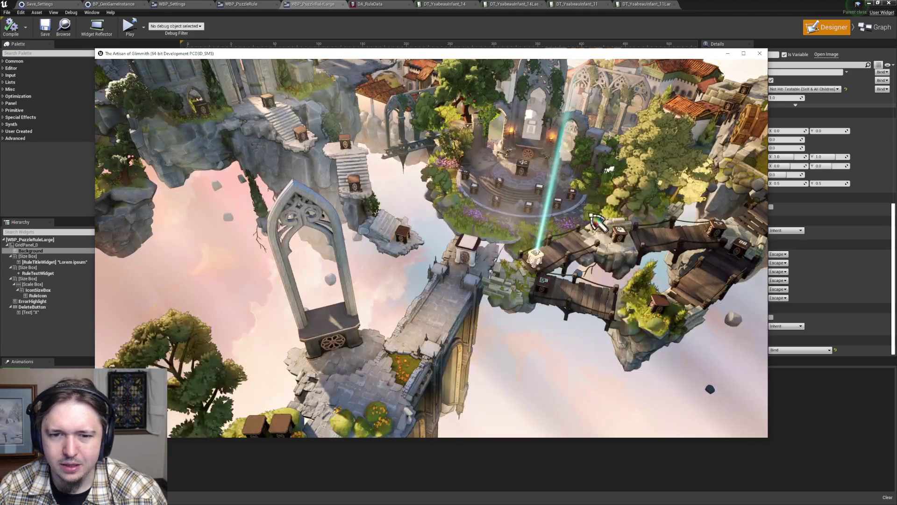
click(599, 250)
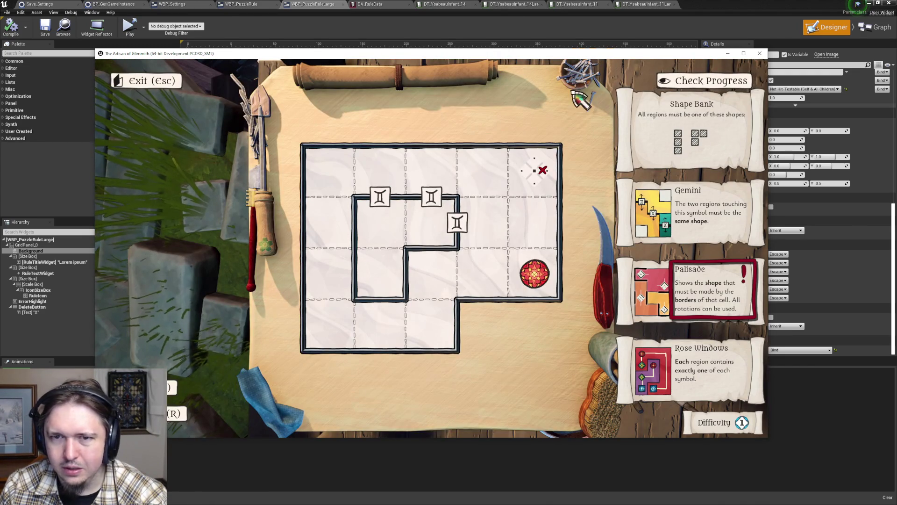
- Close The Artisan of Glimmith game window and shrink the widget editor
mouse_move(548, 56)
mouse_down()
mouse_move(526, 161)
mouse_move(603, 30)
mouse_move(596, 52)
mouse_move(585, 49)
mouse_up()
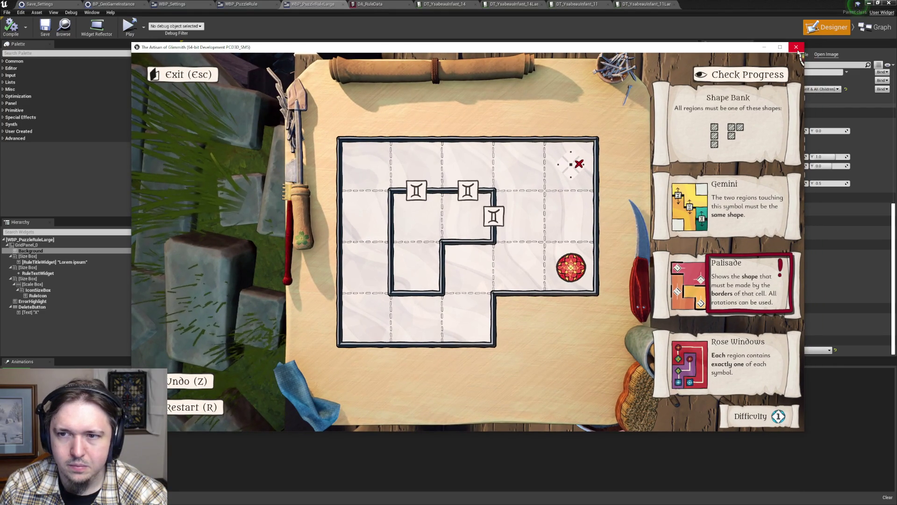
click(796, 46)
drag(680, 5, 680, 38)
- Close the Message Log and search all Content for 'wbp' to locate WBP_PuzzleUI
click(164, 111)
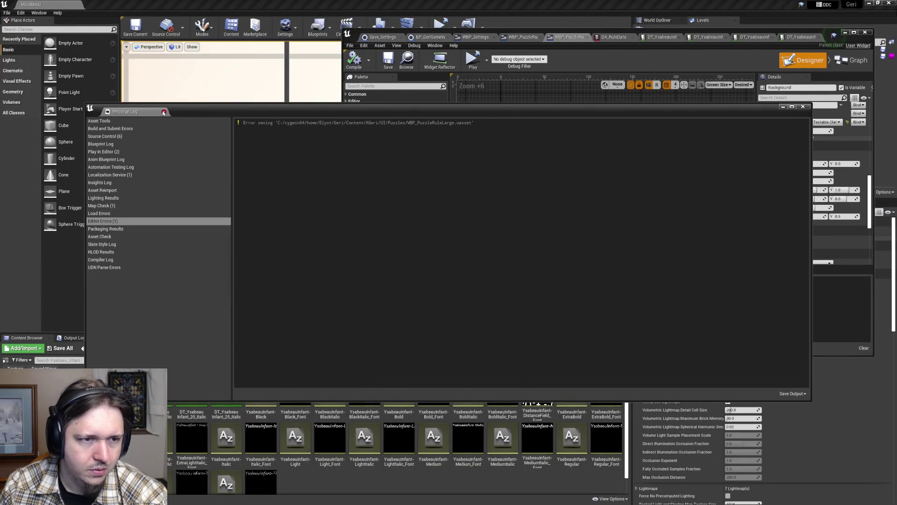
click(163, 111)
click(101, 360)
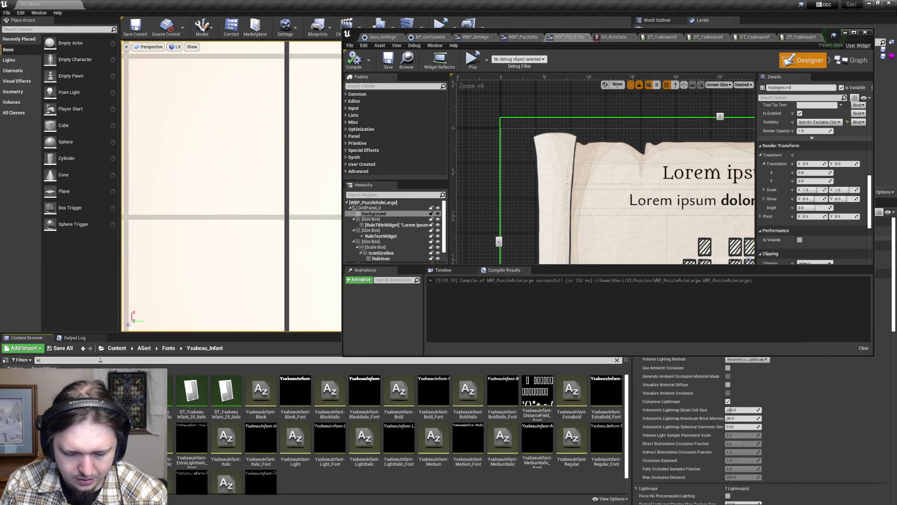
text(wbp)
click(110, 349)
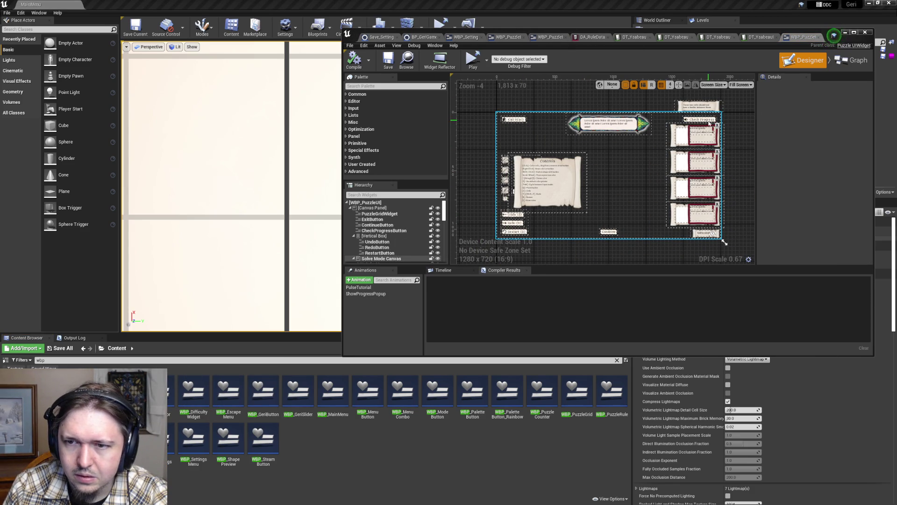
scroll(710, 123, up, 5)
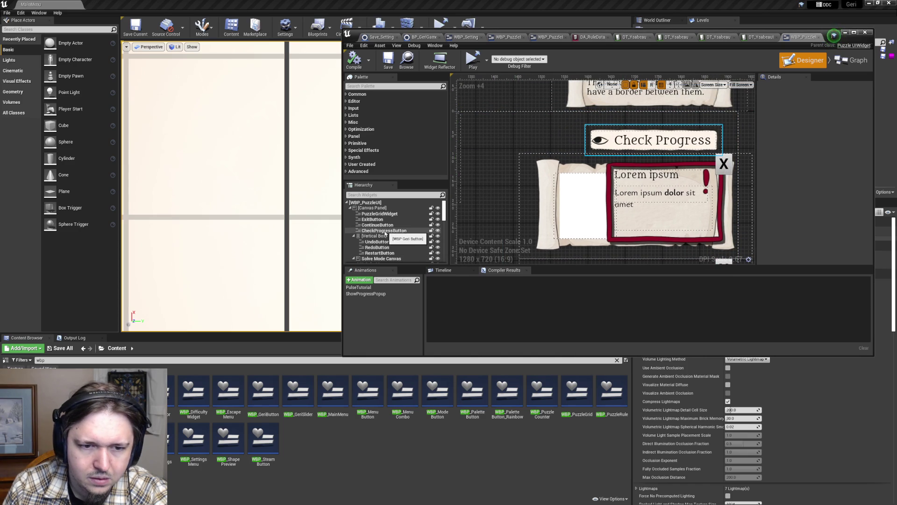
scroll(397, 235, down, 2)
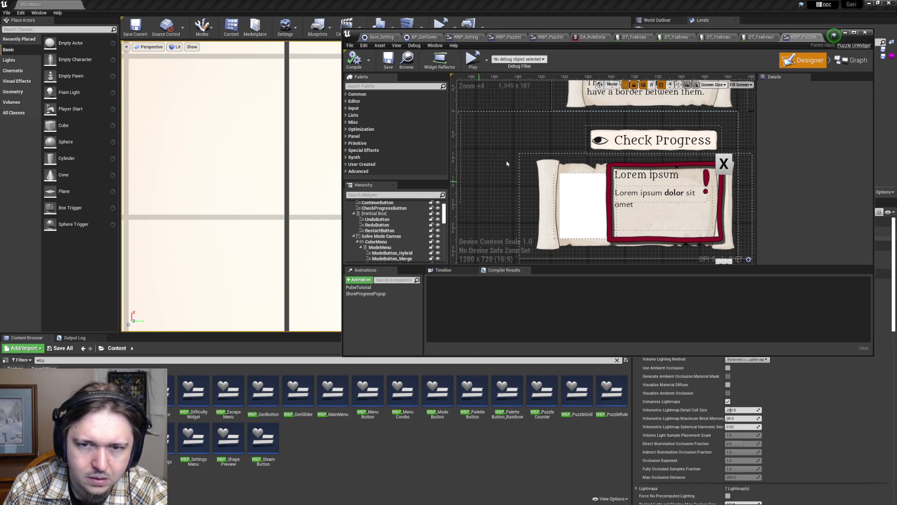
- Maximize the WBP_PuzzleUI editor, collapse Solve Mode Canvas, and select CheckProgressButton in the Hierarchy
click(854, 32)
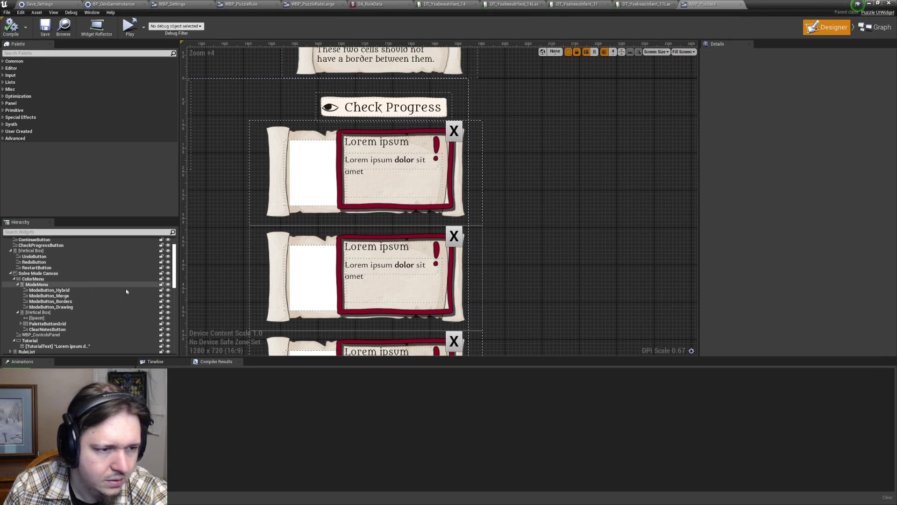
click(11, 273)
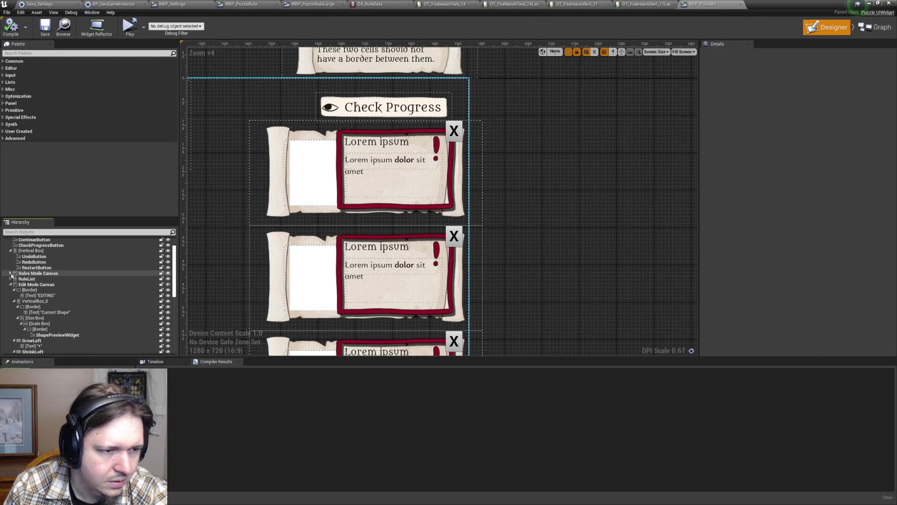
click(168, 274)
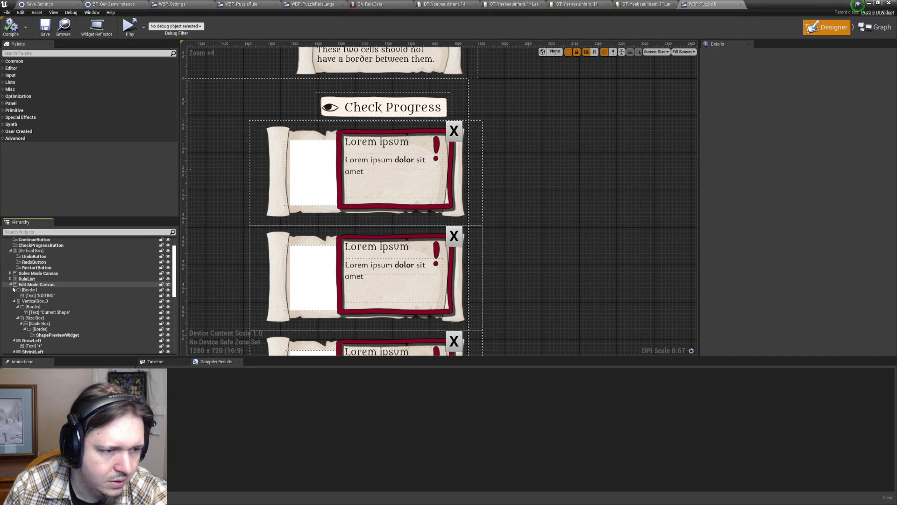
scroll(29, 285, down, 3)
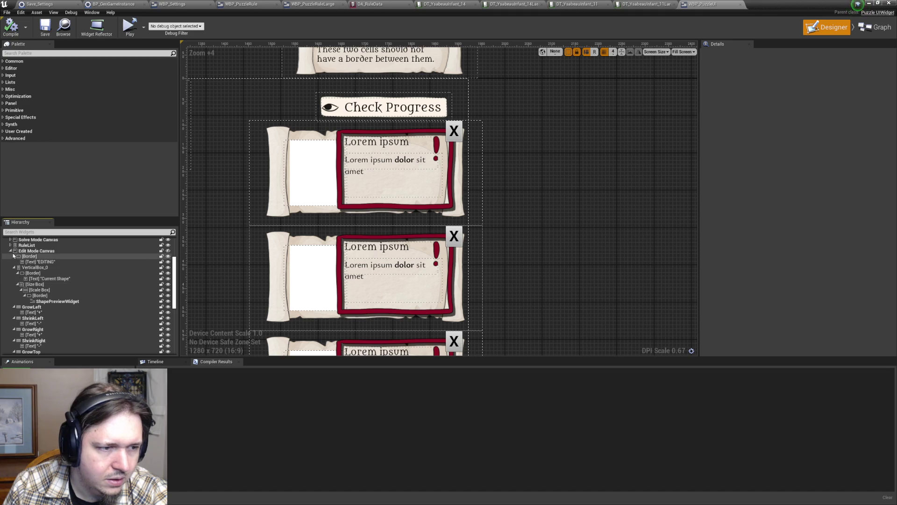
scroll(70, 288, down, 12)
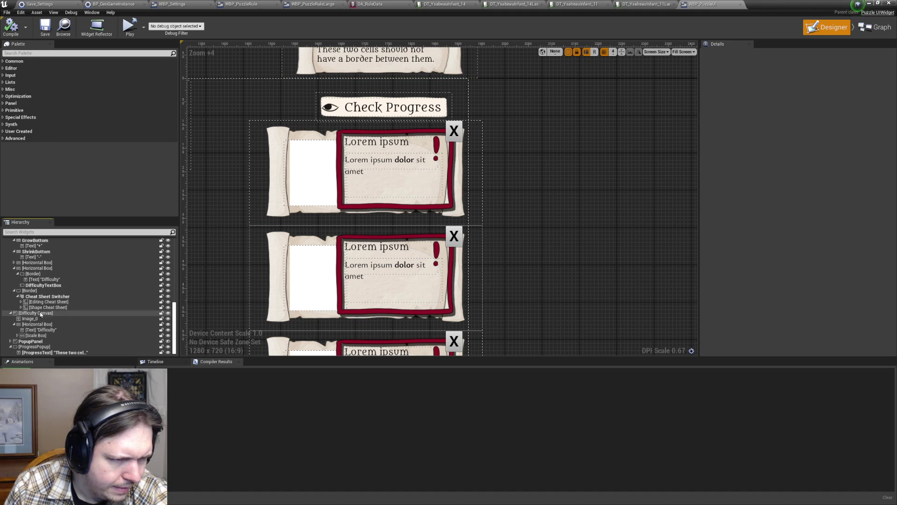
scroll(38, 327, up, 13)
scroll(37, 335, up, 3)
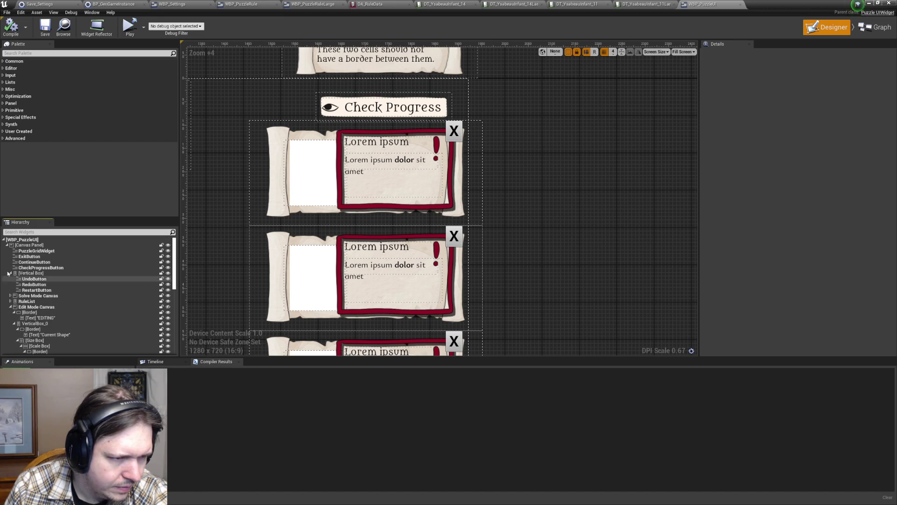
click(51, 268)
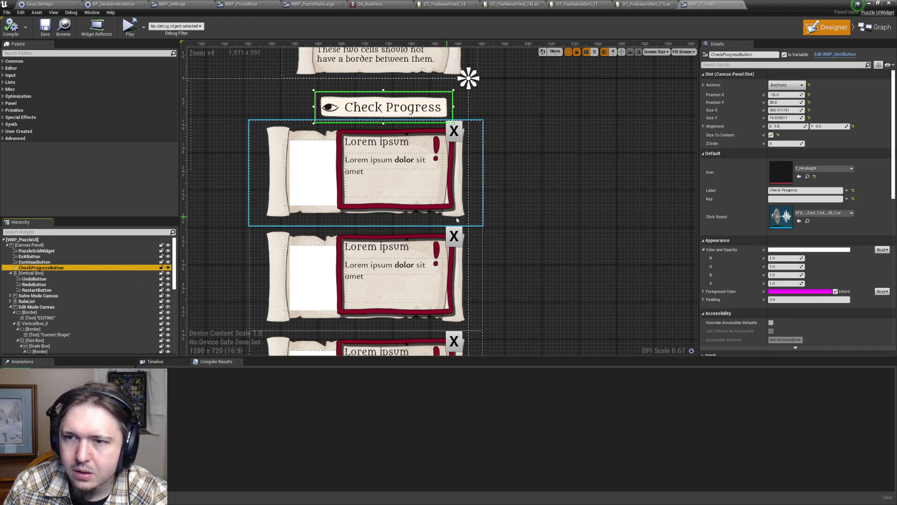
- Edit CheckProgressButton's vertical position, then compile and save WBP_PuzzleUI
click(789, 102)
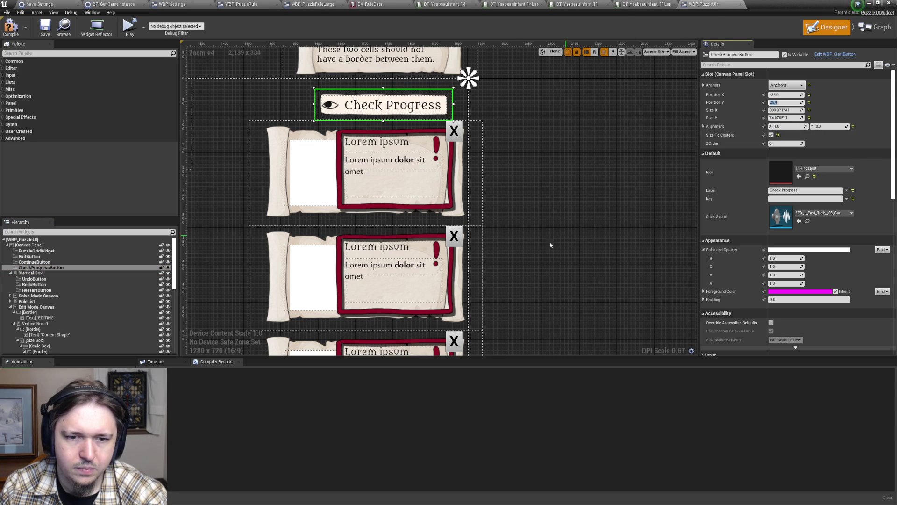
scroll(545, 232, down, 6)
scroll(526, 254, down, 2)
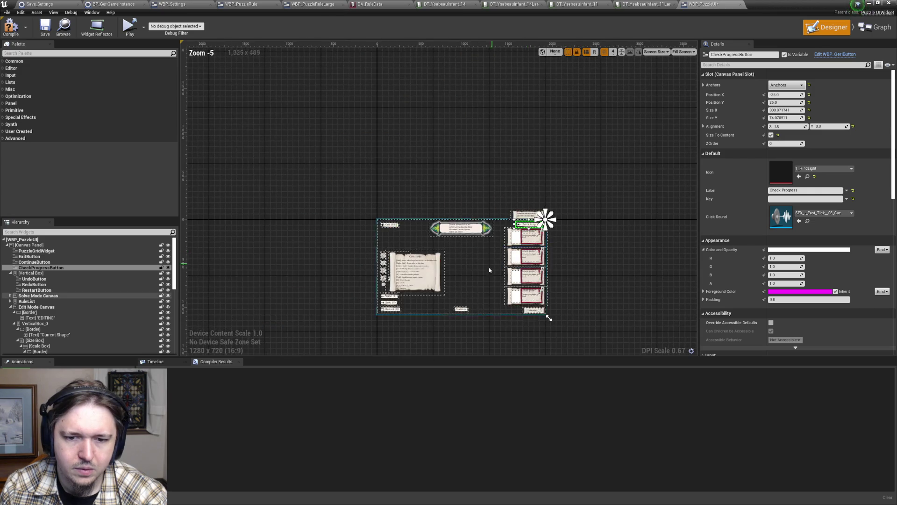
scroll(484, 260, up, 2)
scroll(484, 266, up, 3)
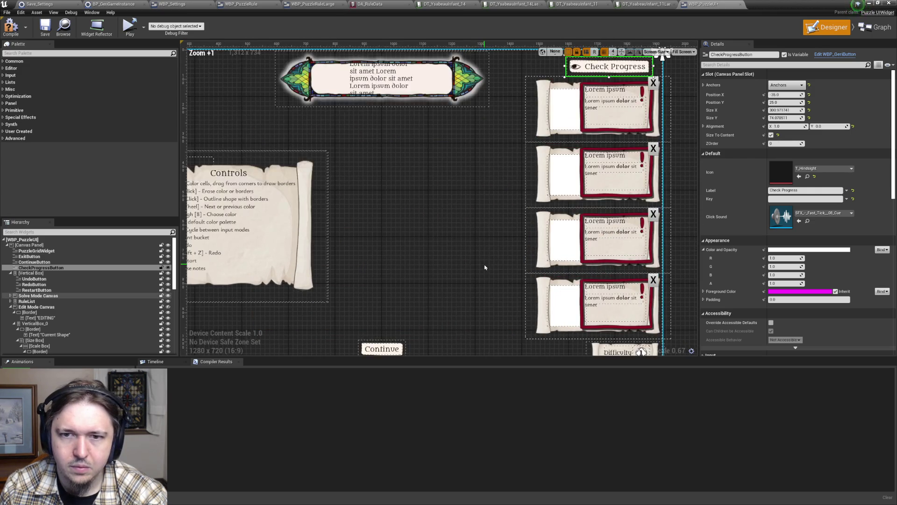
scroll(484, 265, down, 2)
click(485, 264)
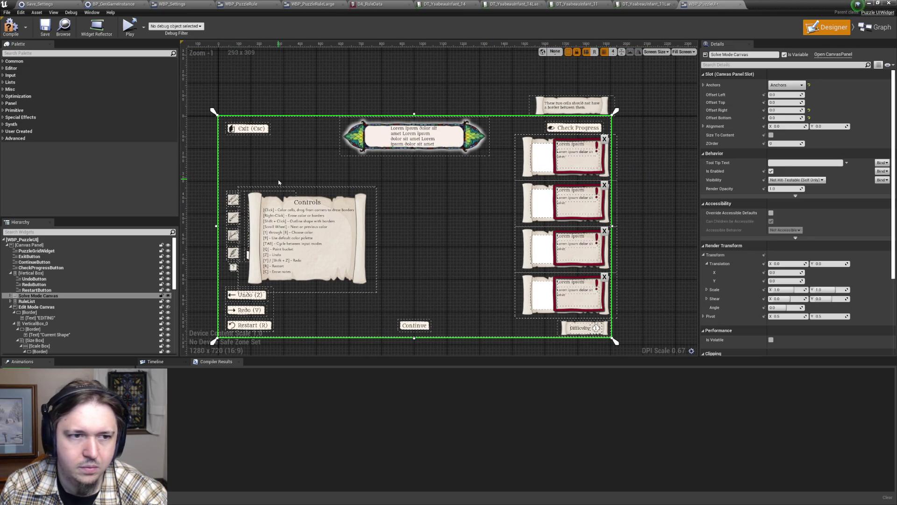
click(11, 26)
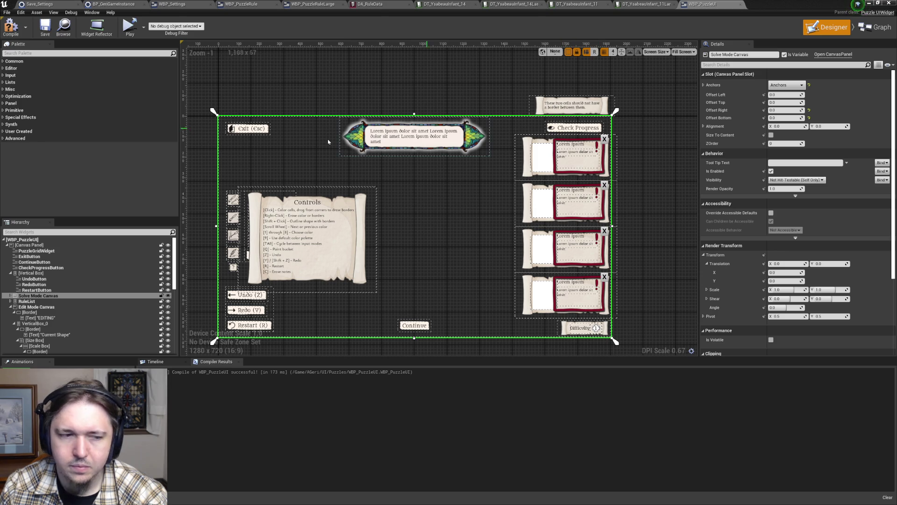
- Try Position Y 20 and 25, settle on 23, then recompile, save and close the editor
click(55, 267)
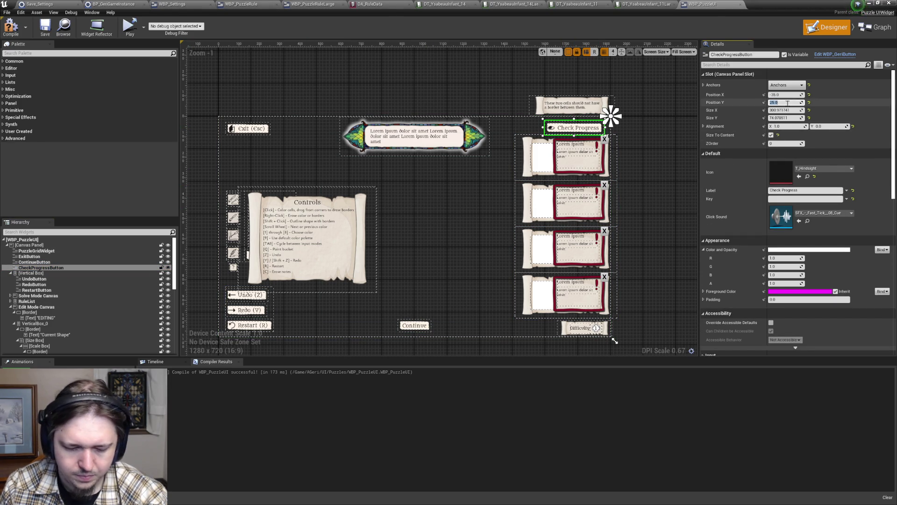
text(0)
key(Return)
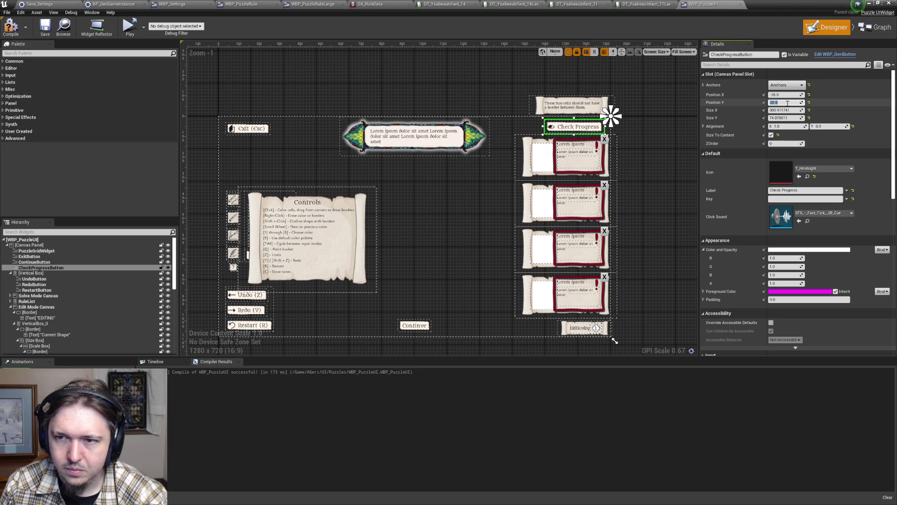
text(5)
key(Return)
key(Return)
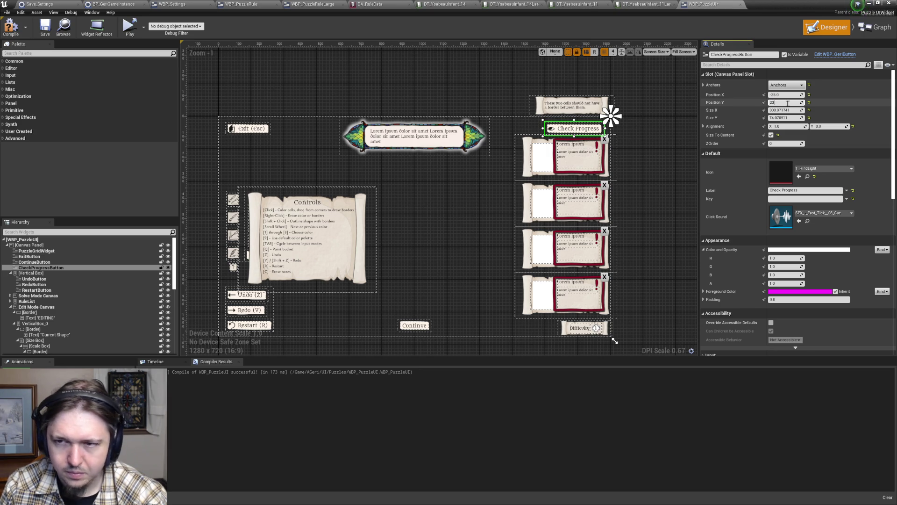
text(3)
key(Return)
click(569, 114)
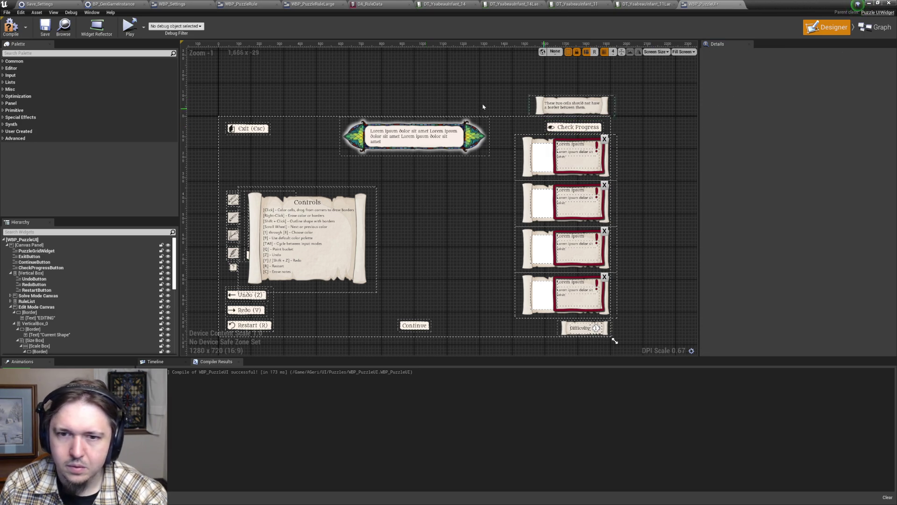
click(11, 27)
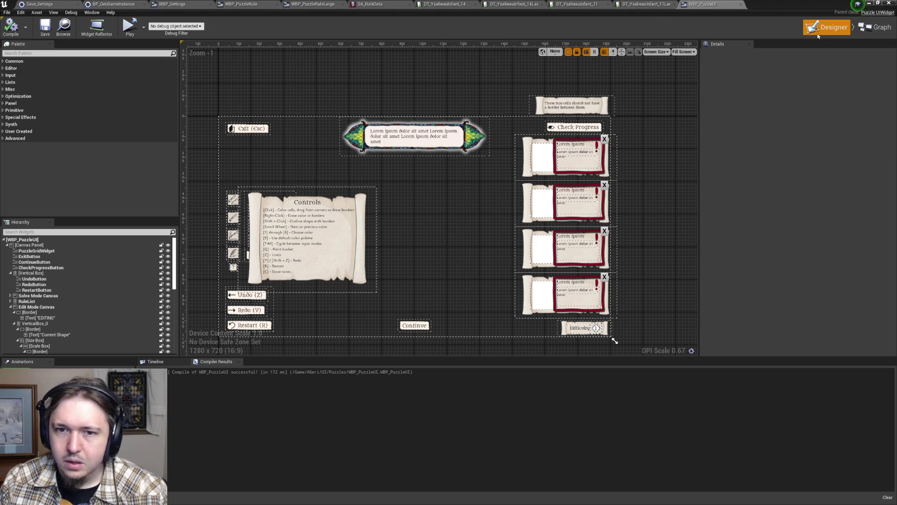
click(868, 3)
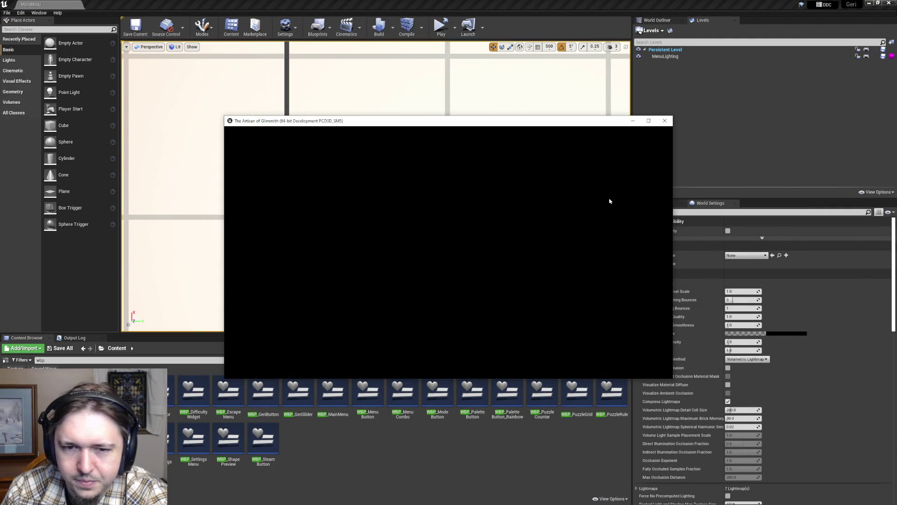
- Minimize the Live Coding console and start the 0-solved save slot from the main menu
click(432, 155)
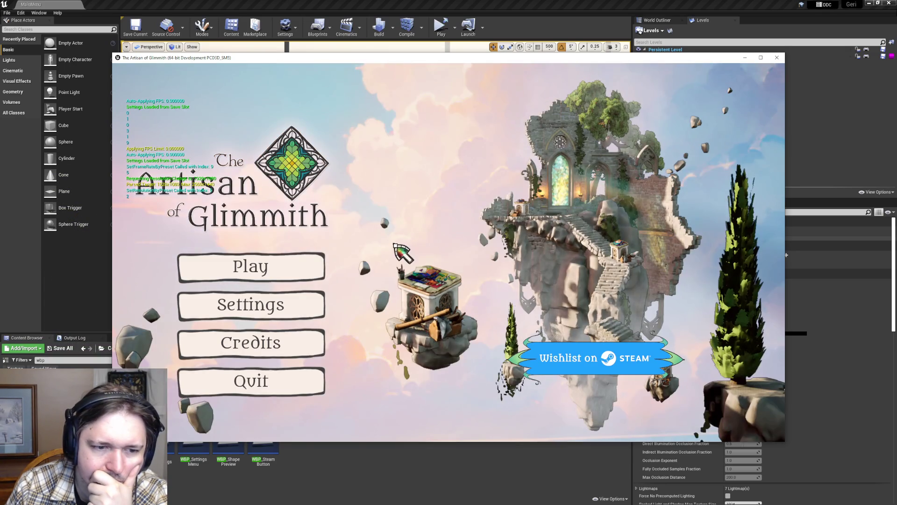
click(287, 262)
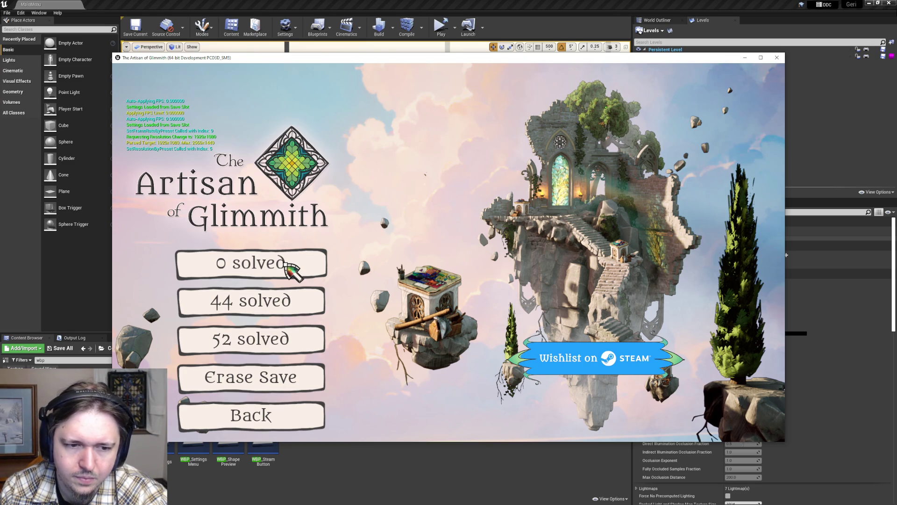
click(286, 263)
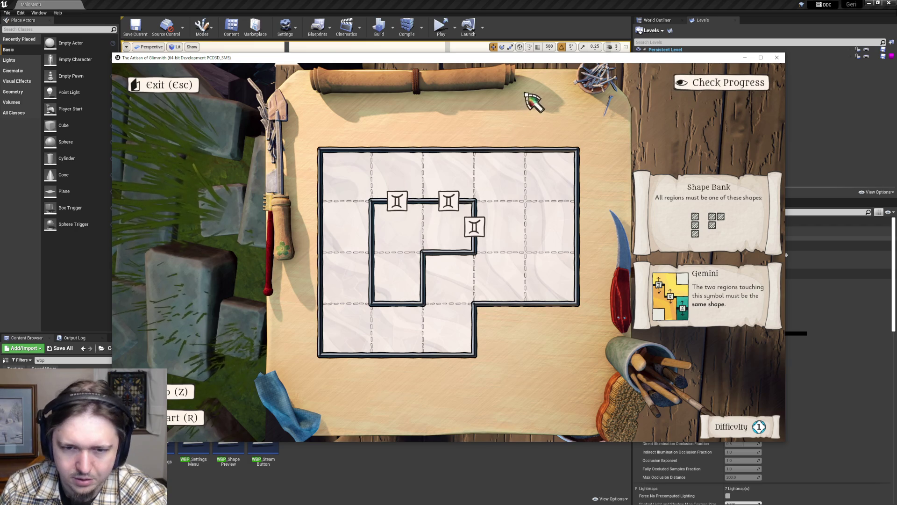
- Place a Rose Windows symbol and a Palisade clue in the right column, then play and pause
key(F9)
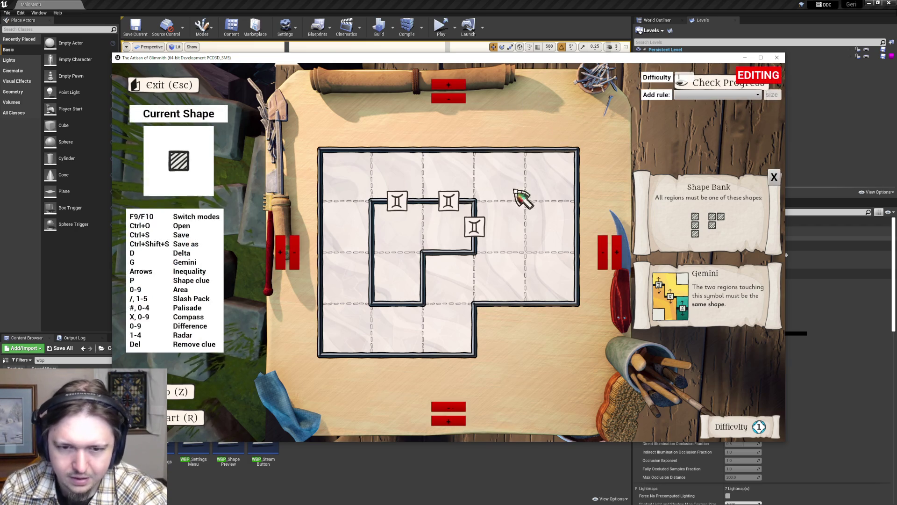
click(550, 238)
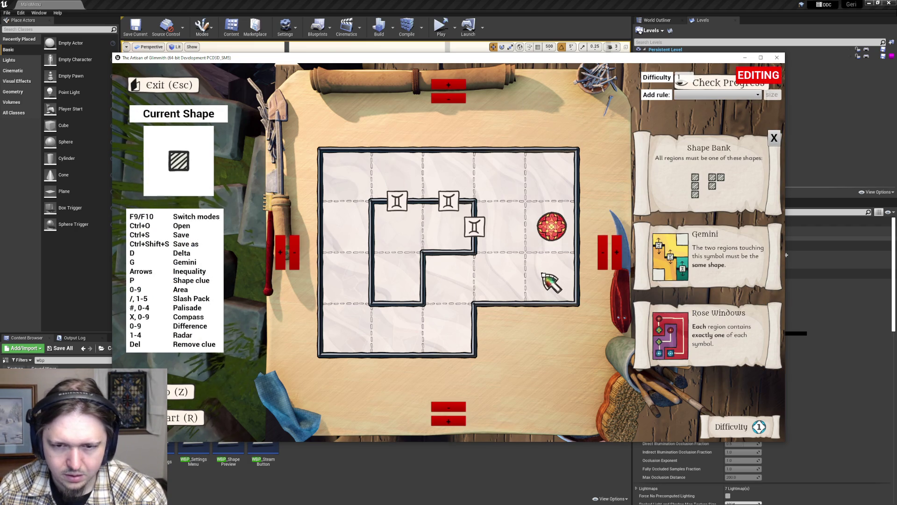
key(numbersign)
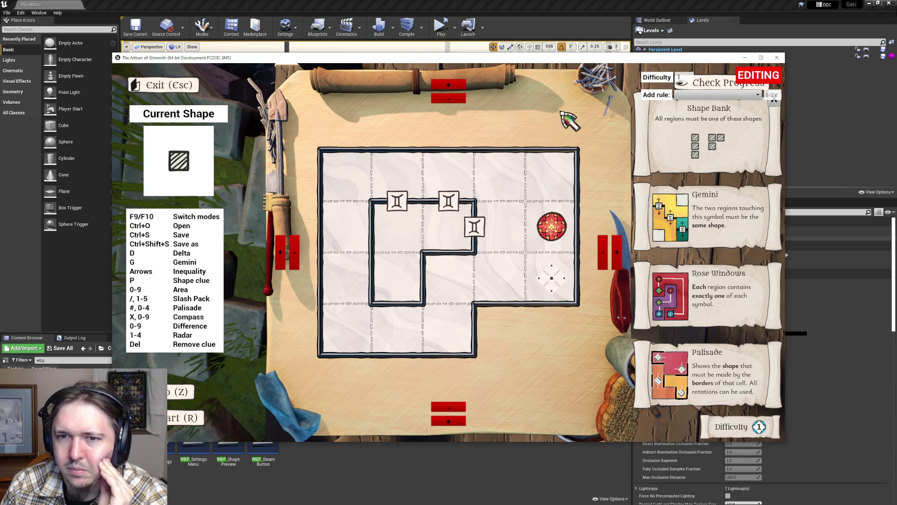
key(F9)
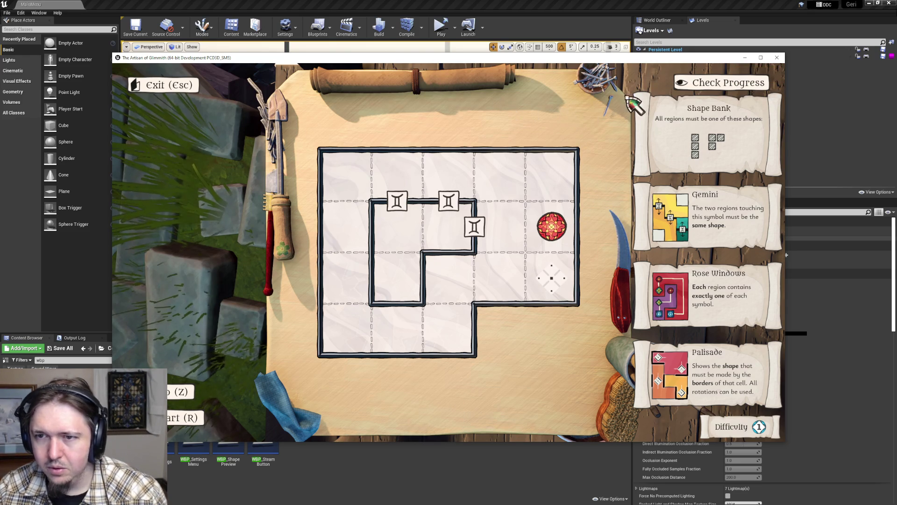
key(Escape)
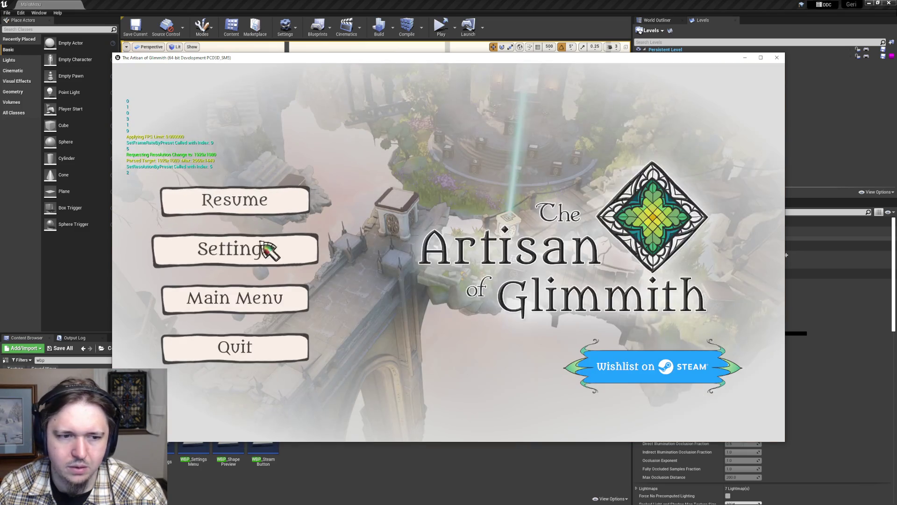
- Briefly open Settings from the pause menu, then resume the puzzle
click(270, 239)
click(308, 264)
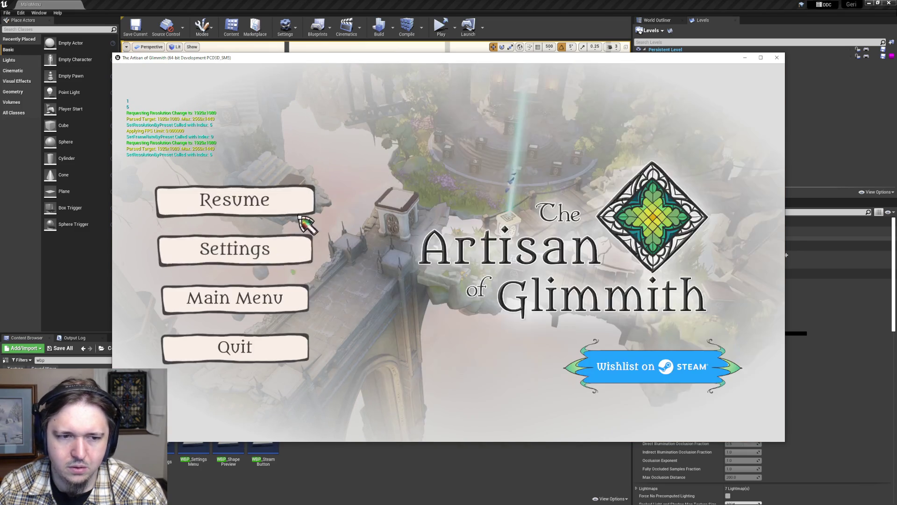
click(262, 199)
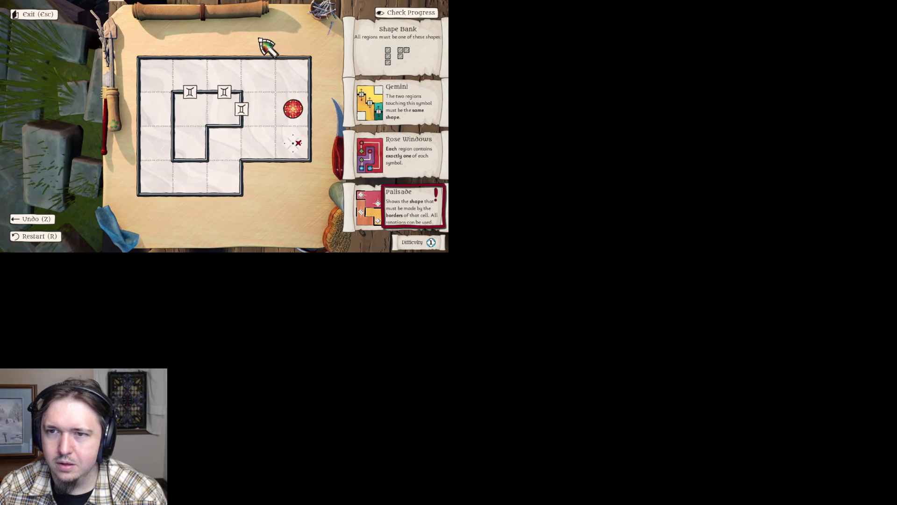
- Switch to Windowed and step the resolution up to 2560x1440, then return to the puzzle
key(Escape)
key(Escape)
click(122, 122)
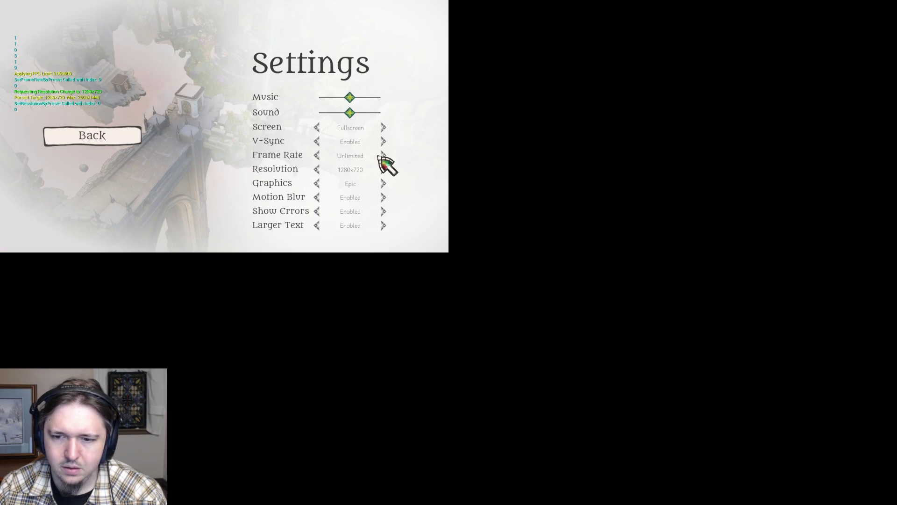
click(316, 127)
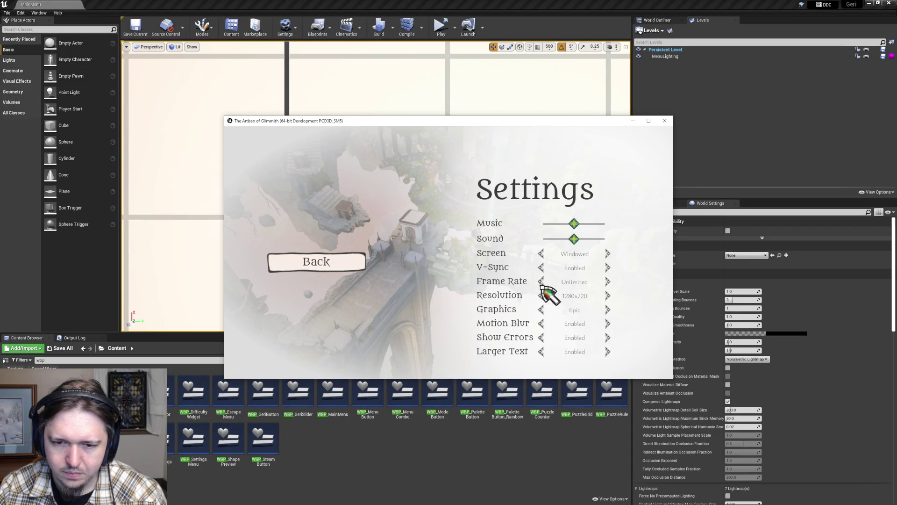
click(608, 296)
click(608, 282)
click(618, 299)
click(636, 304)
click(647, 306)
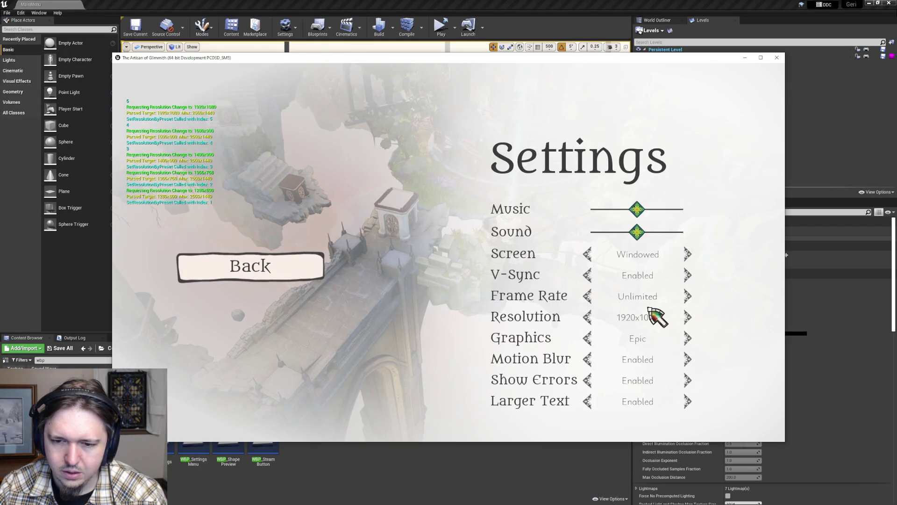
click(683, 316)
click(705, 329)
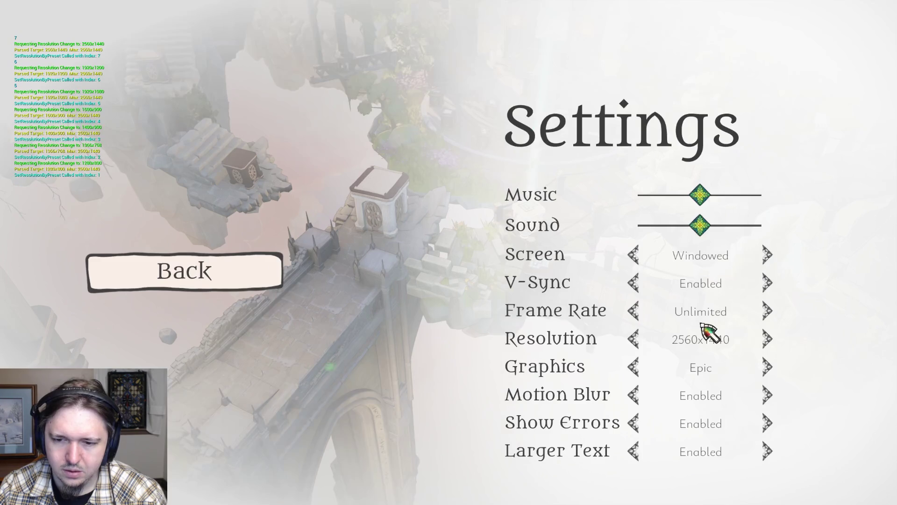
click(262, 273)
key(Escape)
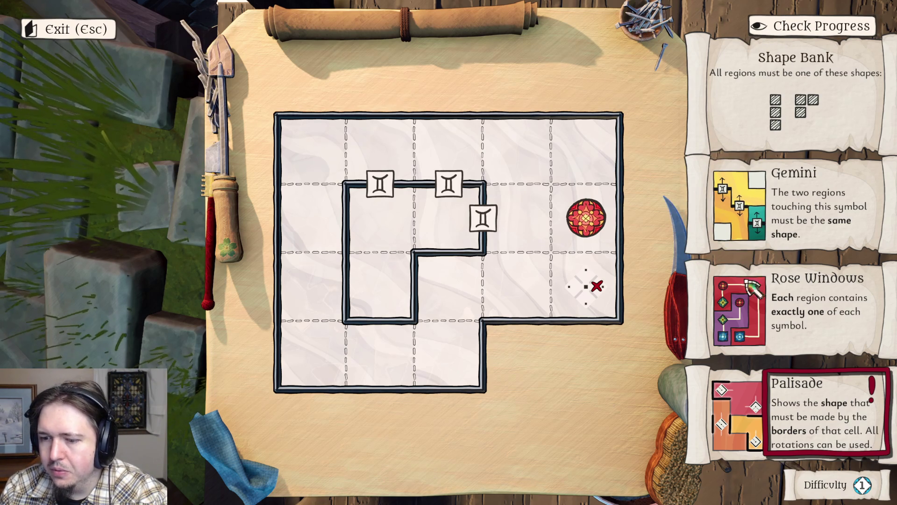
- Step the resolution back down to 1280x800, recheck the rule cards, then close the game
key(Escape)
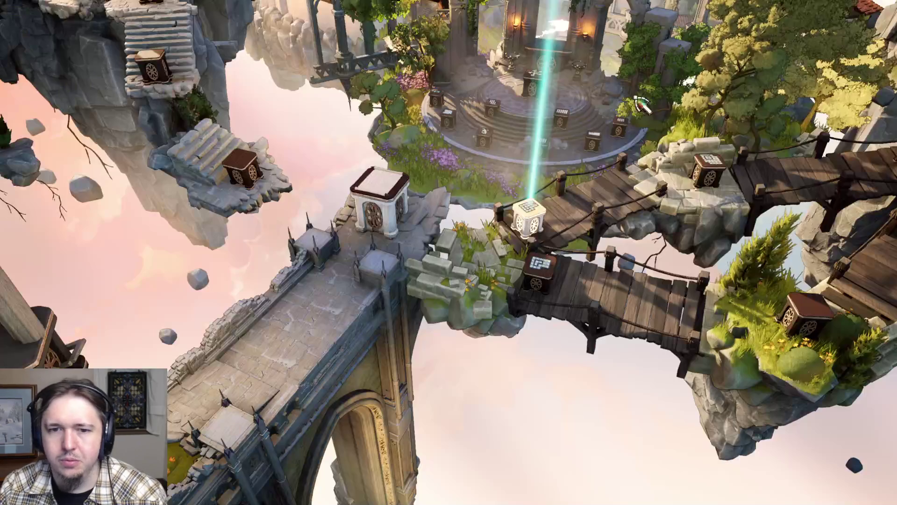
key(Escape)
click(234, 248)
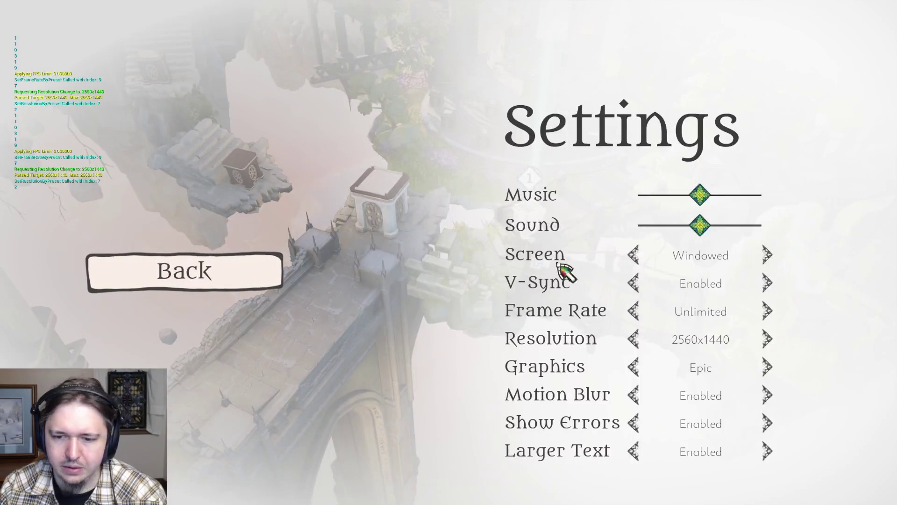
click(633, 339)
click(590, 345)
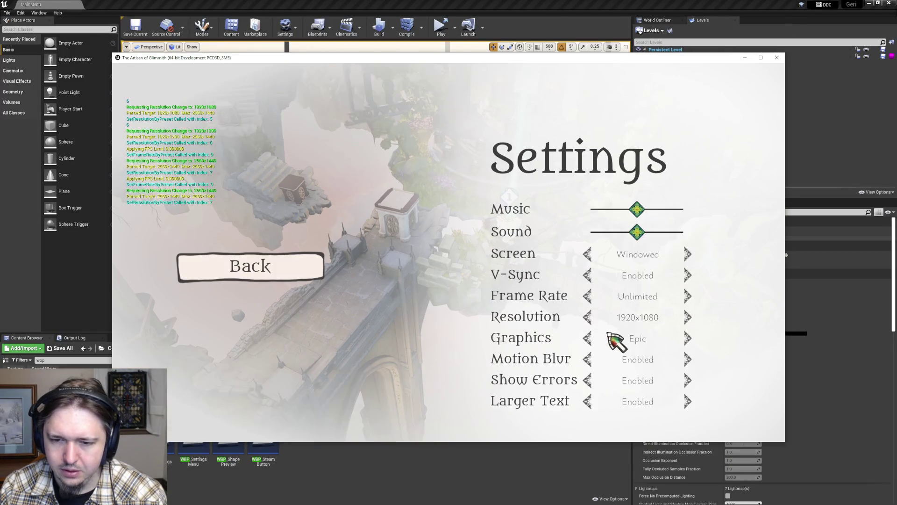
click(587, 314)
click(565, 306)
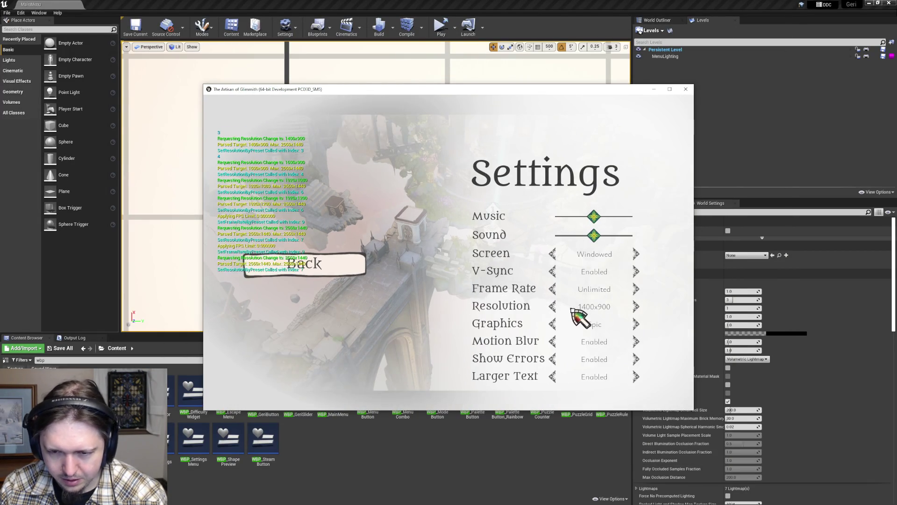
click(564, 330)
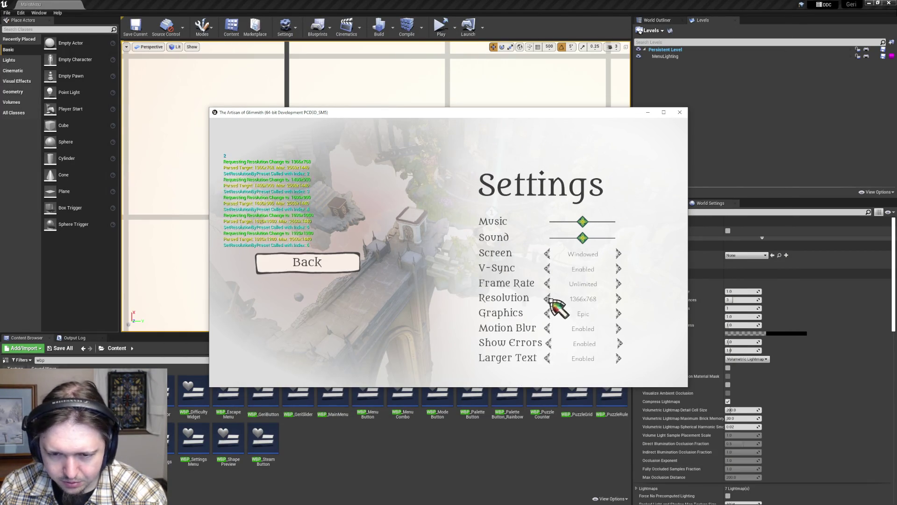
click(550, 299)
click(341, 267)
click(330, 220)
click(411, 231)
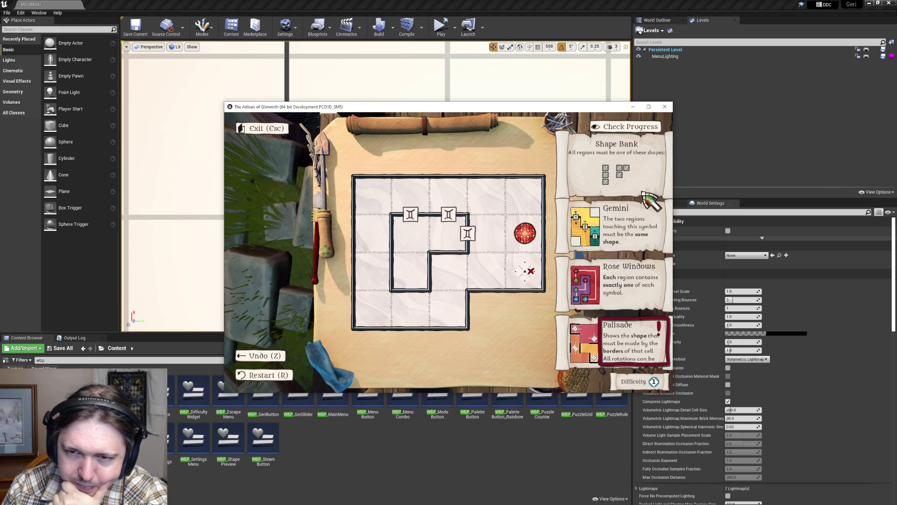
click(664, 107)
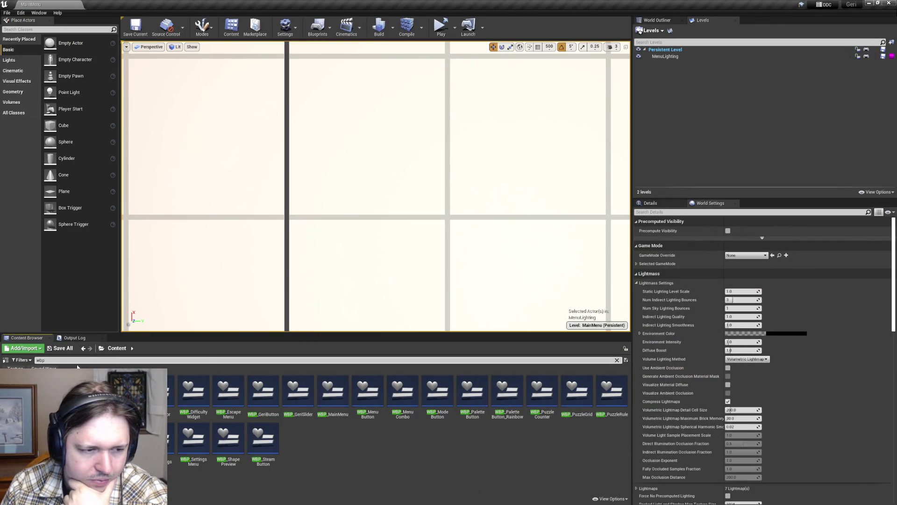
- Enlarge the Content Browser and scroll to the T_RulePanel and T_SlashPack textures
scroll(397, 420, up, 3)
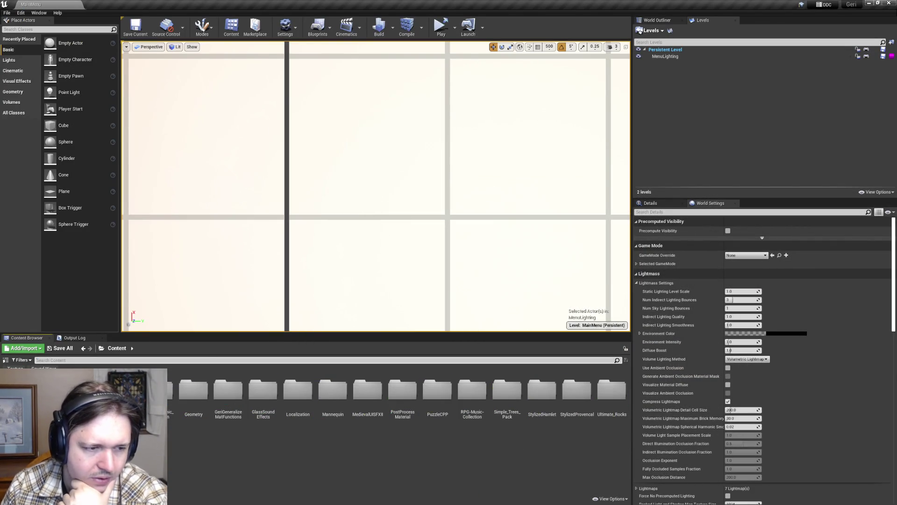
scroll(397, 421, down, 3)
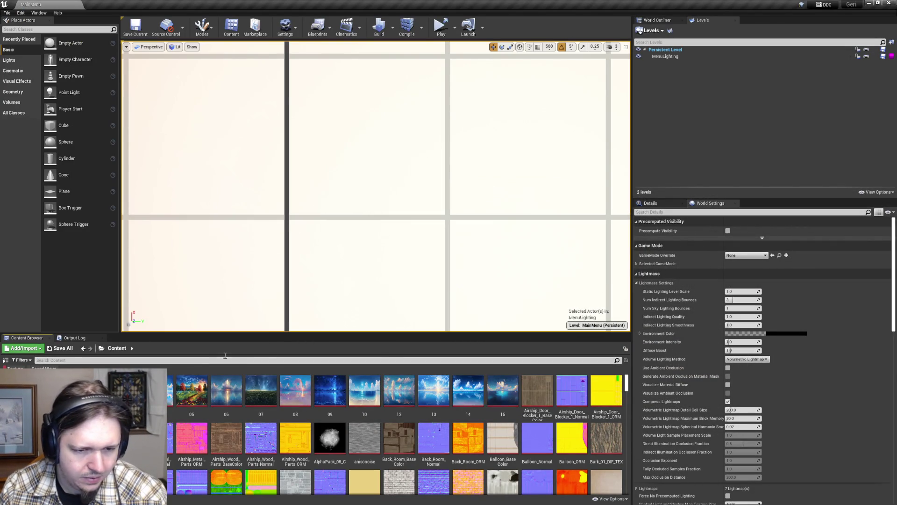
scroll(431, 391, down, 6)
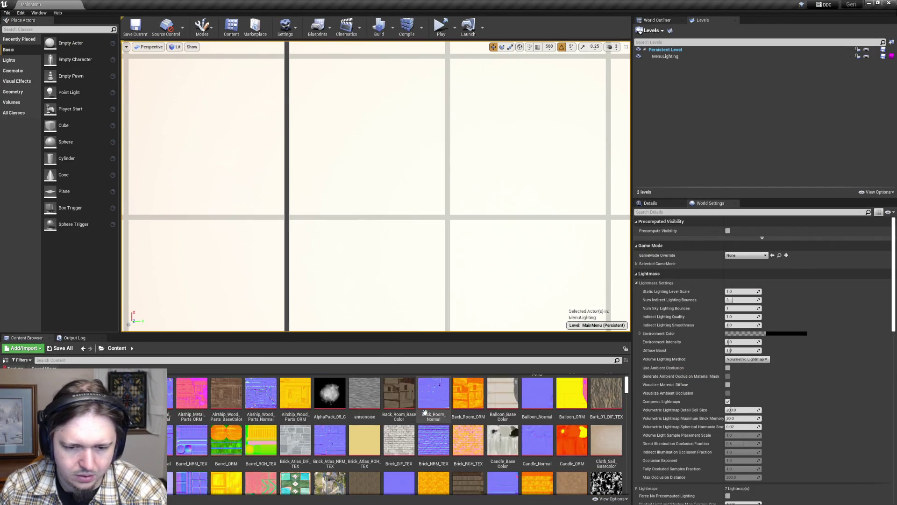
scroll(431, 391, down, 5)
drag(420, 334, 408, 212)
scroll(450, 409, down, 8)
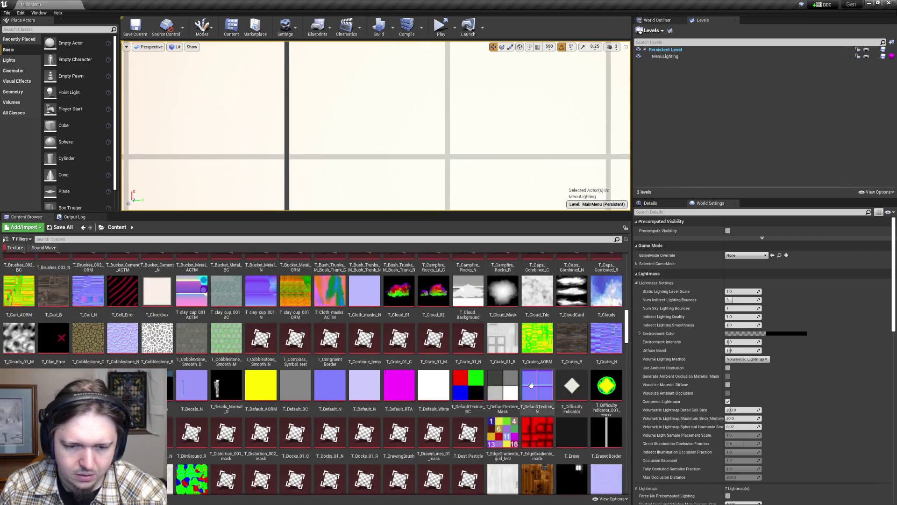
drag(629, 344, 626, 487)
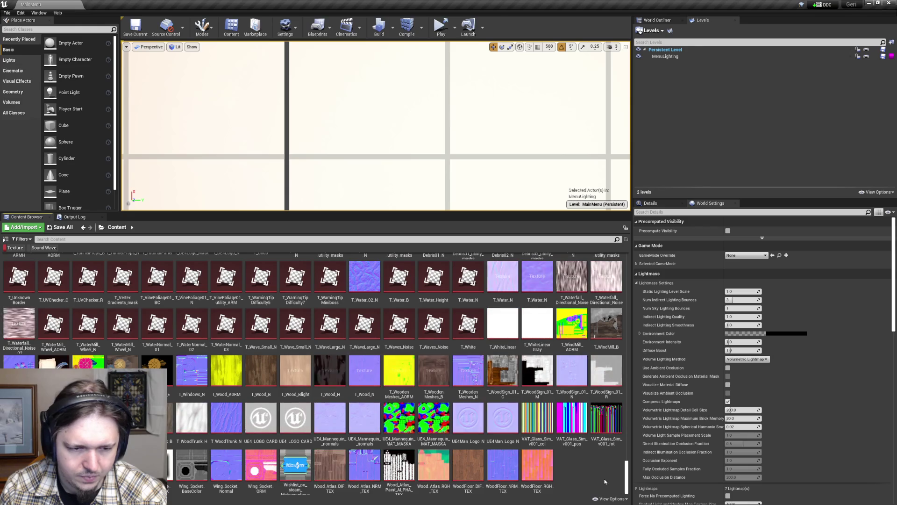
scroll(576, 451, up, 7)
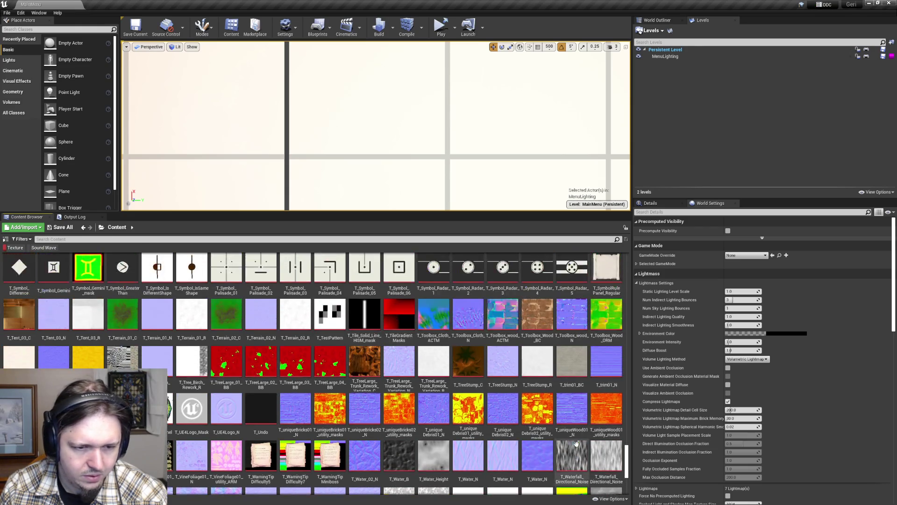
scroll(577, 443, up, 1)
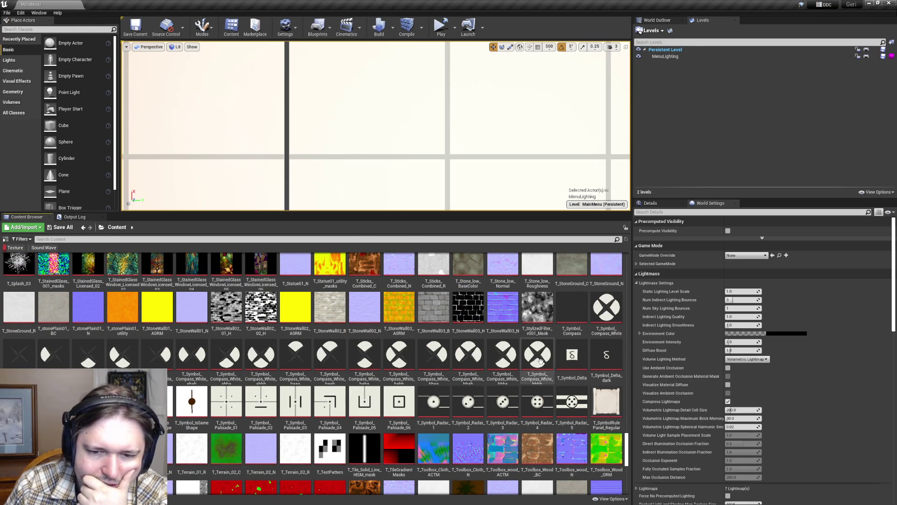
mouse_move(541, 362)
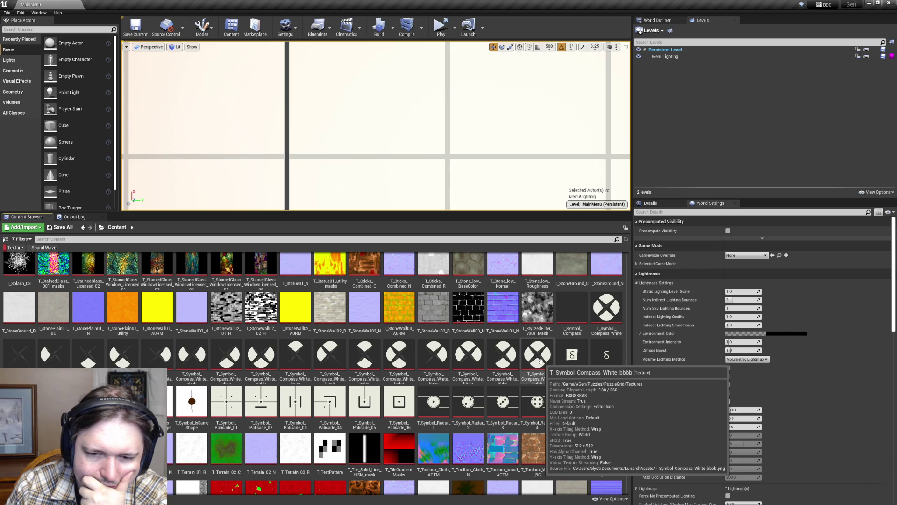
scroll(523, 410, up, 3)
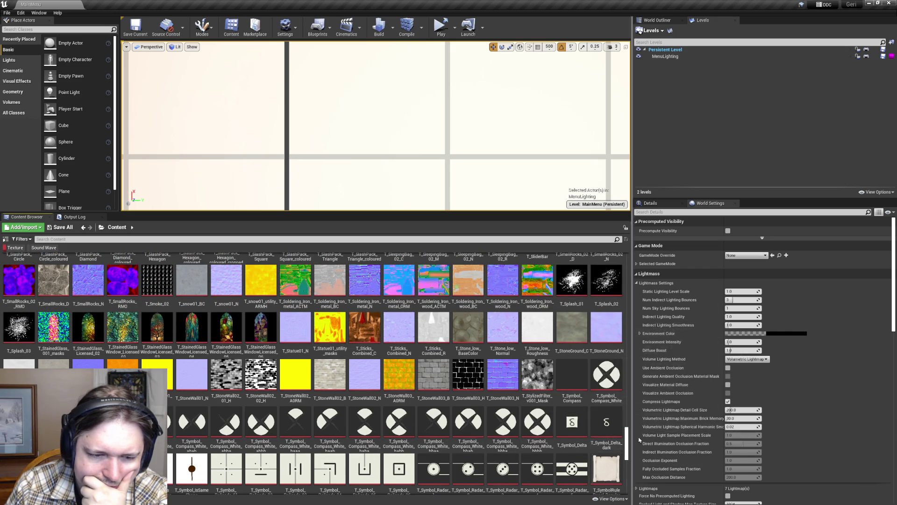
scroll(626, 436, up, 2)
scroll(607, 416, up, 2)
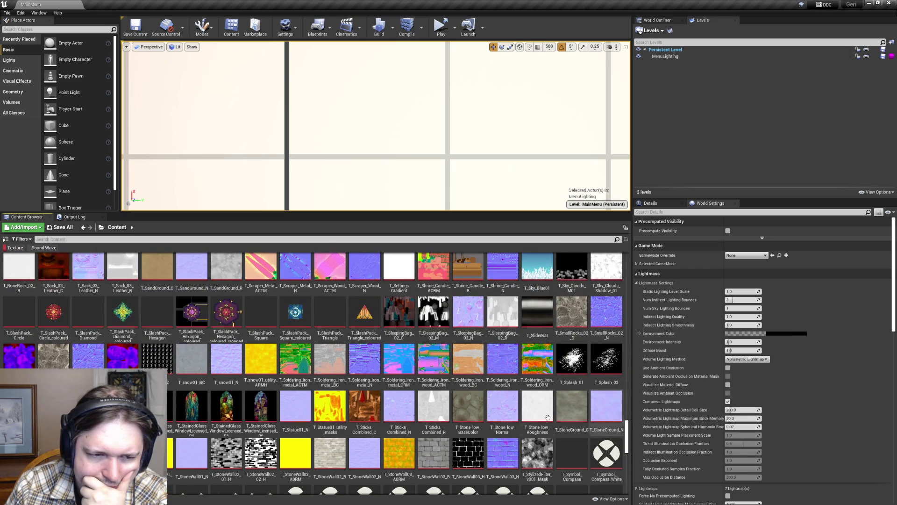
scroll(548, 417, up, 3)
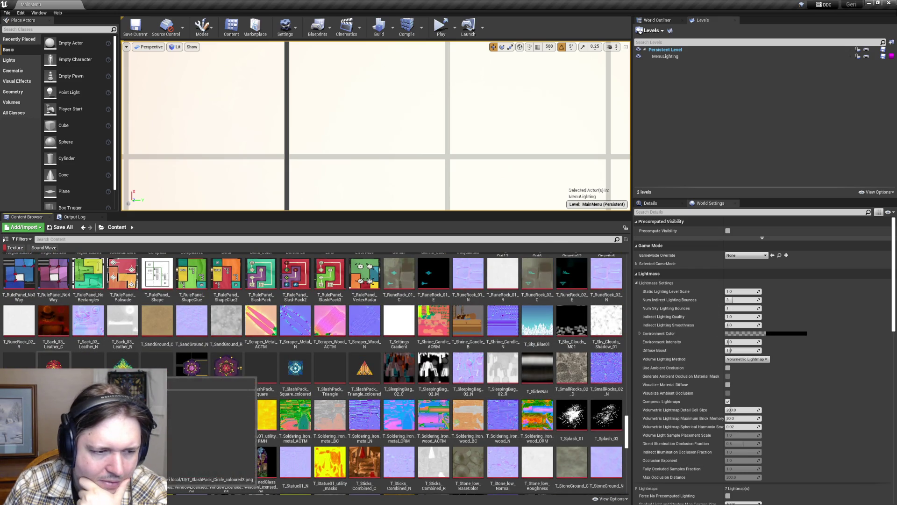
- Open T_SlashPack_Circle_coloured, enable Never Stream, and attempt a save that fails
double_click(53, 367)
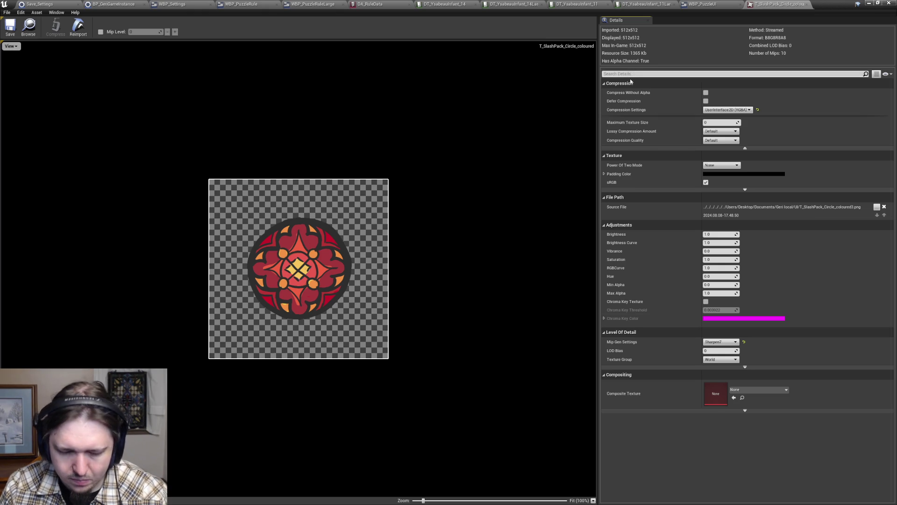
text(strea)
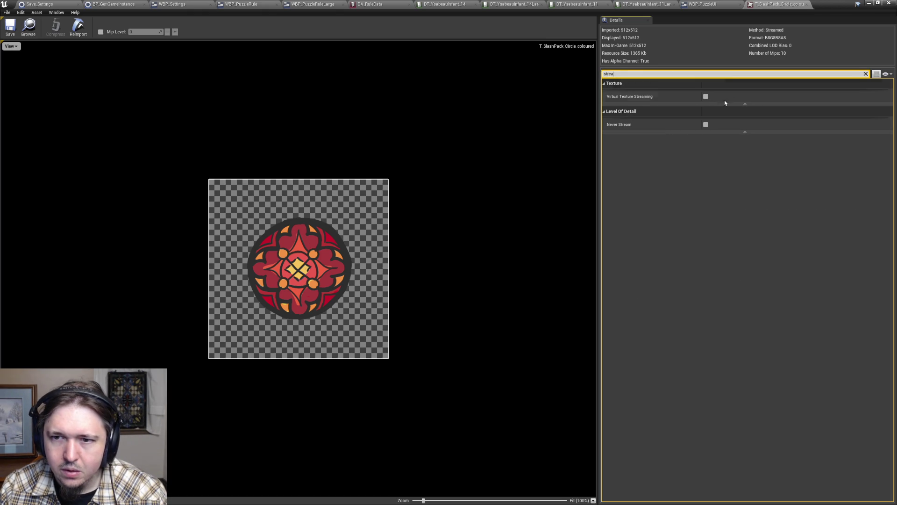
click(706, 124)
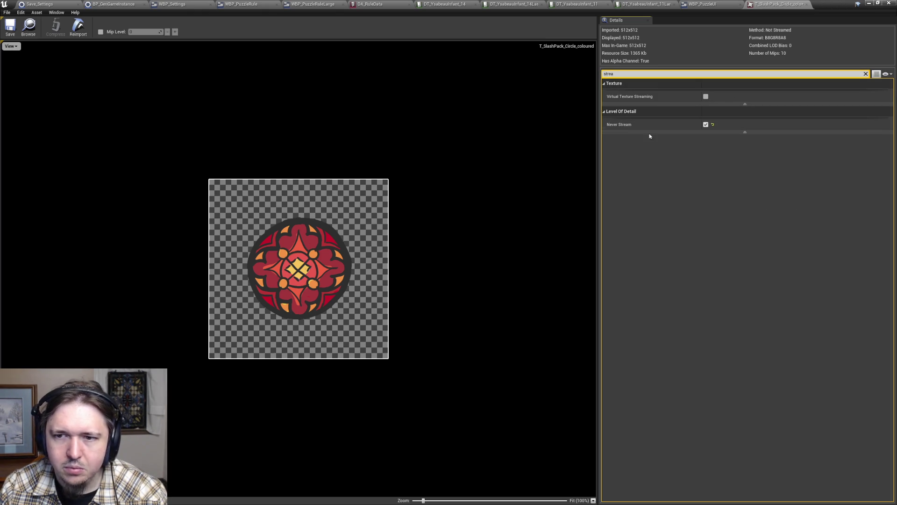
click(14, 29)
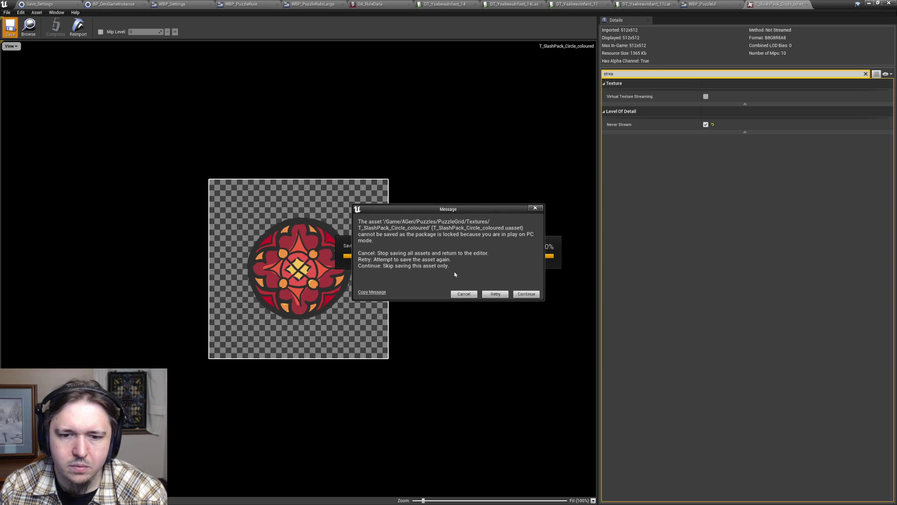
click(474, 297)
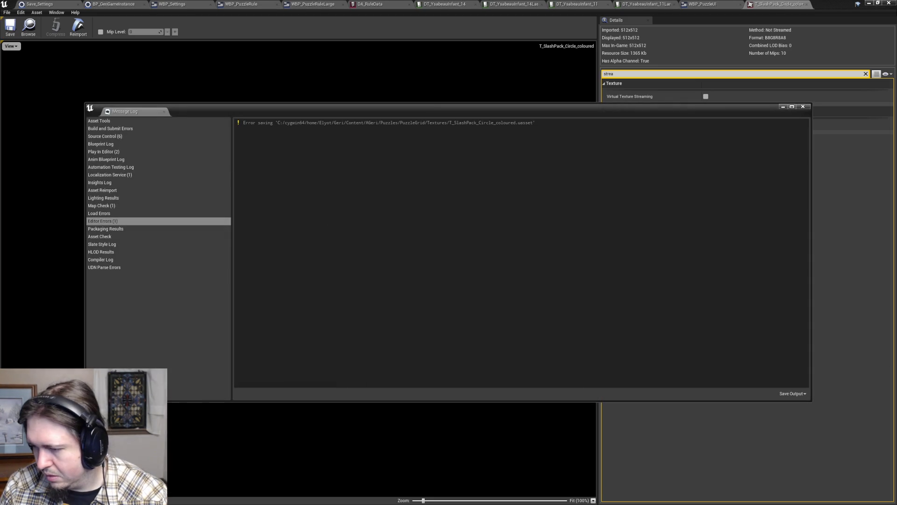
click(802, 107)
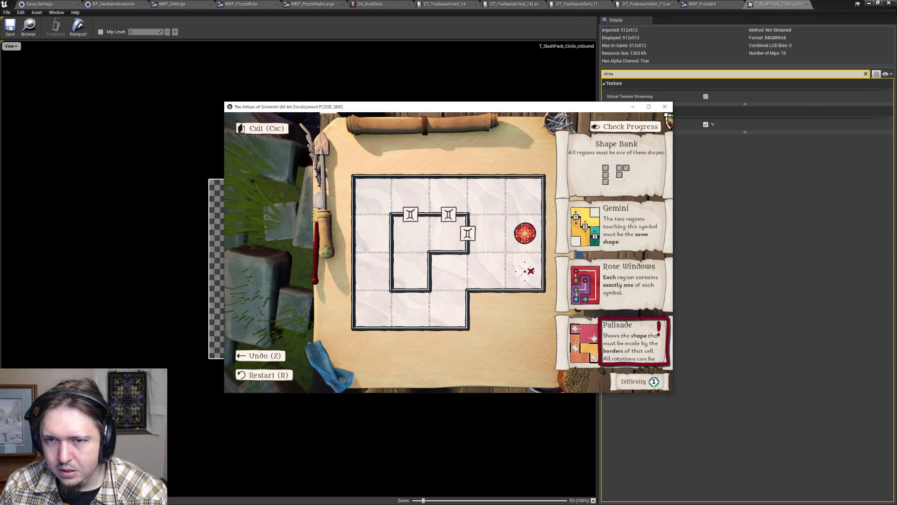
- Switch between the running game and the texture editor, then restore the editor window
key(alt+Tab)
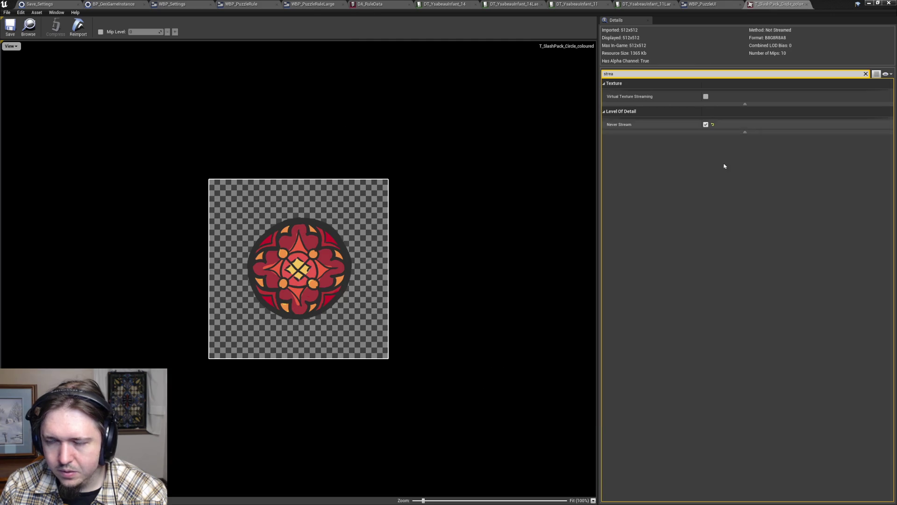
key(alt+Tab)
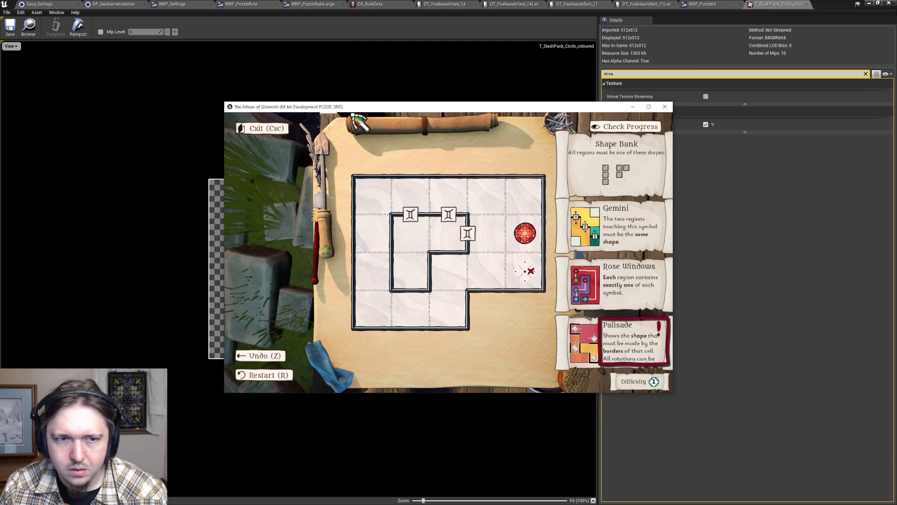
key(alt+Tab)
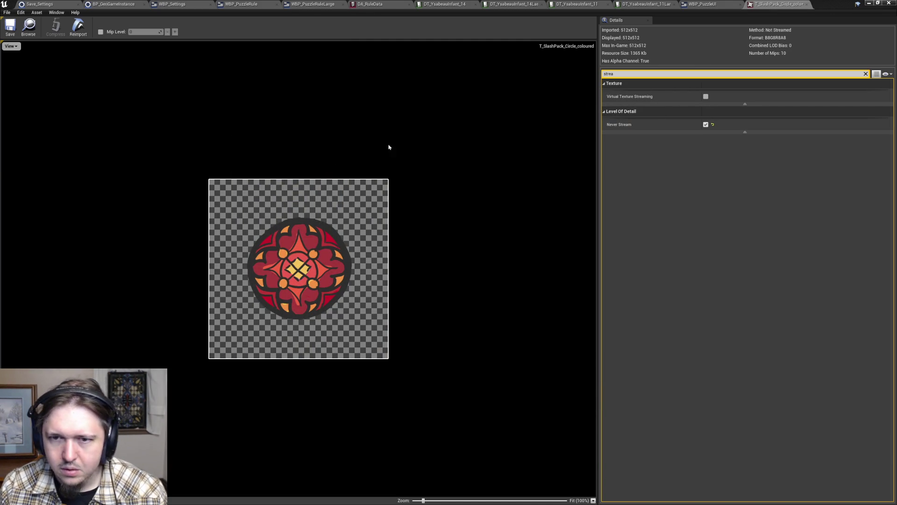
key(alt+Tab)
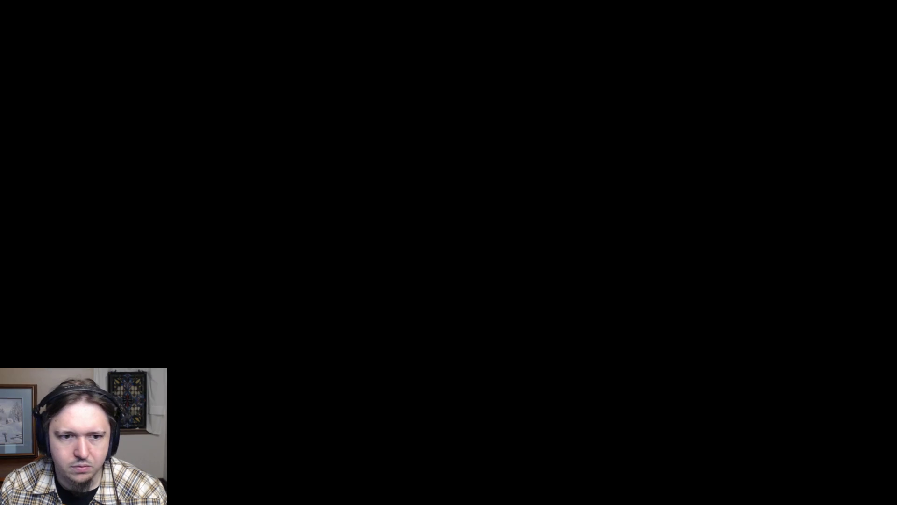
key(alt+Tab)
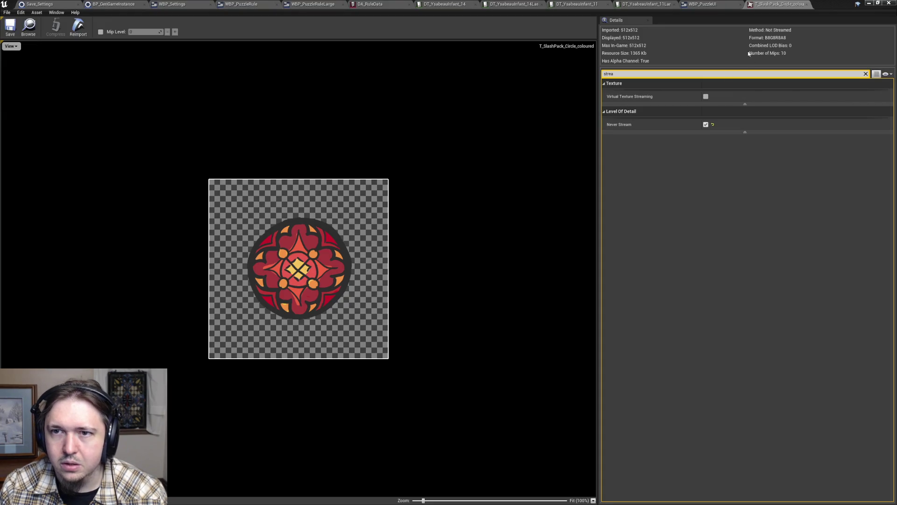
double_click(832, 4)
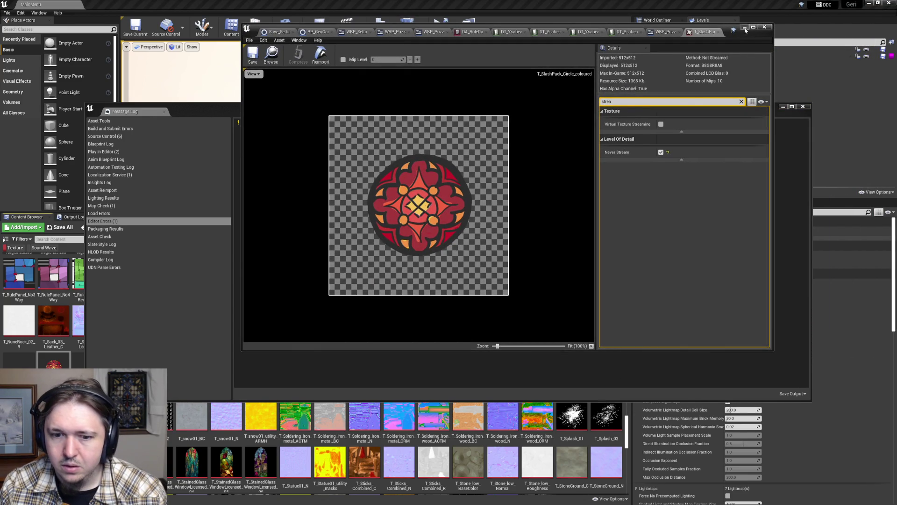
- Minimize the circle texture editor, close the error log, and select SlashPack textures
click(745, 28)
click(803, 106)
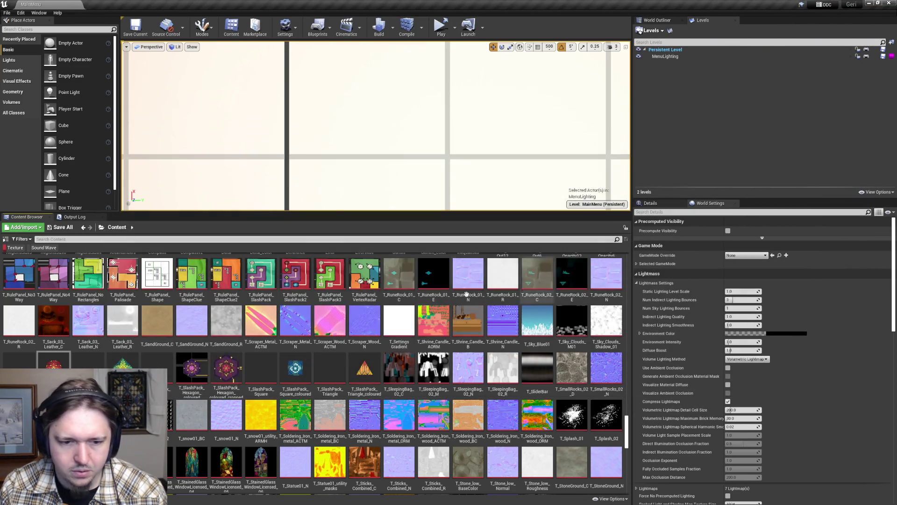
ctrl+click(226, 369)
ctrl+click(295, 369)
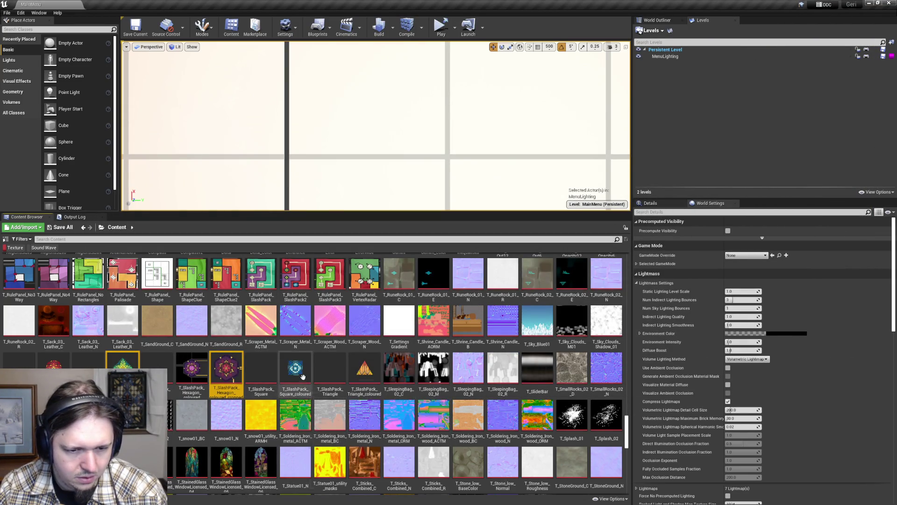
right_click(372, 367)
mouse_move(402, 255)
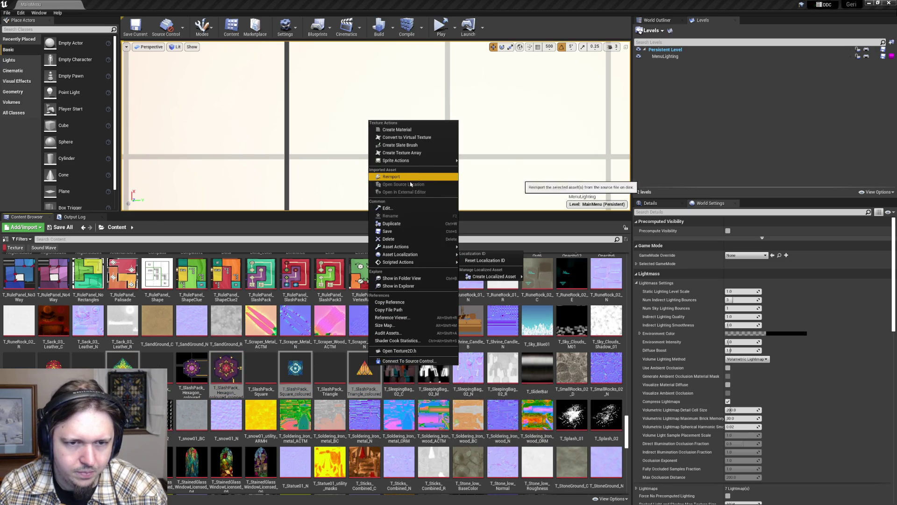
click(360, 385)
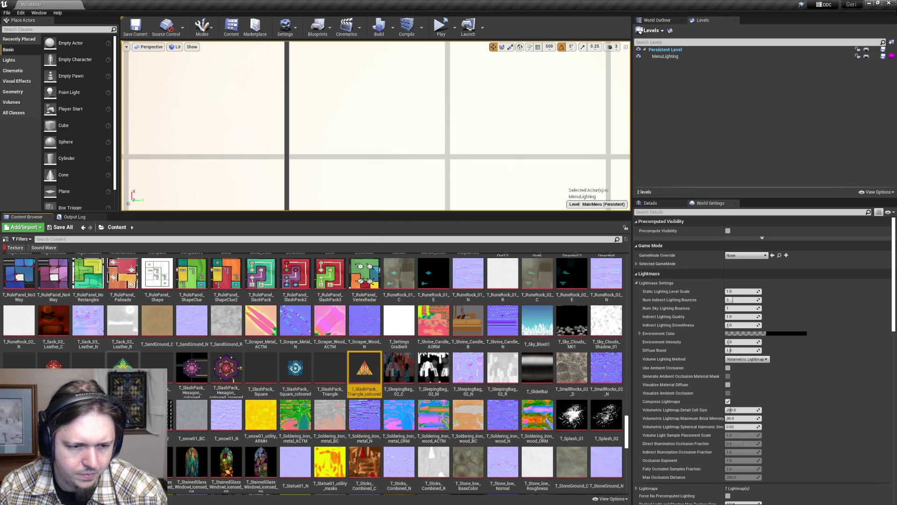
- Open T_SlashPack_Diamond_coloured, filter details for 'never', and save it with streaming disabled
click(122, 365)
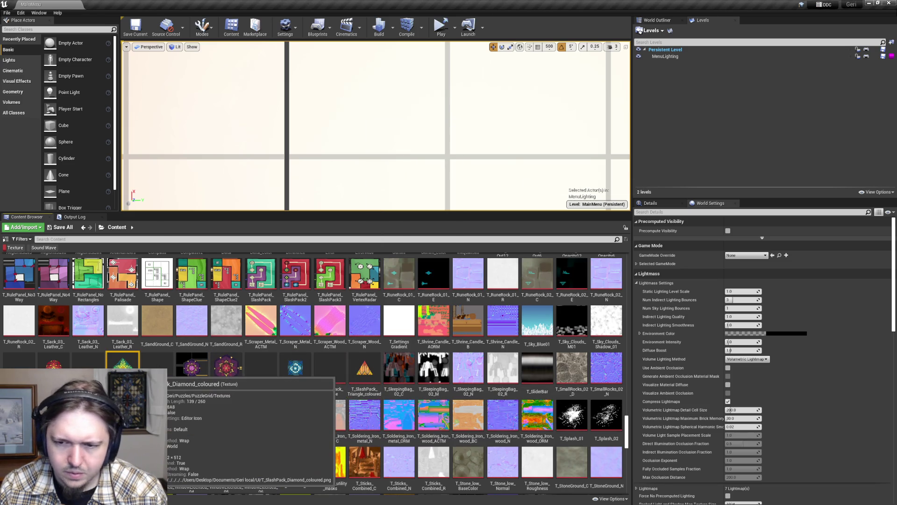
double_click(122, 366)
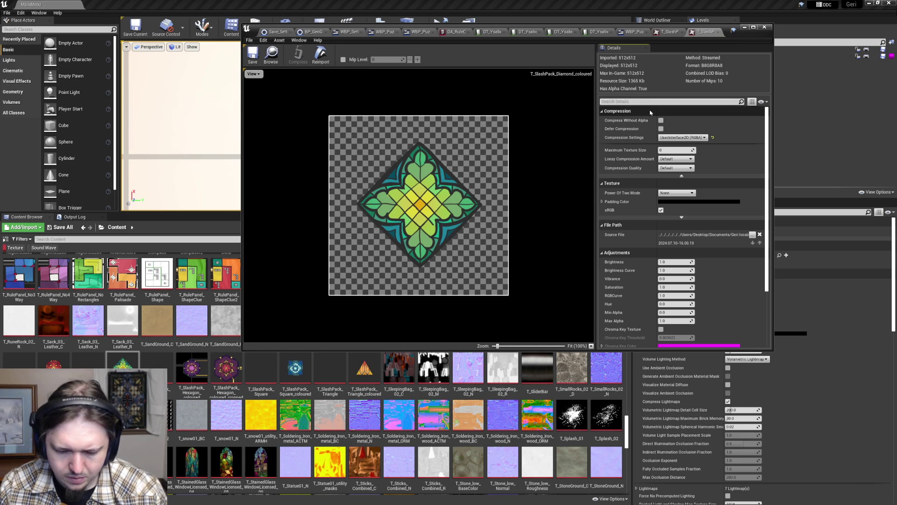
text(never)
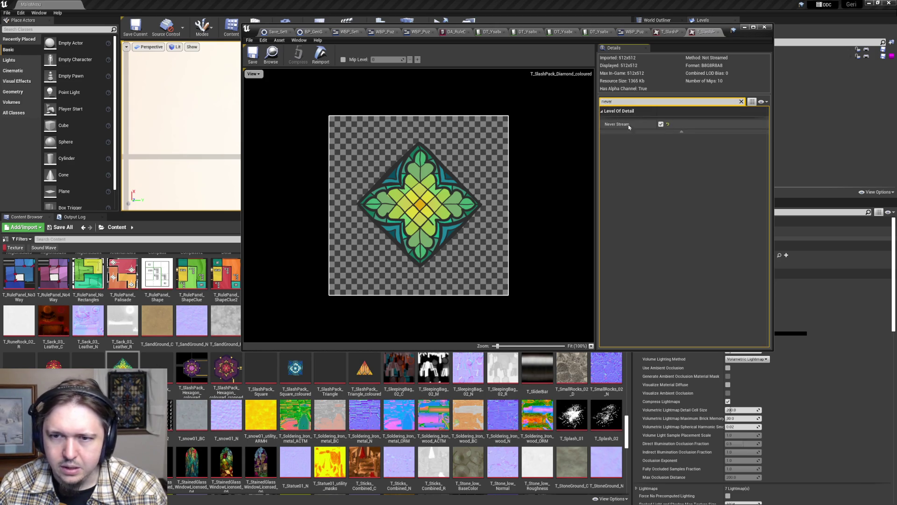
click(261, 56)
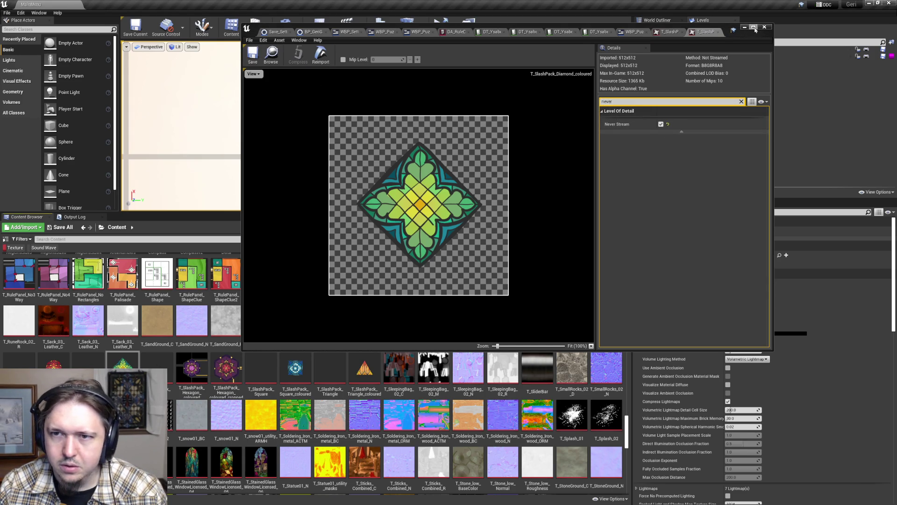
click(230, 370)
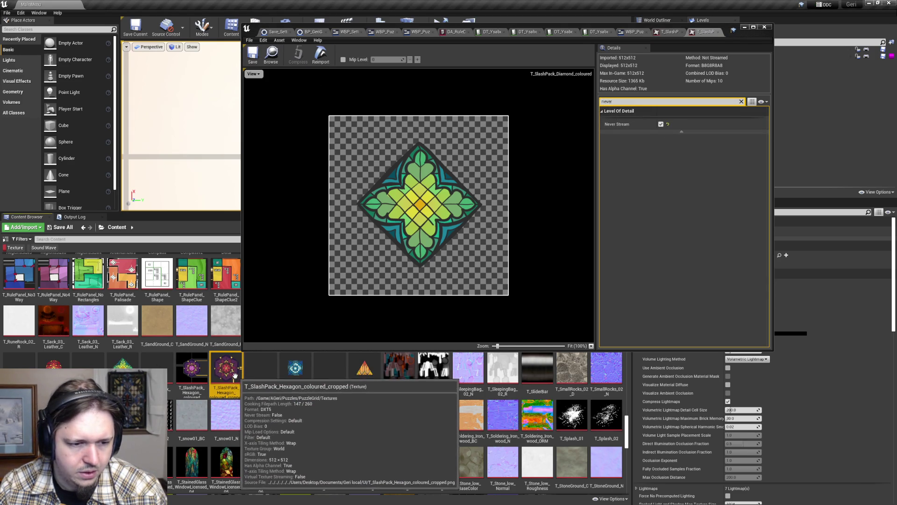
- Check the Reference Viewer for the coloured, cropped and plain SlashPack hexagon textures
mouse_move(193, 369)
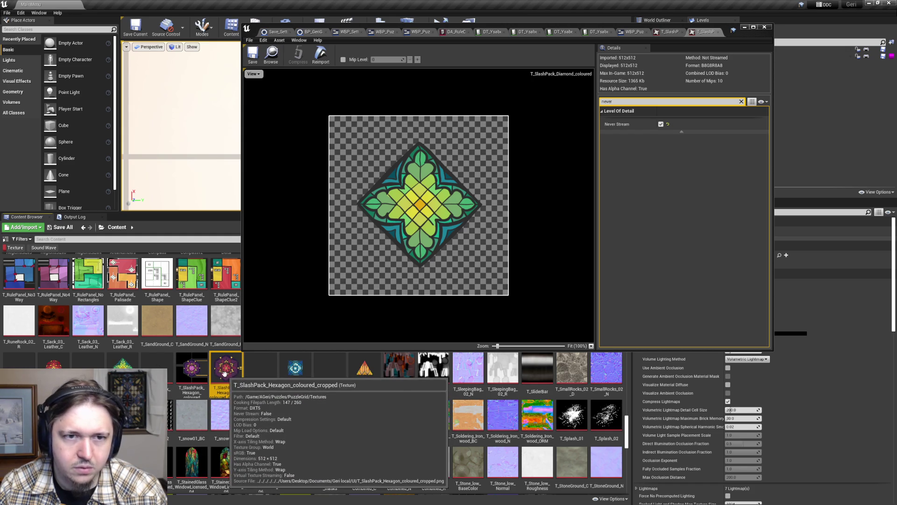
right_click(198, 371)
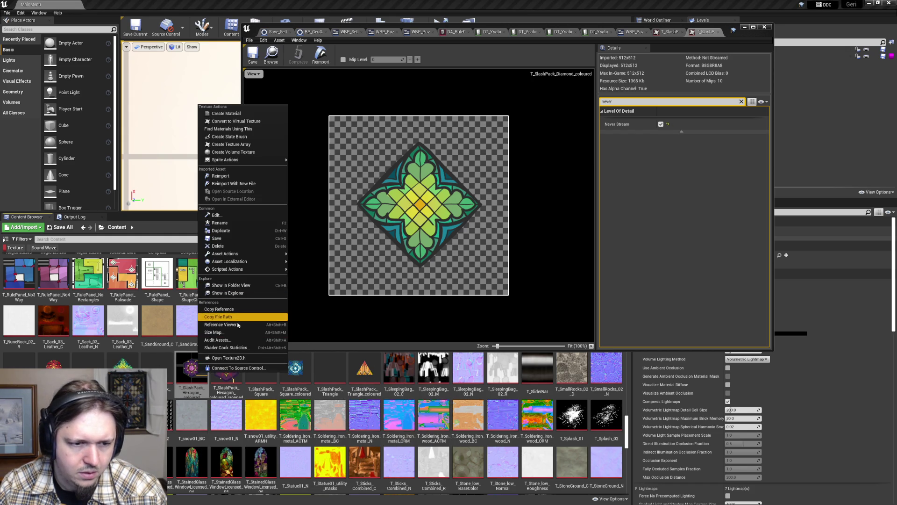
click(239, 325)
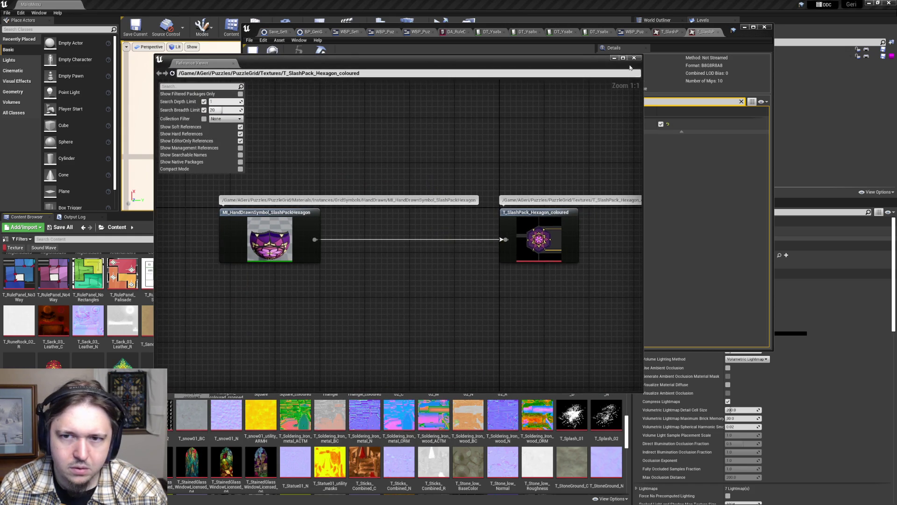
click(635, 57)
right_click(227, 370)
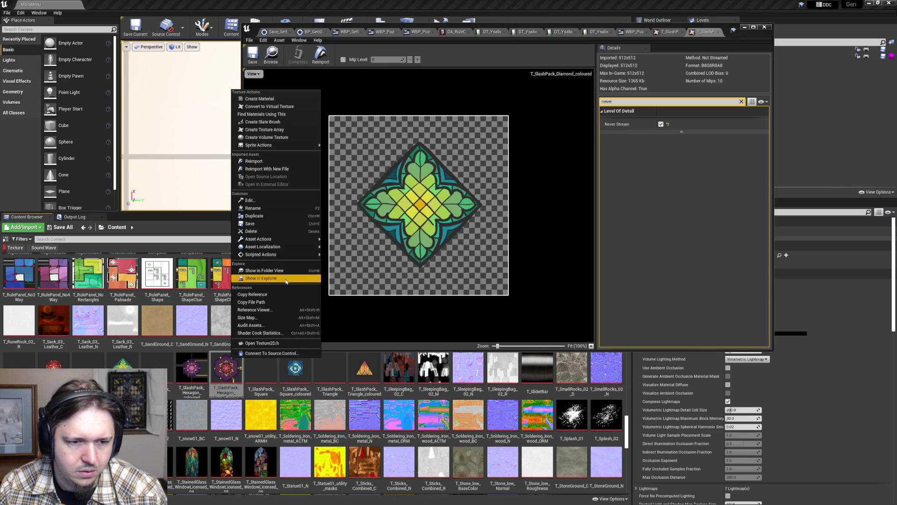
click(275, 309)
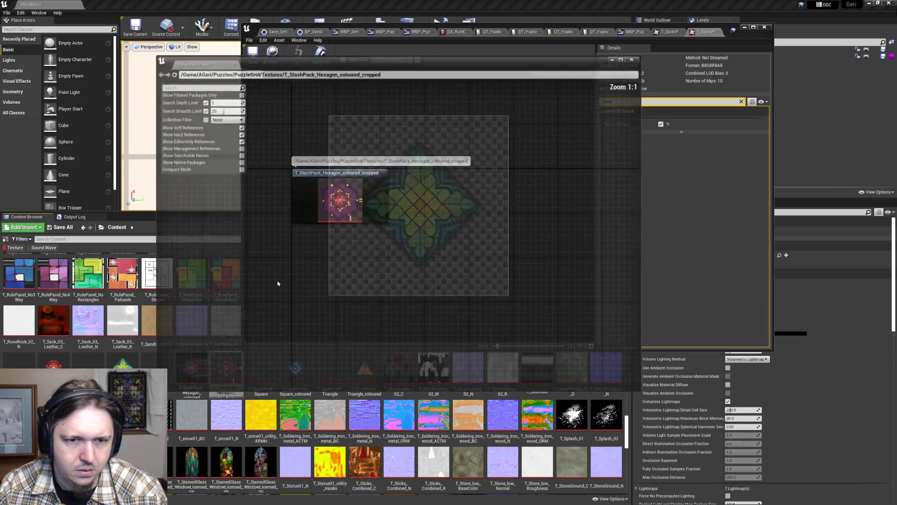
click(634, 58)
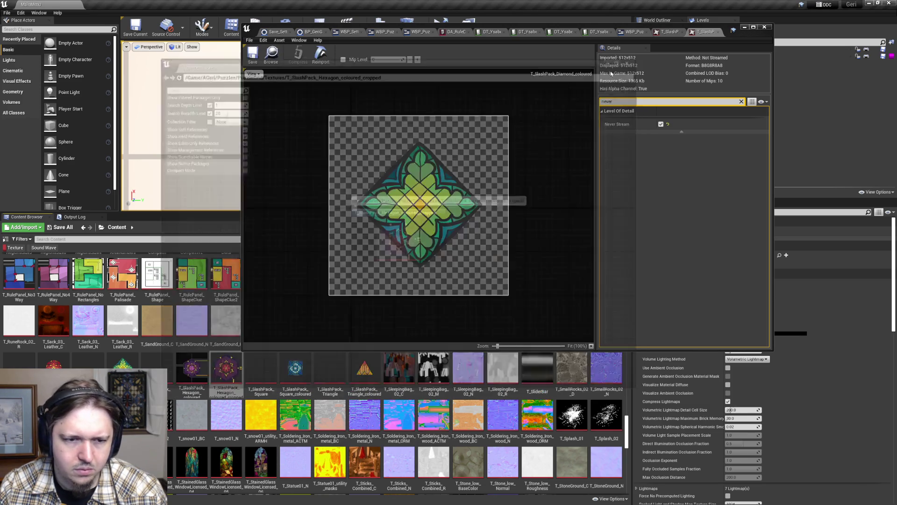
right_click(168, 369)
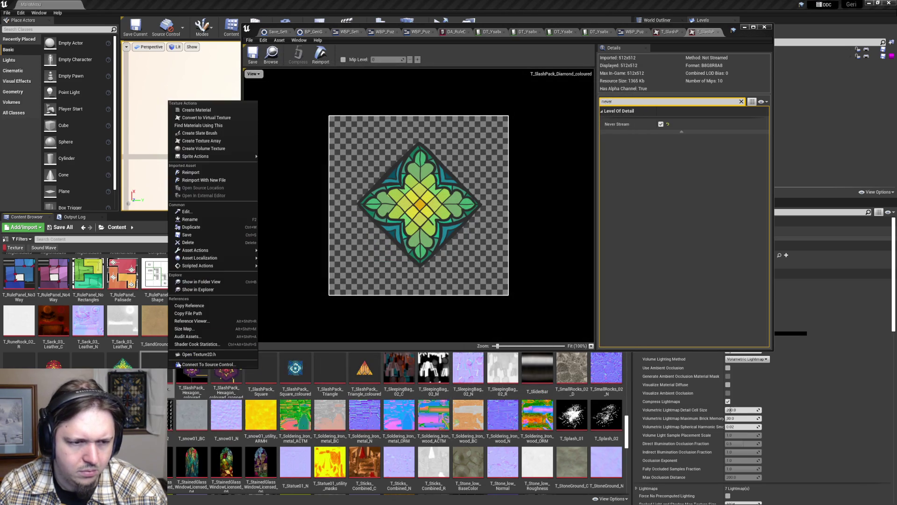
click(210, 321)
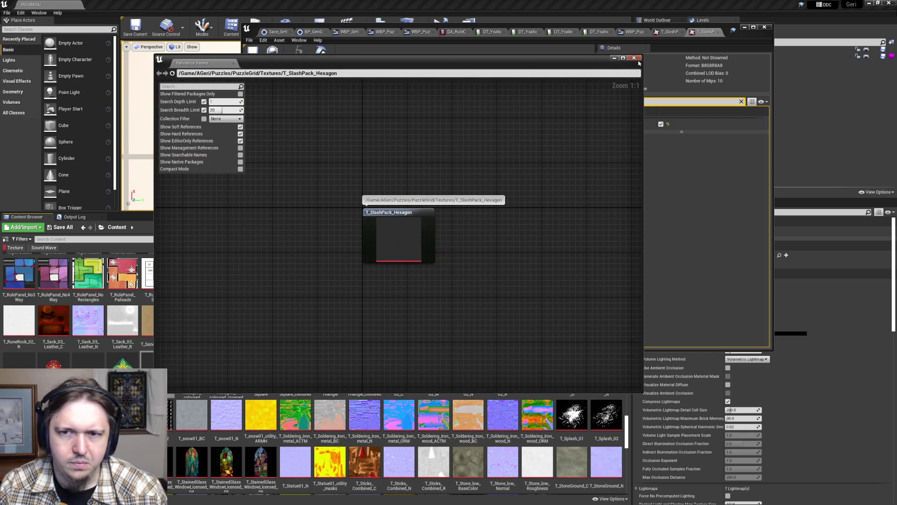
click(638, 60)
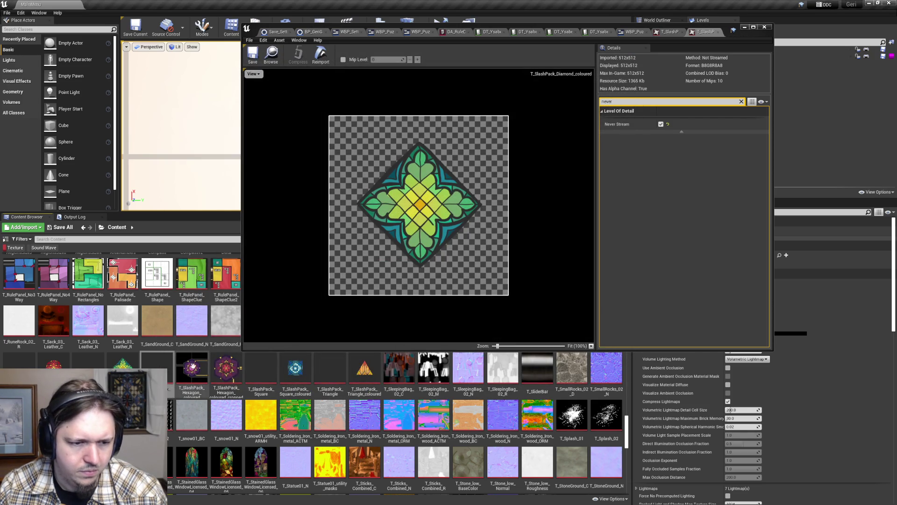
- Confirm MI_HandDrawnSymbol_SlashPackHexagon references T_SlashPack_Hexagon_coloured, then open that texture
right_click(193, 369)
click(262, 321)
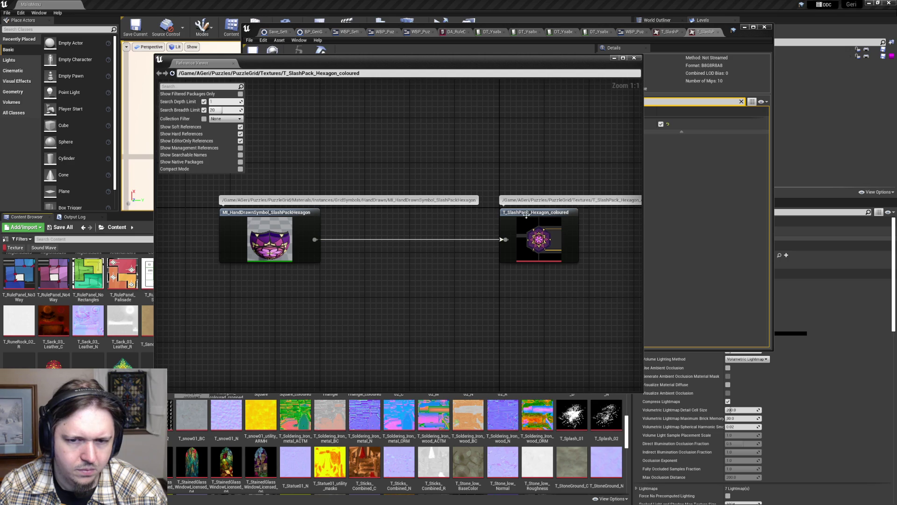
click(527, 214)
click(288, 214)
click(507, 219)
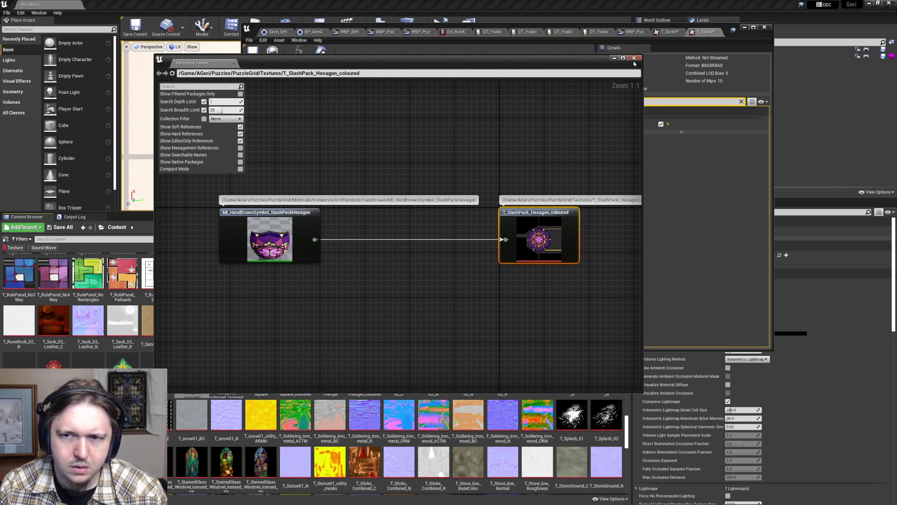
click(634, 58)
double_click(187, 365)
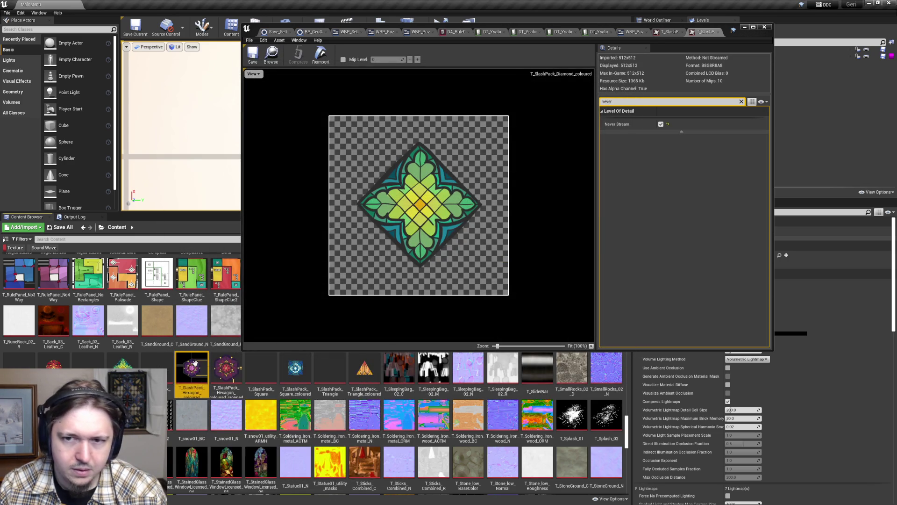
- Enable Never Stream on T_SlashPack_Hexagon_coloured and save it
scroll(711, 265, down, 5)
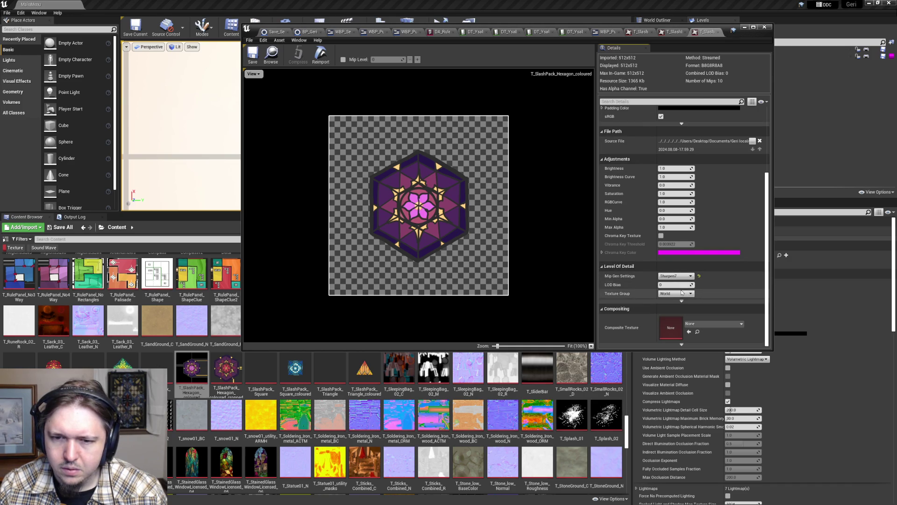
scroll(679, 282, up, 1)
scroll(679, 281, down, 1)
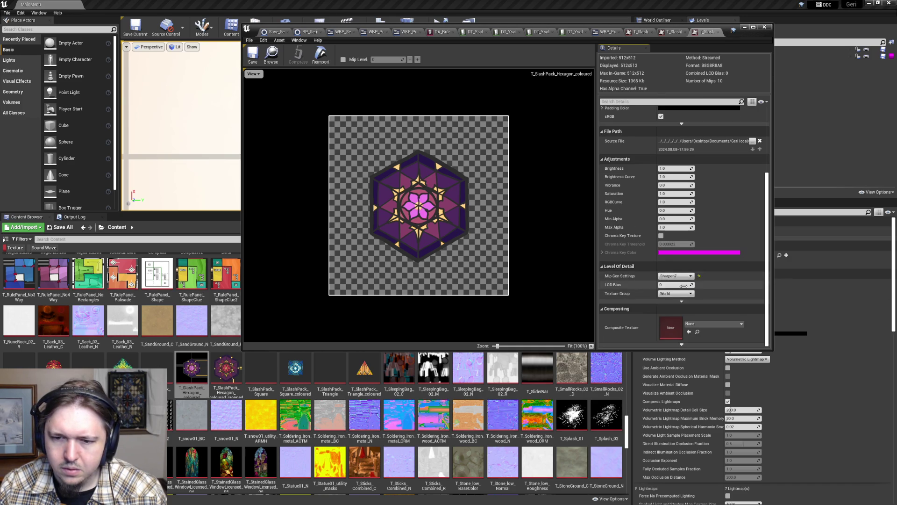
scroll(636, 113, up, 5)
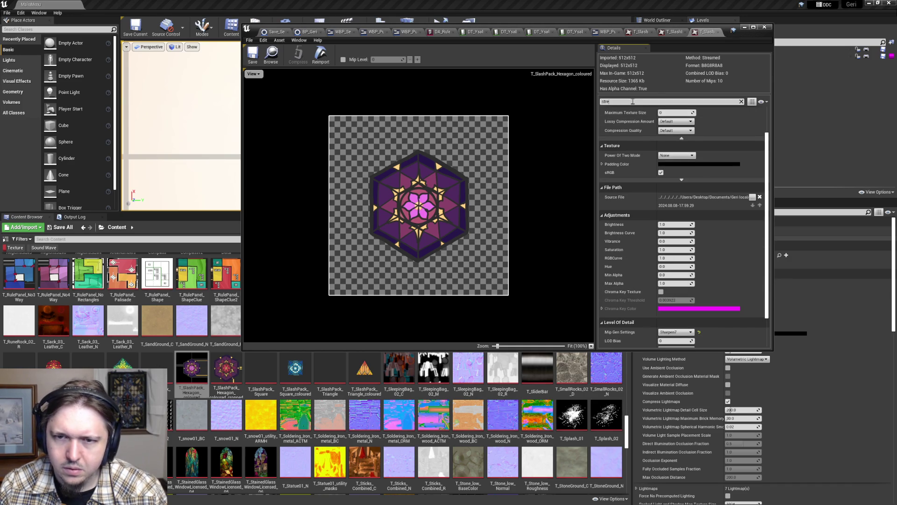
text(ea)
click(661, 151)
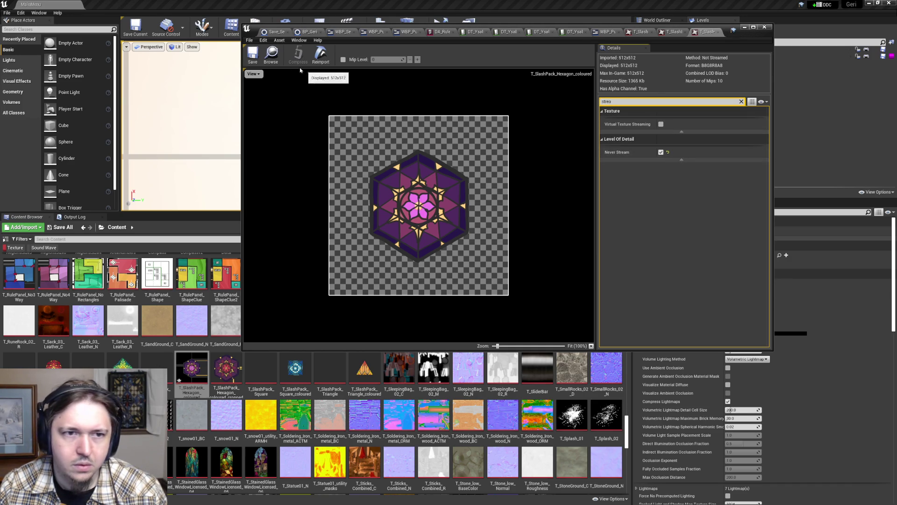
click(256, 58)
- Check what references the circle and square SlashPack textures in the Reference Viewer
click(746, 28)
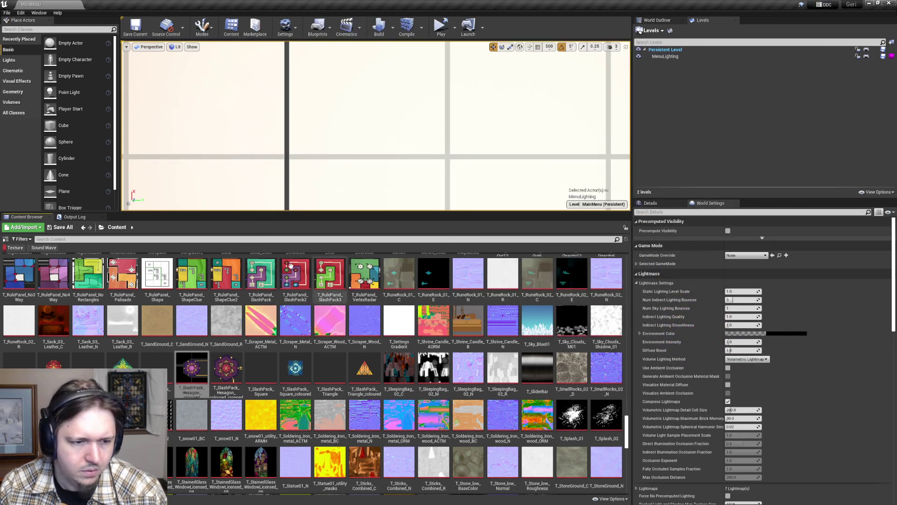
right_click(52, 367)
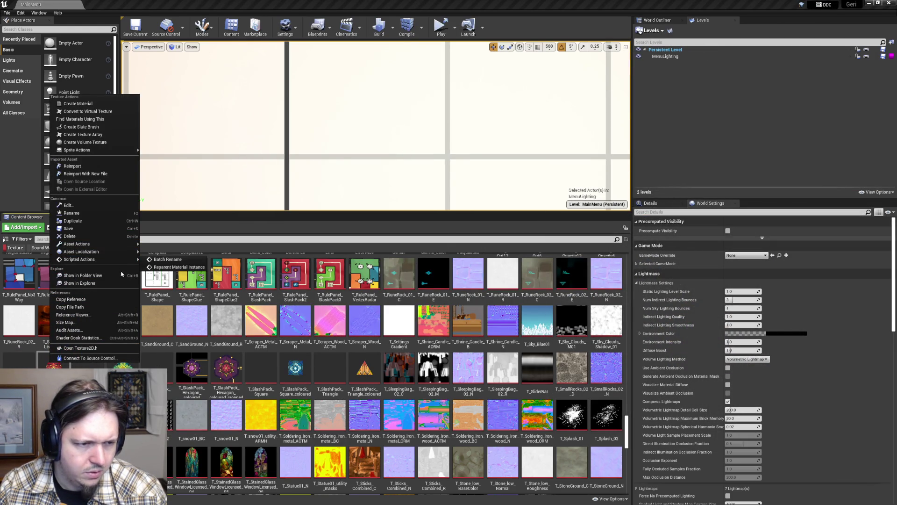
click(94, 314)
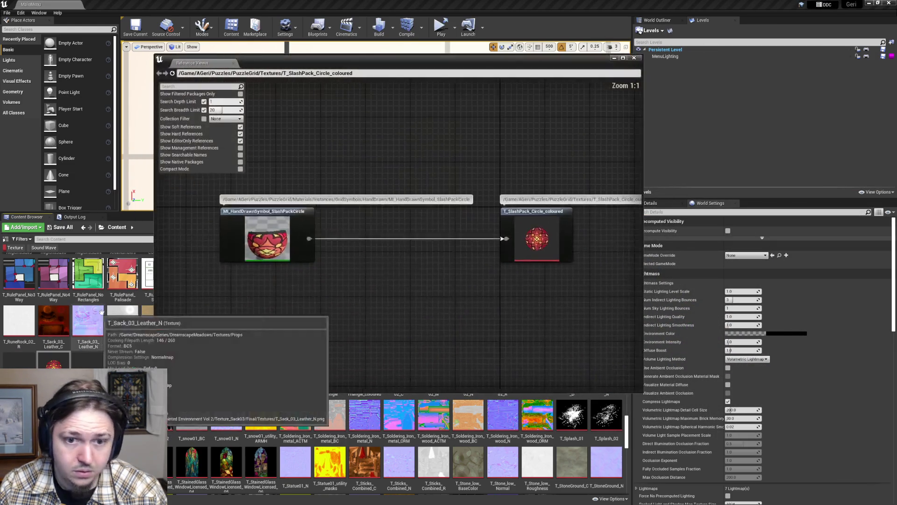
click(634, 58)
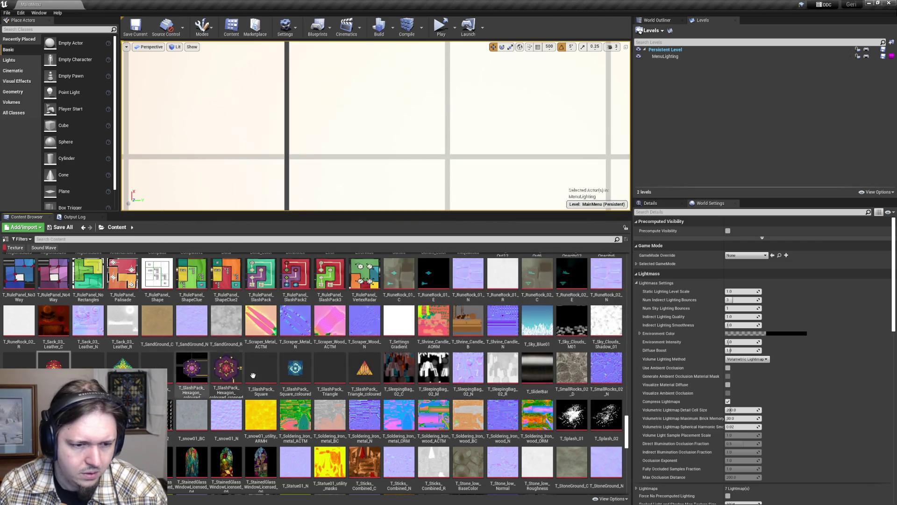
right_click(303, 365)
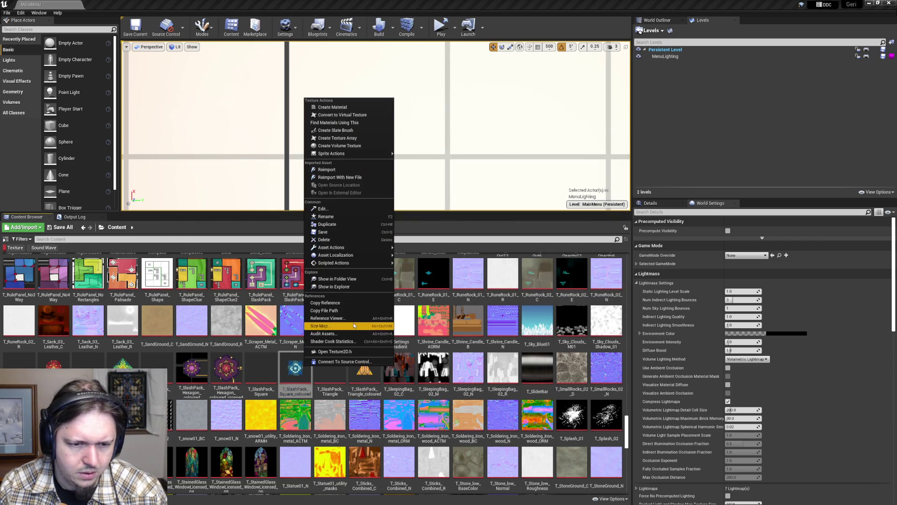
click(327, 317)
click(634, 58)
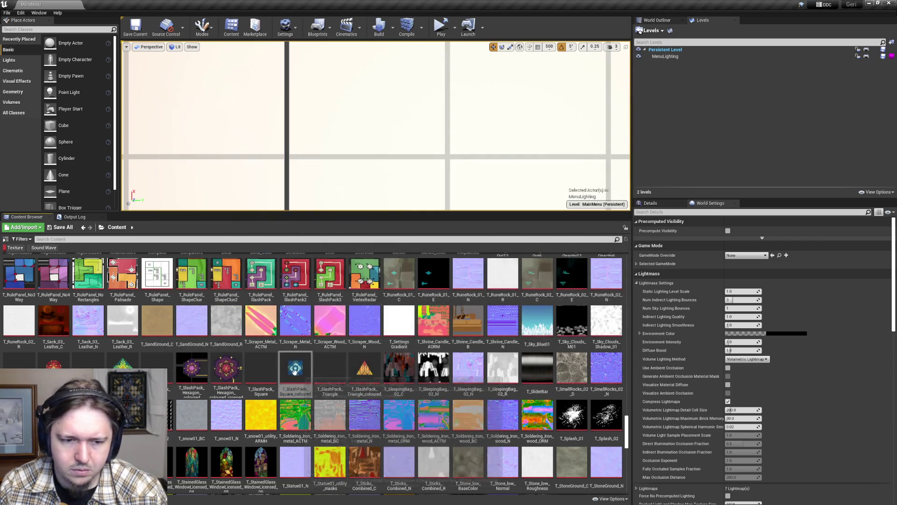
- Enable Never Stream on T_SlashPack_Square_coloured, save it, and check T_SlashPack_Triangle_coloured
right_click(295, 373)
double_click(289, 365)
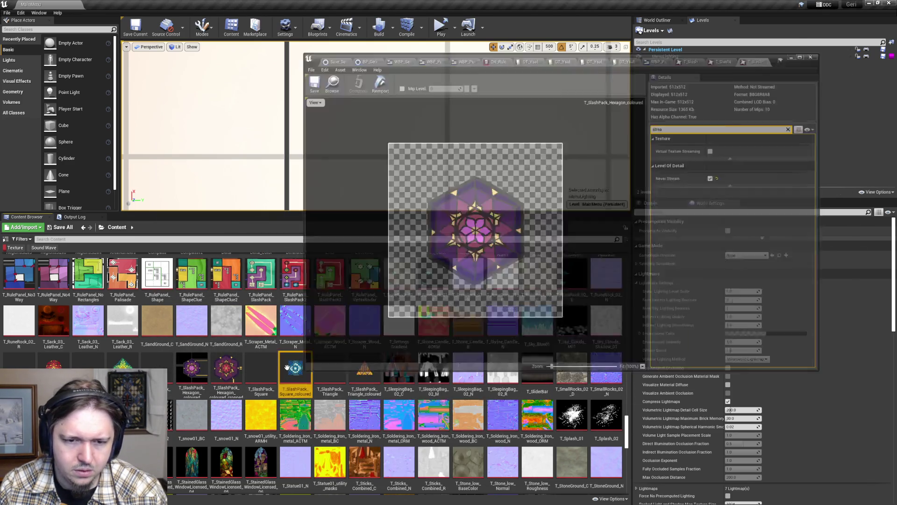
scroll(687, 287, down, 2)
scroll(630, 112, up, 2)
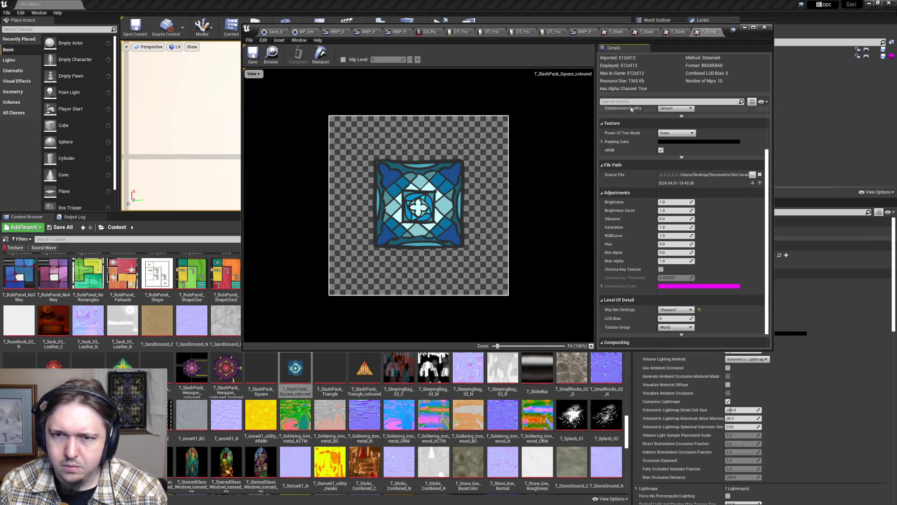
click(661, 152)
click(253, 56)
click(764, 26)
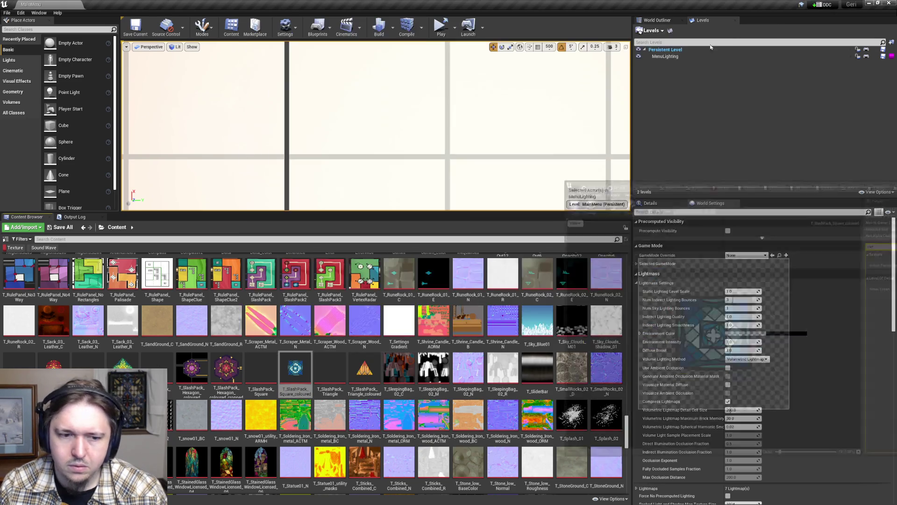
double_click(365, 374)
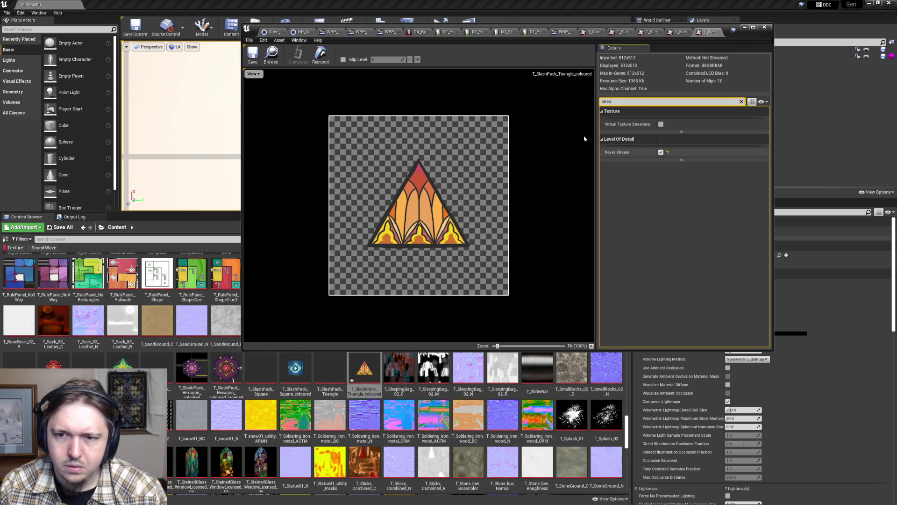
click(765, 27)
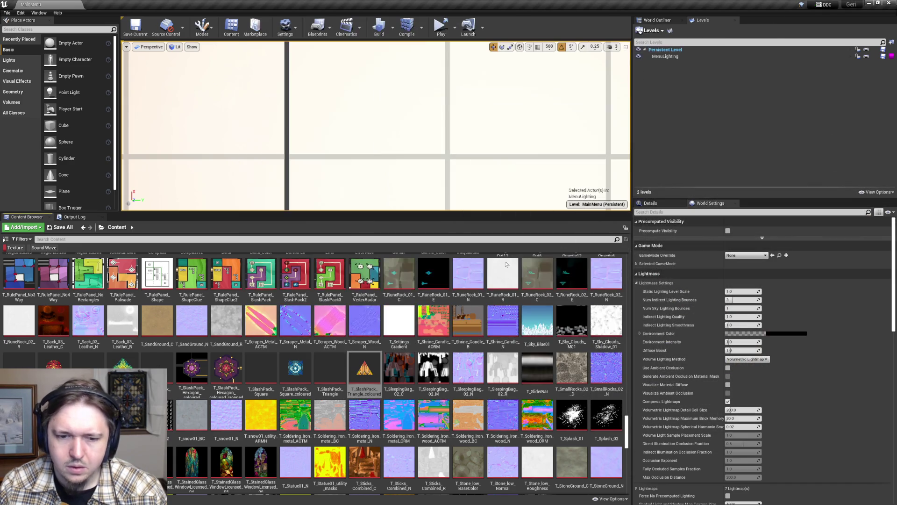
scroll(319, 341, down, 5)
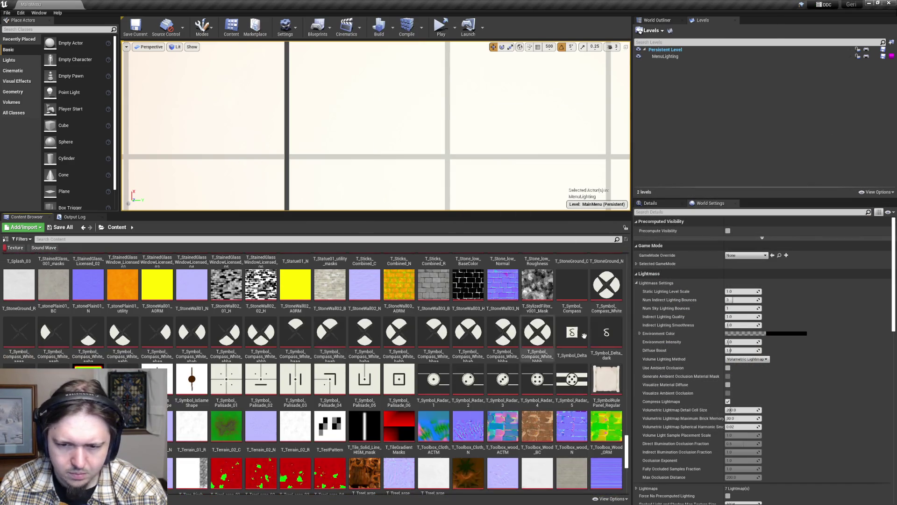
- Check T_Symbol_Compass_White, then set T_Symbol_Radar_1 to Never Stream and save it
double_click(607, 286)
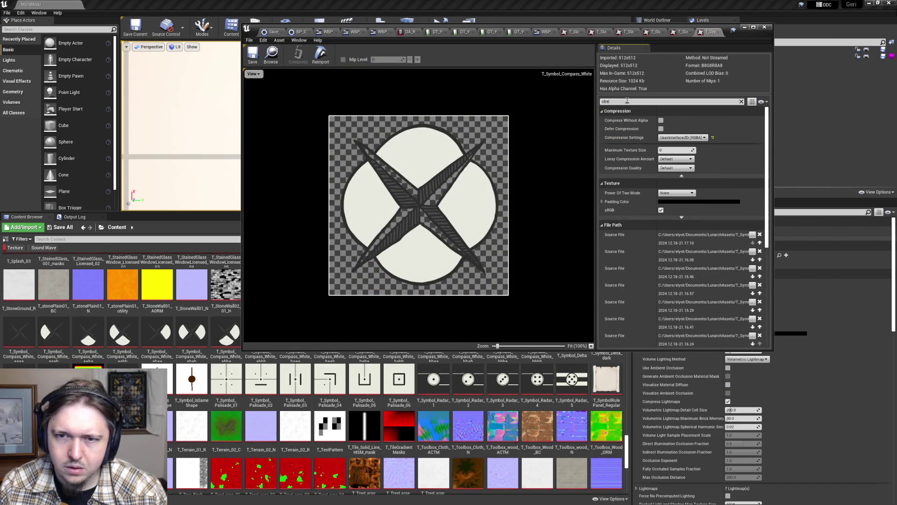
text(a)
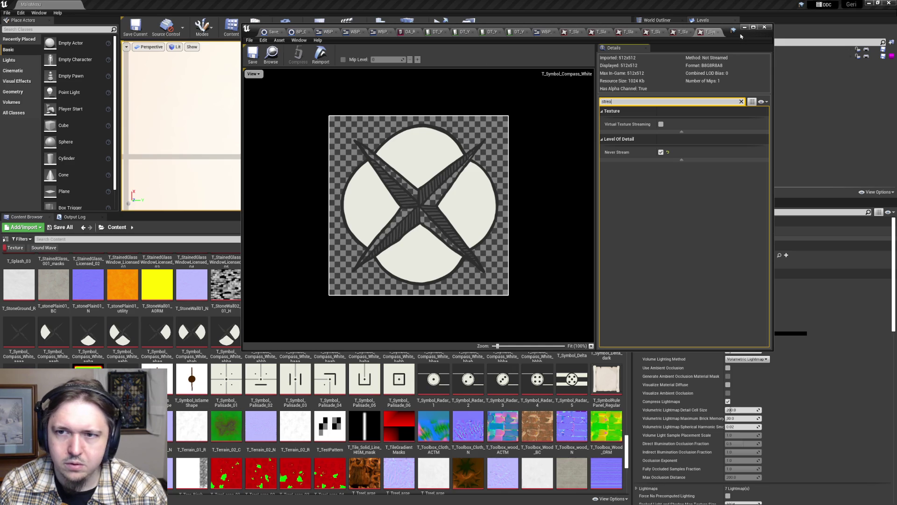
click(746, 28)
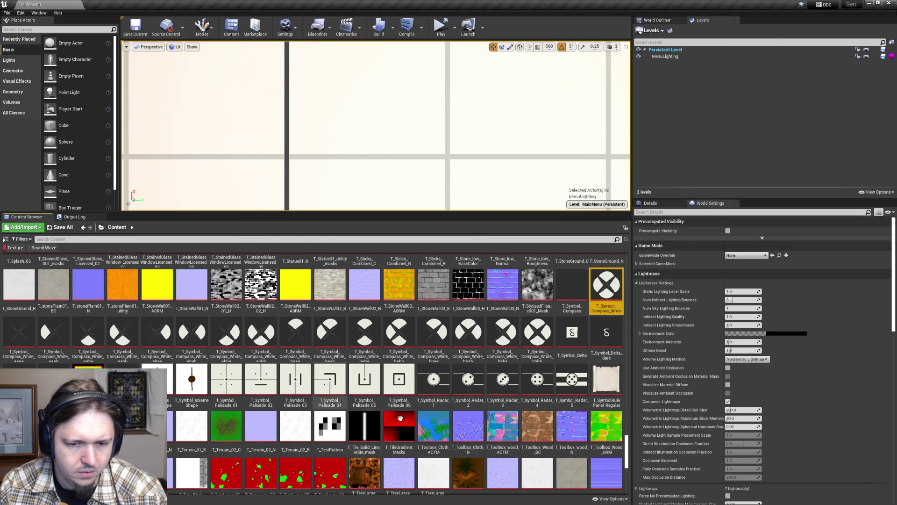
double_click(438, 378)
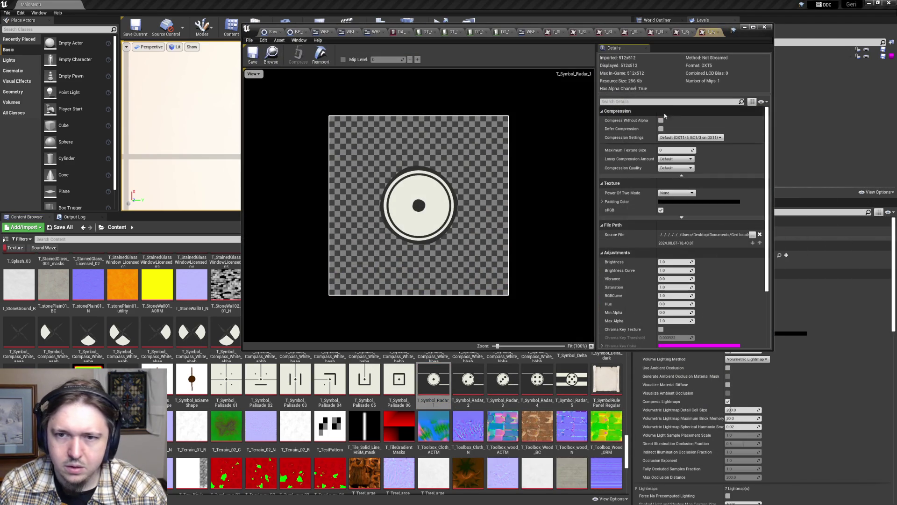
text(strea)
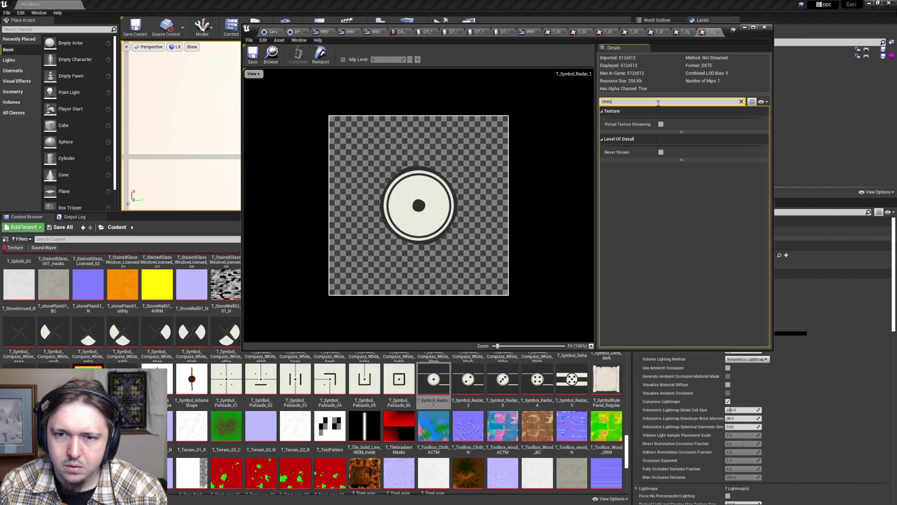
click(661, 152)
click(254, 61)
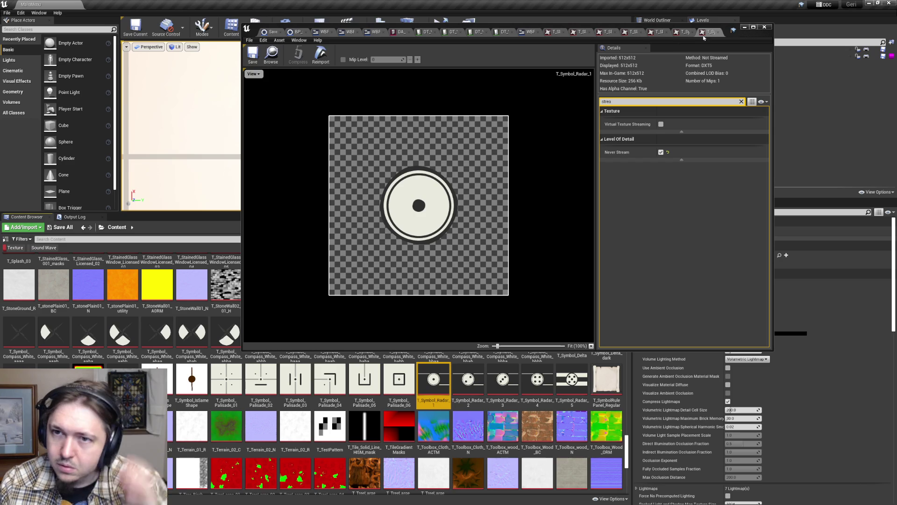
click(743, 27)
- Set T_Symbol_Radar_2 to Never Stream via the 'strea' details filter and save it
click(467, 378)
shift+click(572, 379)
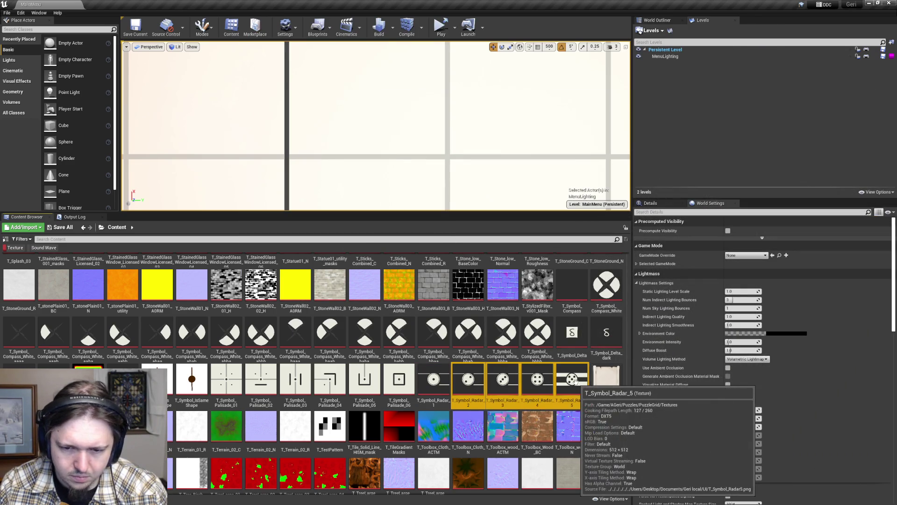
right_click(578, 380)
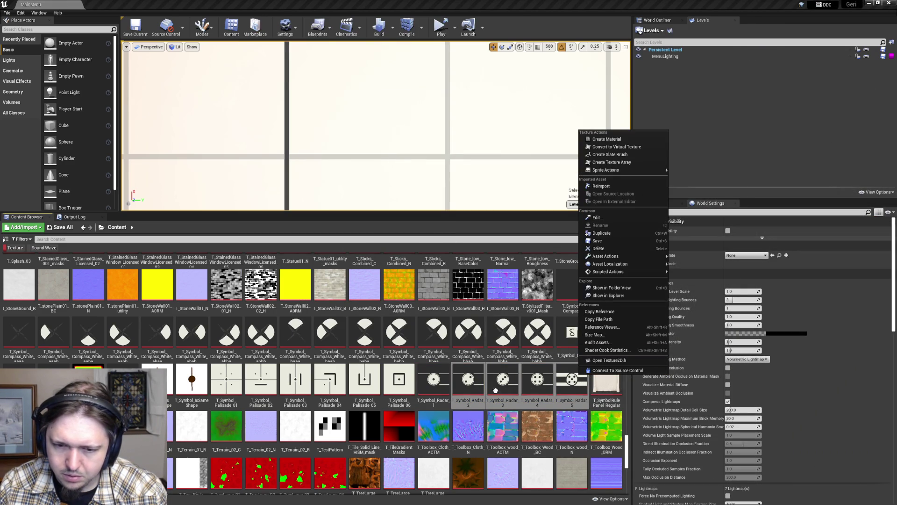
click(469, 380)
double_click(469, 379)
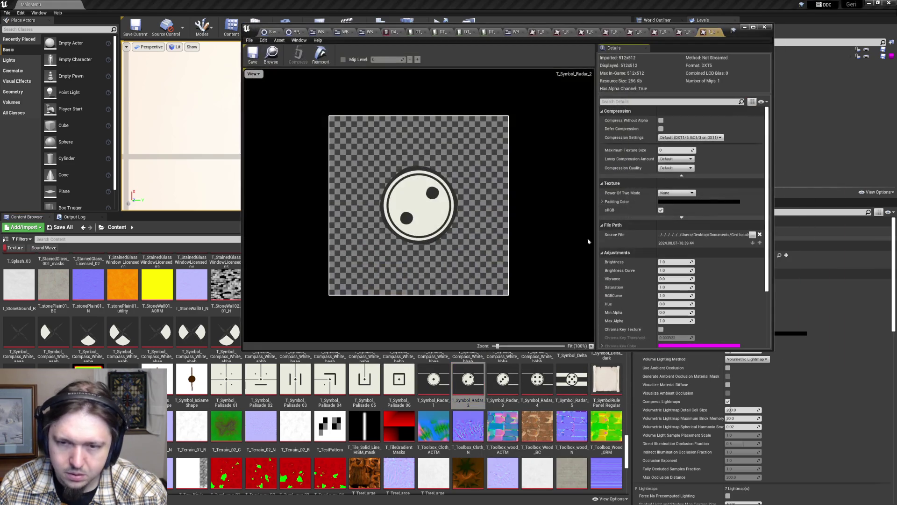
click(645, 101)
text(strea)
click(660, 153)
click(255, 60)
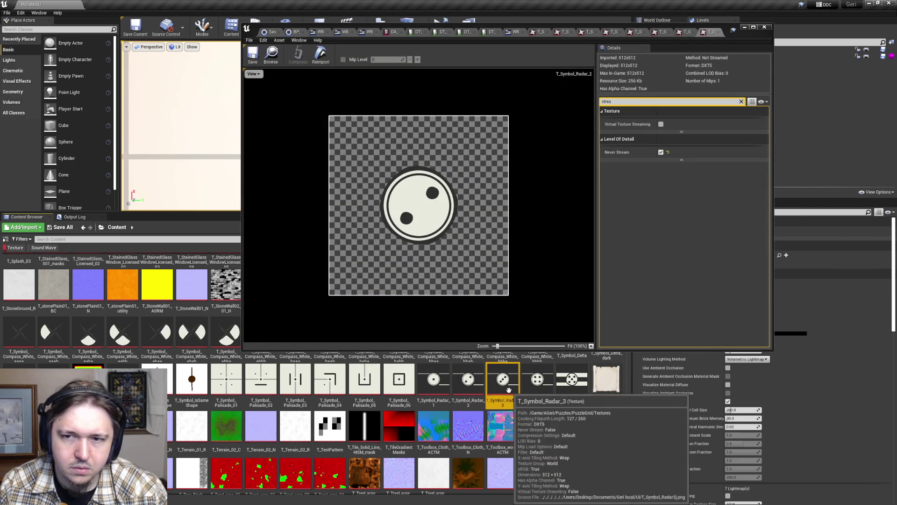
- Make T_Symbol_Radar_3 and T_Symbol_Radar_4 never stream and save both
double_click(503, 379)
click(638, 100)
text(strea)
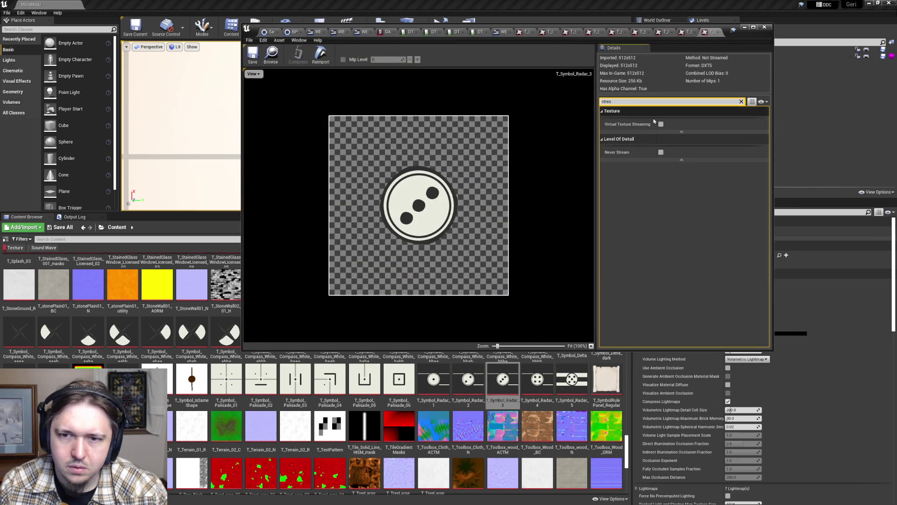
click(254, 56)
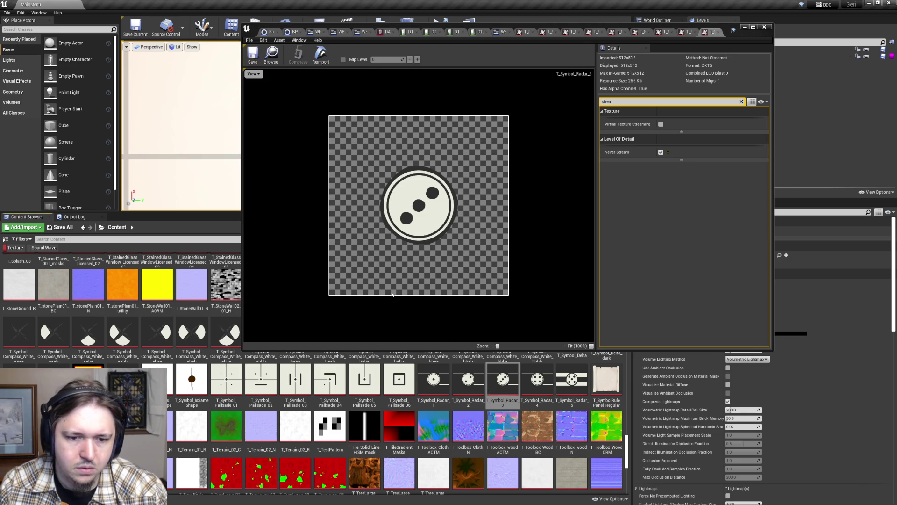
double_click(538, 379)
click(632, 101)
text(strea)
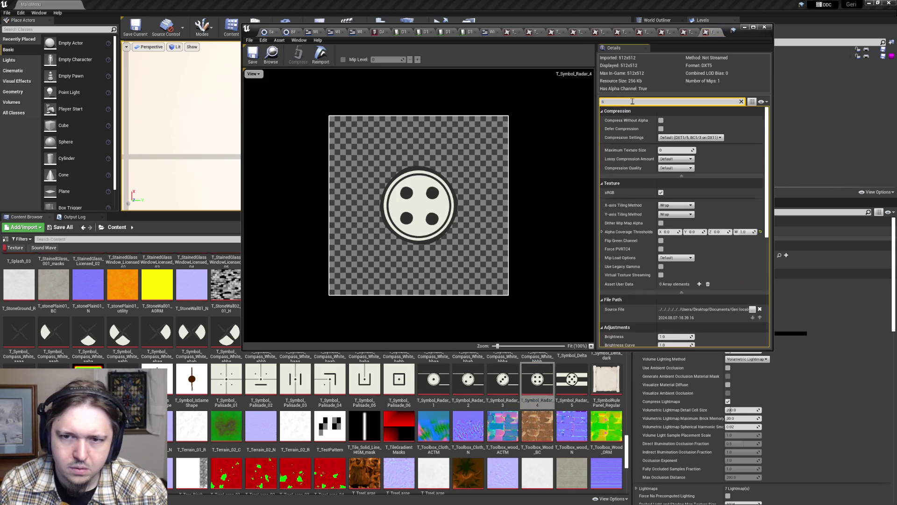
click(661, 152)
click(252, 52)
- Filter T_Symbol_Radar_5's details for streaming and save it
click(578, 382)
double_click(579, 382)
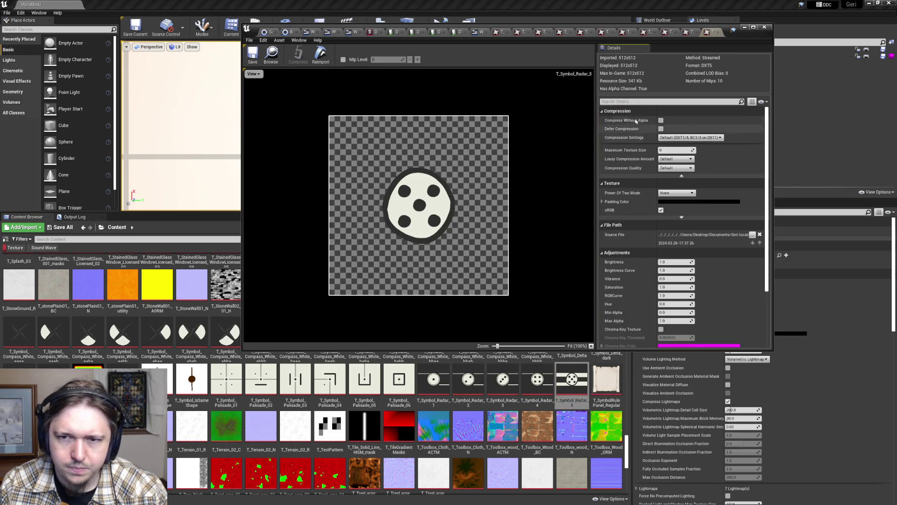
click(636, 101)
text(strea)
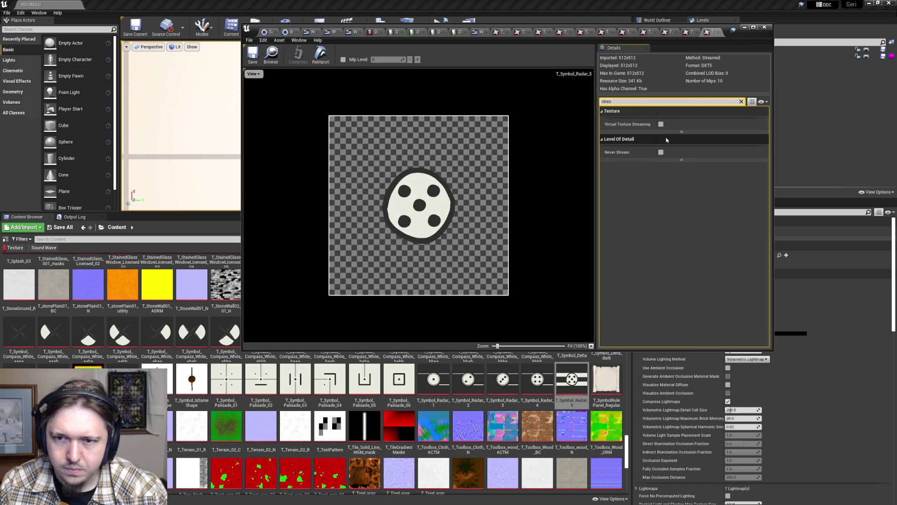
click(252, 55)
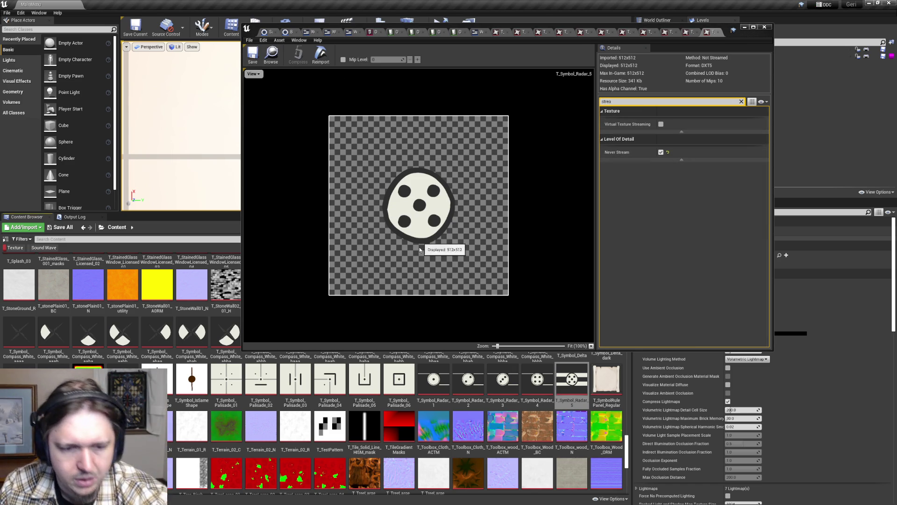
right_click(389, 390)
key(Escape)
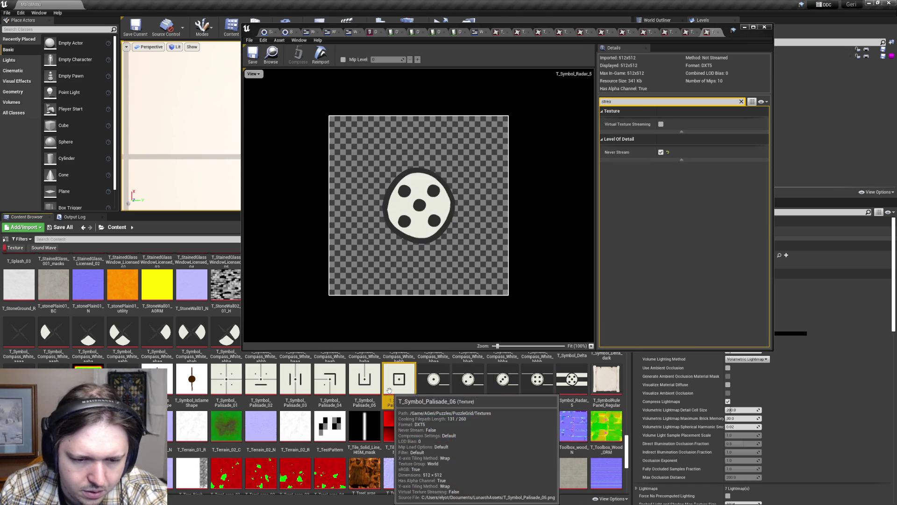
- Set T_Symbol_Palisade_06 and Palisade_05 to Never Stream and save each
double_click(400, 382)
click(619, 101)
text(strea)
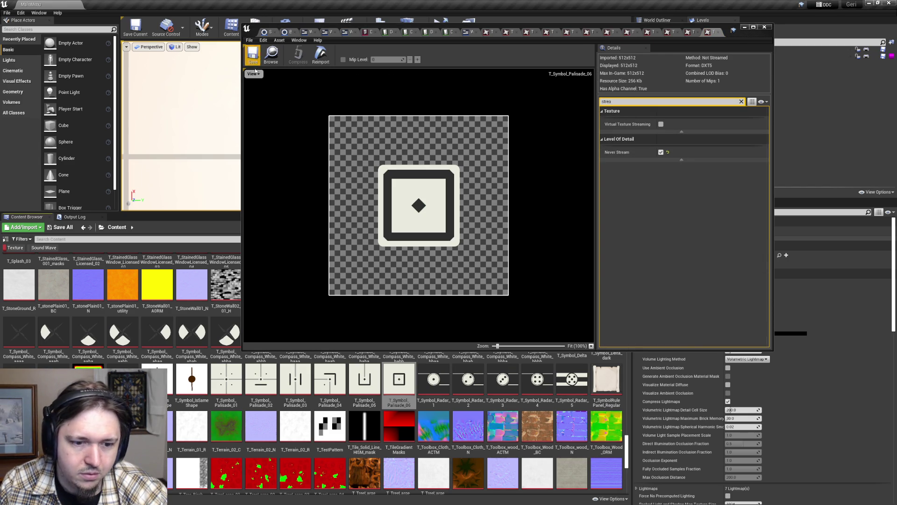
click(253, 55)
double_click(365, 381)
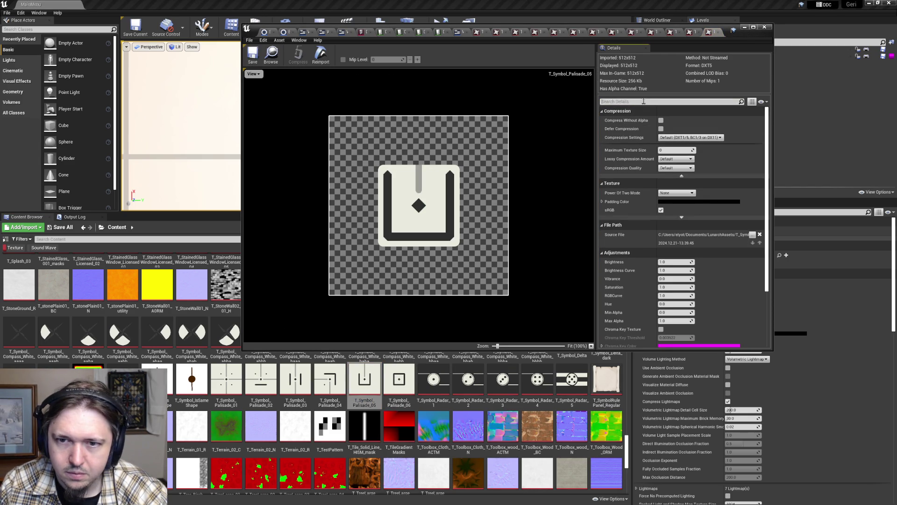
text(strea)
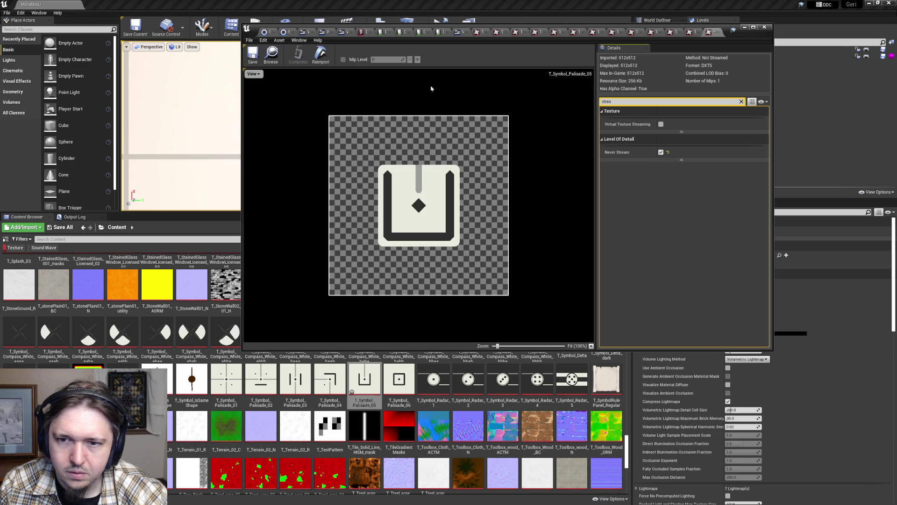
click(258, 49)
- Turn on Never Stream for T_Symbol_Palisade_04 and Palisade_03, saving each
double_click(341, 381)
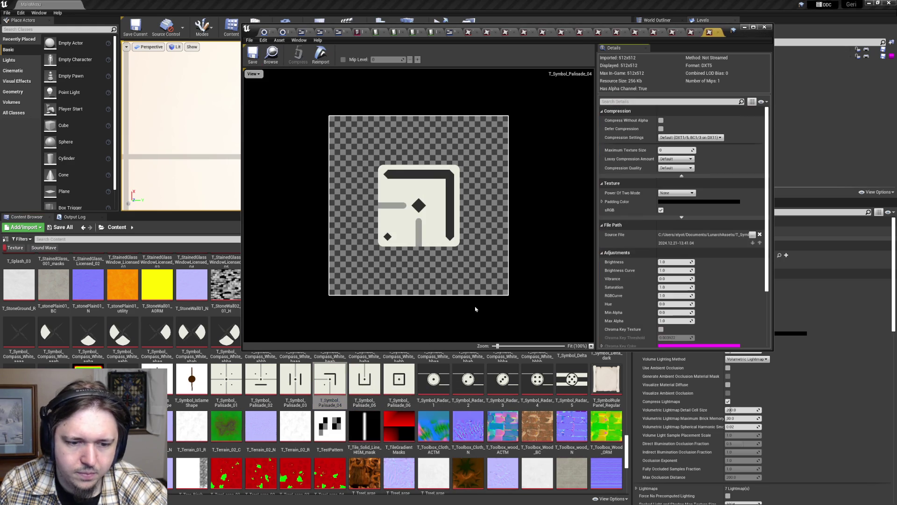
click(640, 101)
text(strea)
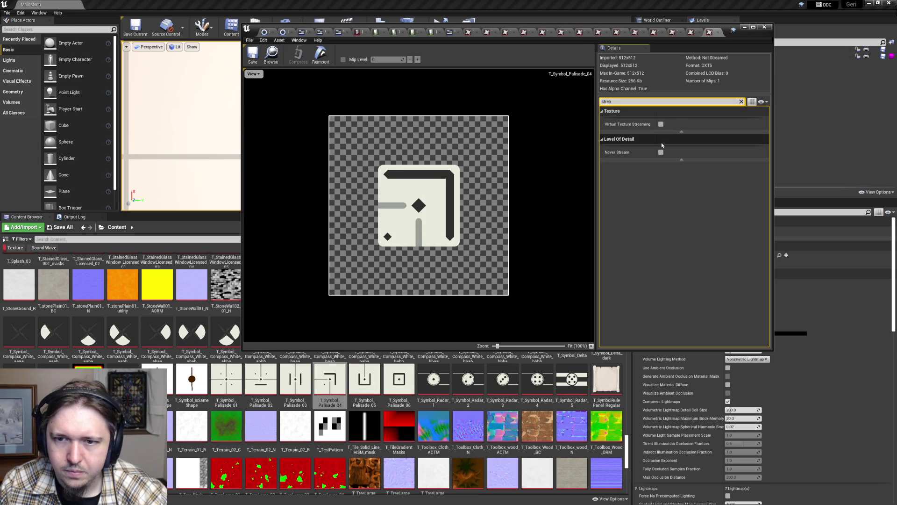
click(660, 152)
click(252, 54)
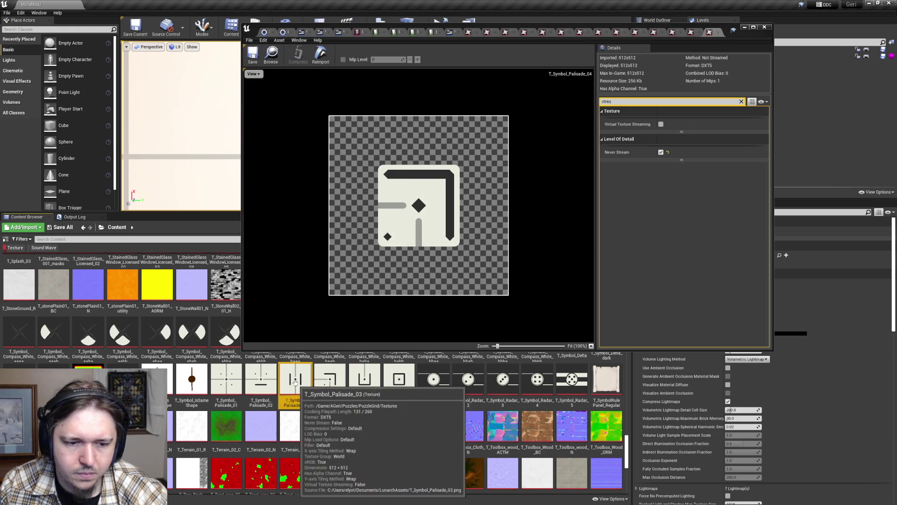
double_click(296, 378)
click(628, 102)
text(stream)
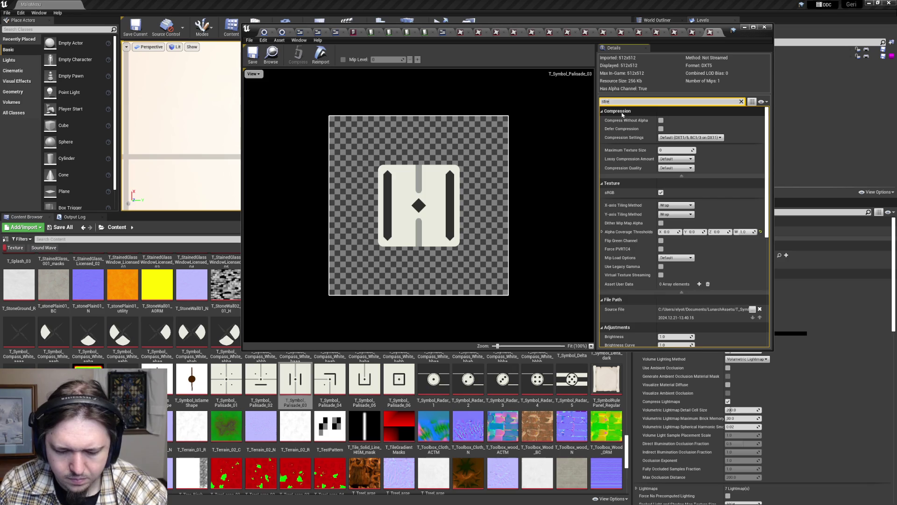
click(660, 153)
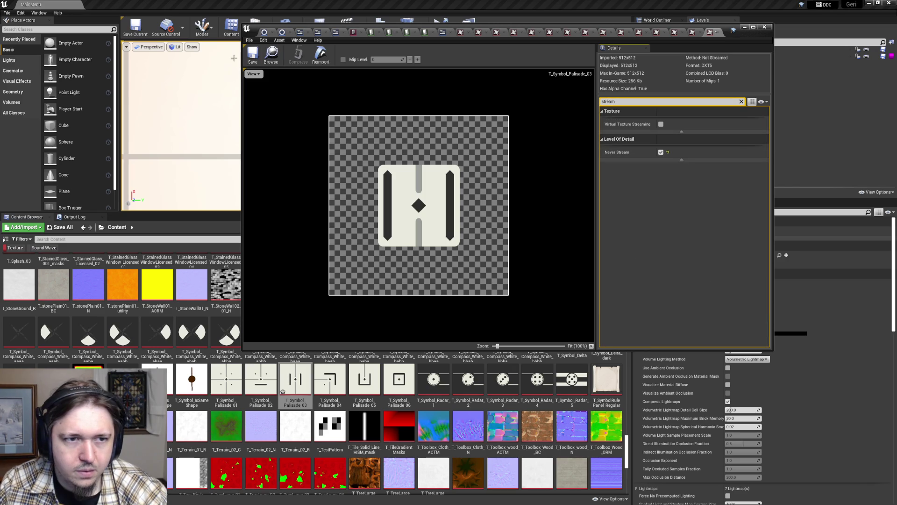
click(255, 61)
- Turn on Never Stream for T_Symbol_Palisade_02 and Palisade_01, saving each
double_click(261, 378)
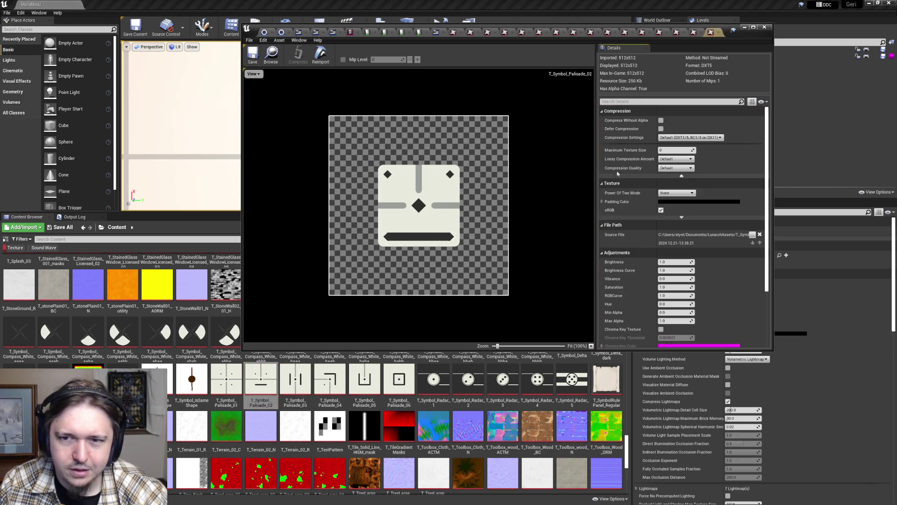
click(630, 101)
text(stream)
click(661, 152)
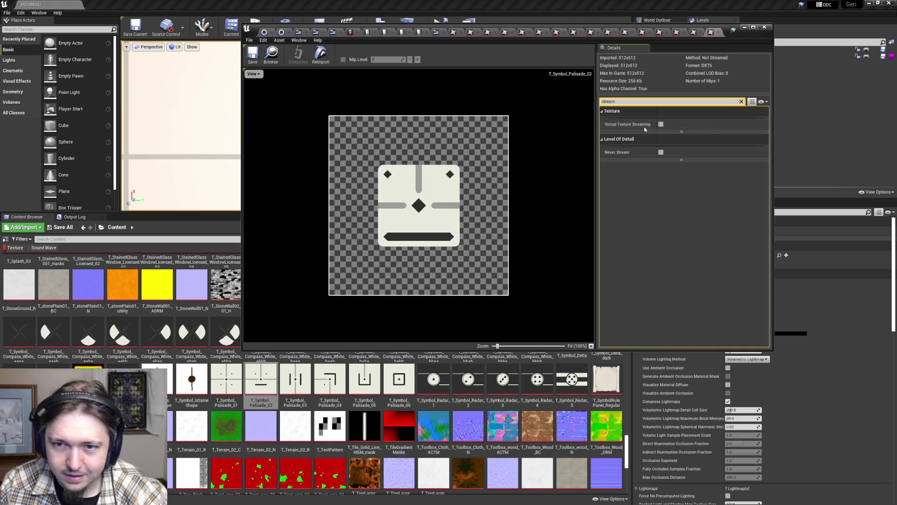
click(252, 56)
double_click(226, 379)
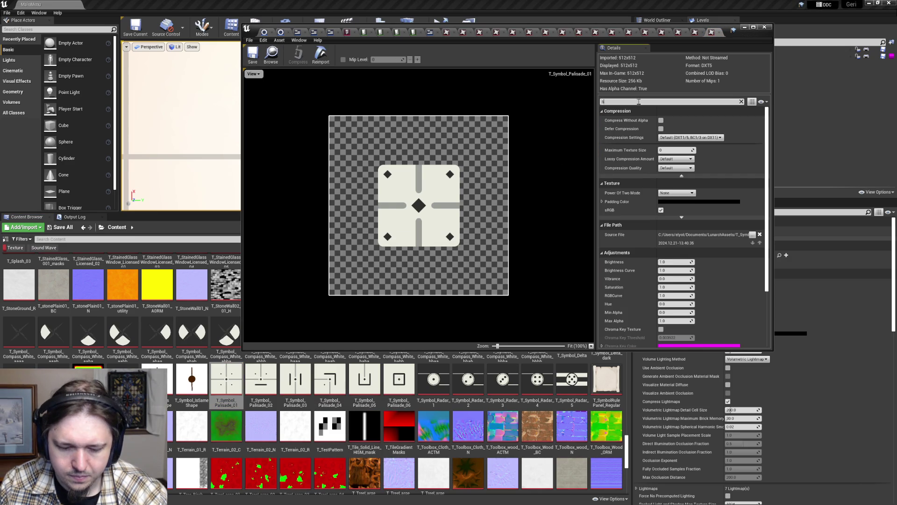
text(tream)
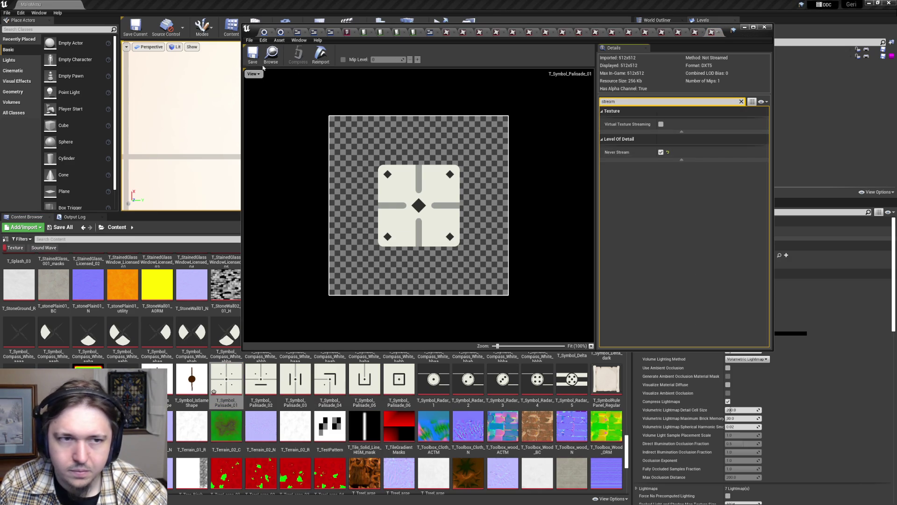
click(253, 55)
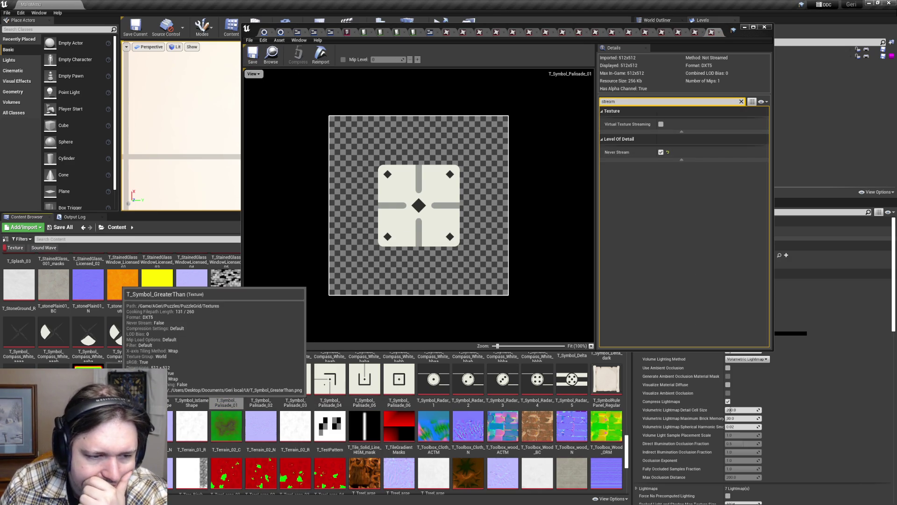
- Filter T_Symbol_GreaterThan by 'strea', then set T_Symbol_Gemini to Never Stream and save it
double_click(122, 379)
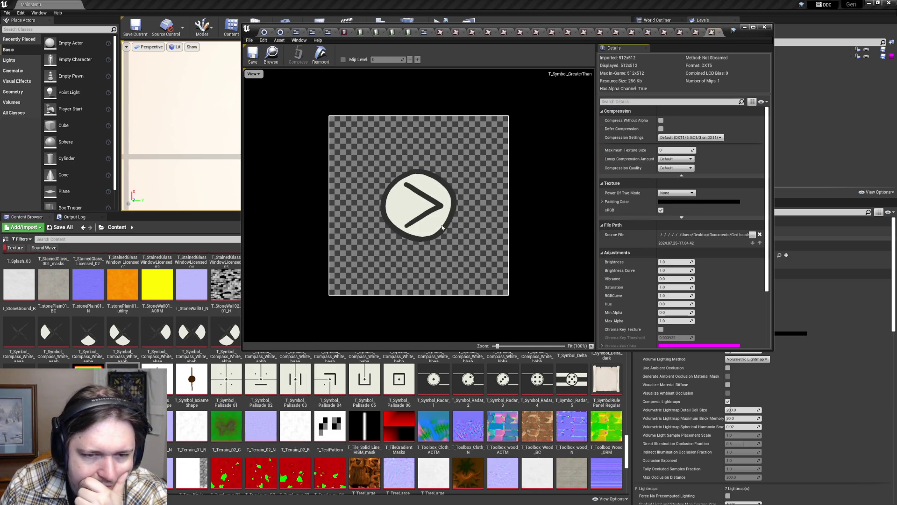
click(616, 101)
text(strea)
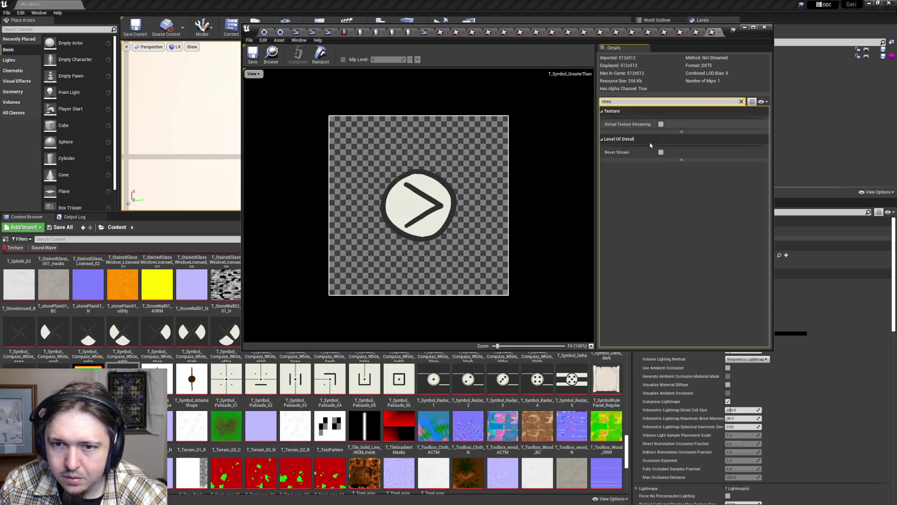
double_click(53, 378)
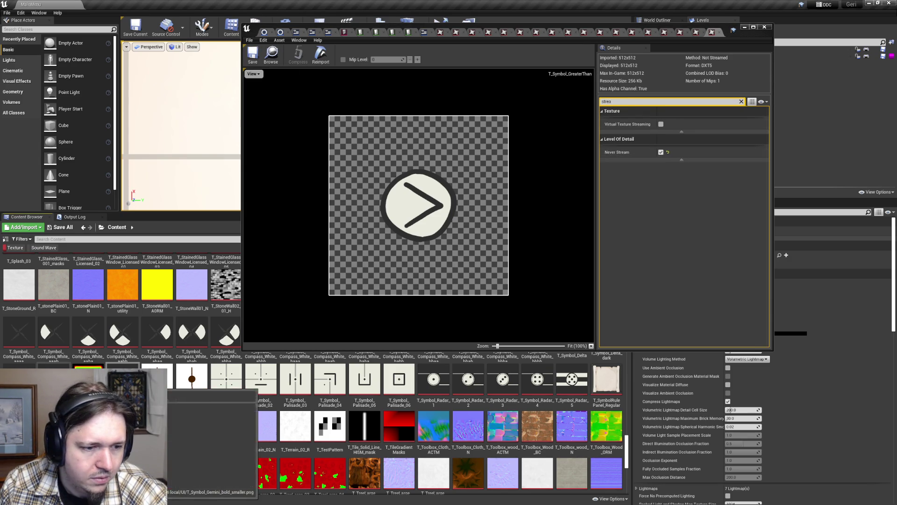
click(620, 101)
text(strea)
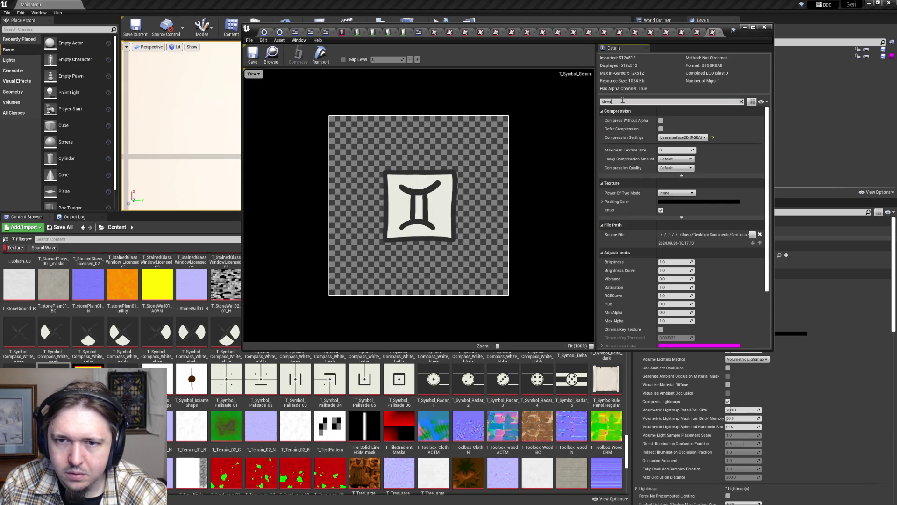
click(660, 152)
click(253, 54)
- Enable Never Stream on T_Symbol_Difference and check T_Symbol_Delta_dark's streaming setting
double_click(18, 378)
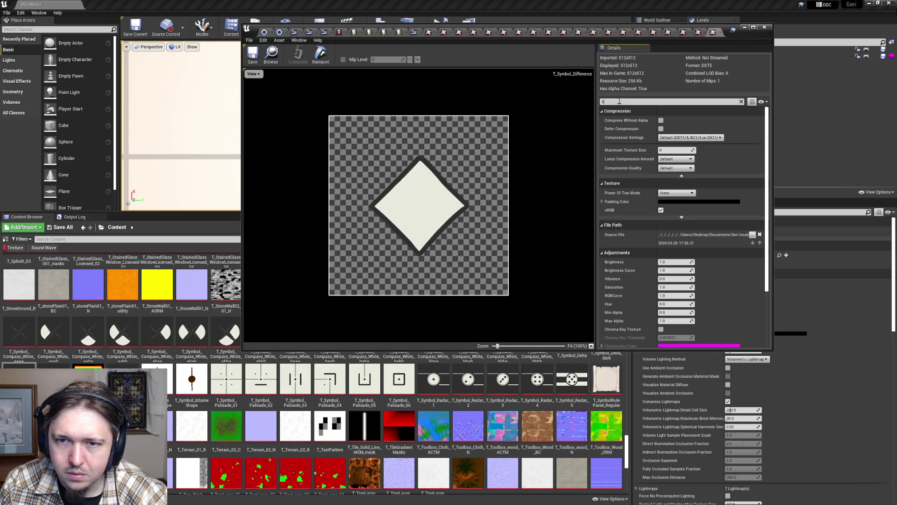
text(trea)
click(661, 152)
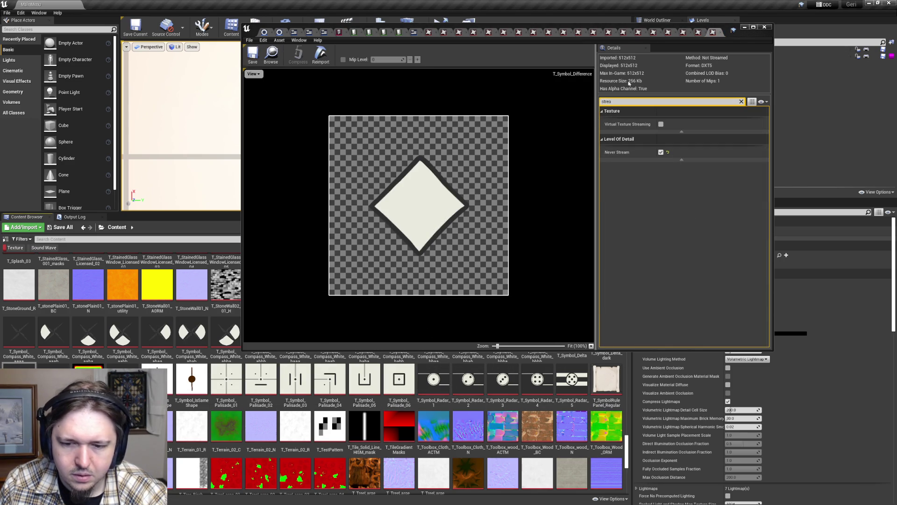
mouse_move(754, 37)
mouse_down()
mouse_move(486, 16)
mouse_move(496, 20)
mouse_up()
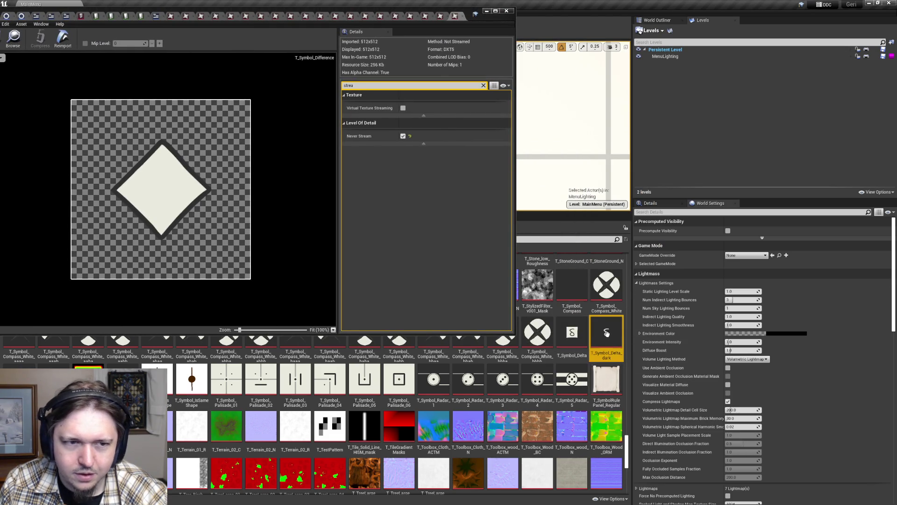
double_click(607, 332)
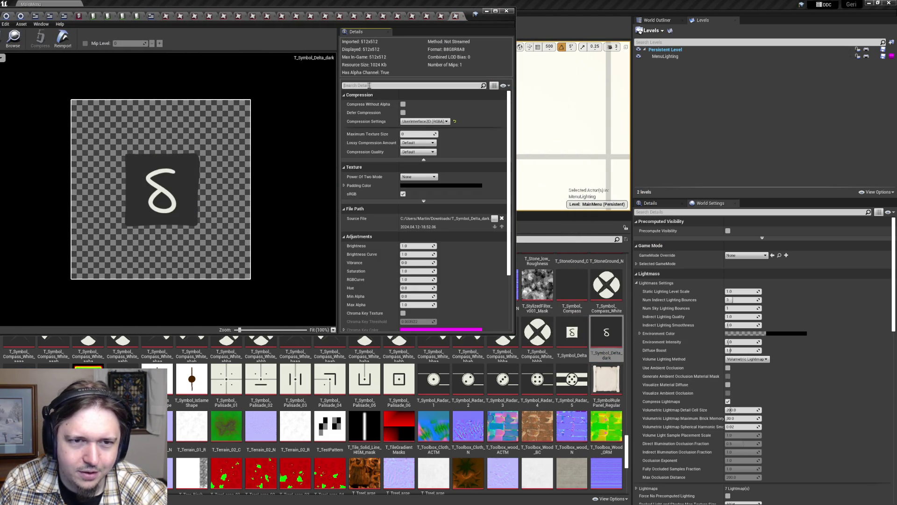
text(strae)
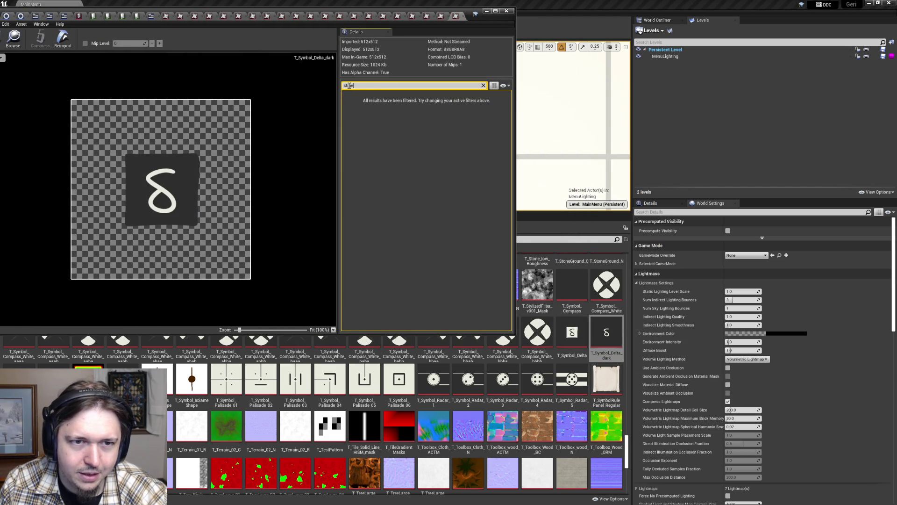
text(a)
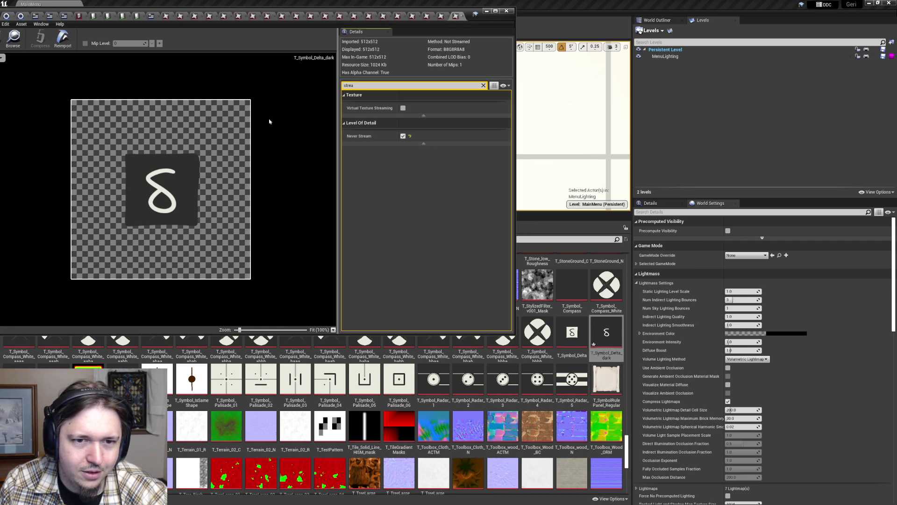
click(495, 10)
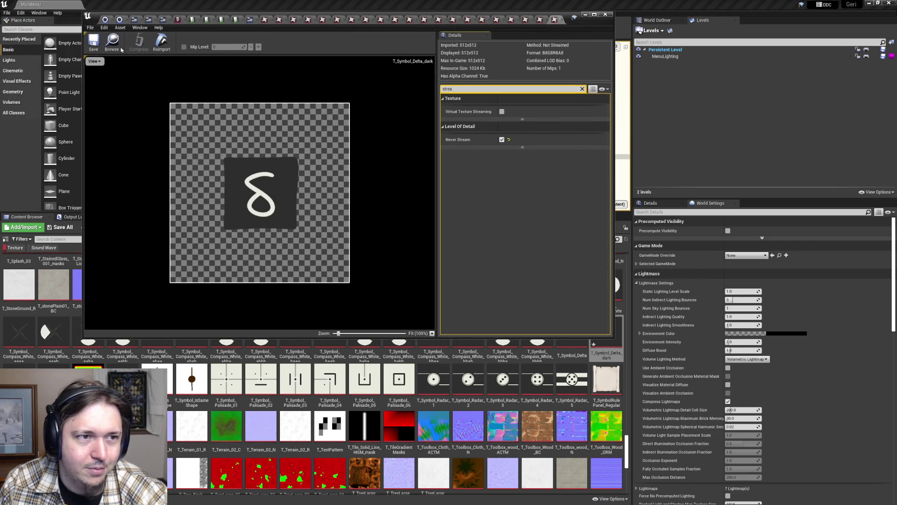
- Confirm T_Symbol_Compass_White_abbb has Never Stream enabled
mouse_move(607, 20)
mouse_down()
mouse_move(497, 19)
mouse_move(890, 14)
mouse_up()
double_click(261, 333)
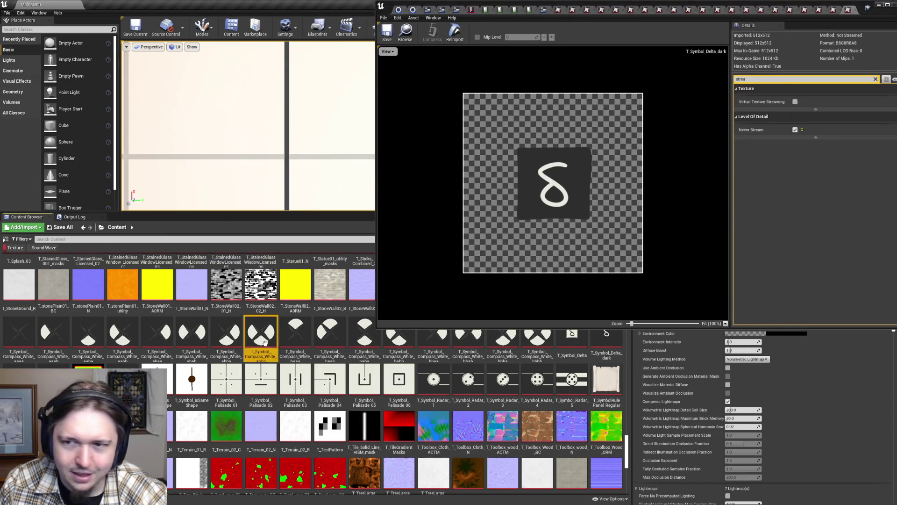
text(trea)
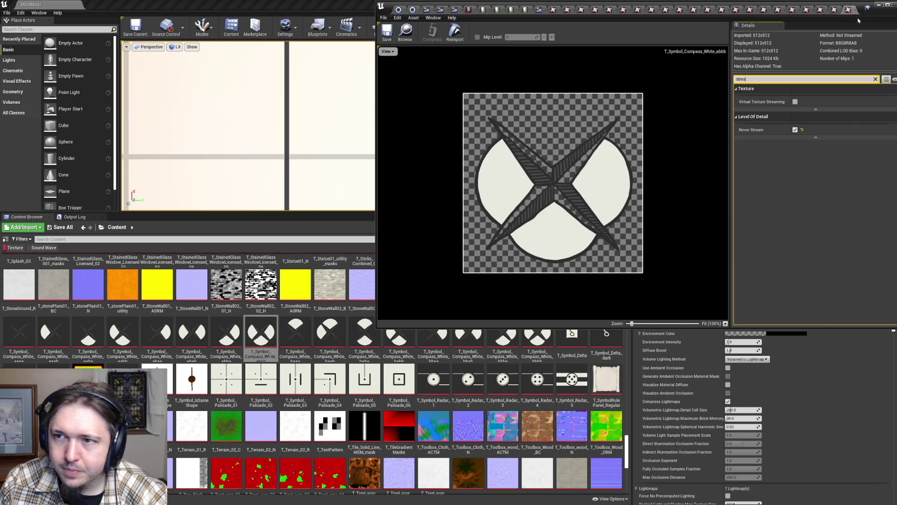
mouse_move(851, 11)
mouse_down()
mouse_move(565, 398)
mouse_move(641, 476)
mouse_move(551, 194)
mouse_move(608, 41)
mouse_move(609, 75)
mouse_up()
- Close the open texture editor tabs one after another
click(291, 72)
click(299, 72)
click(583, 71)
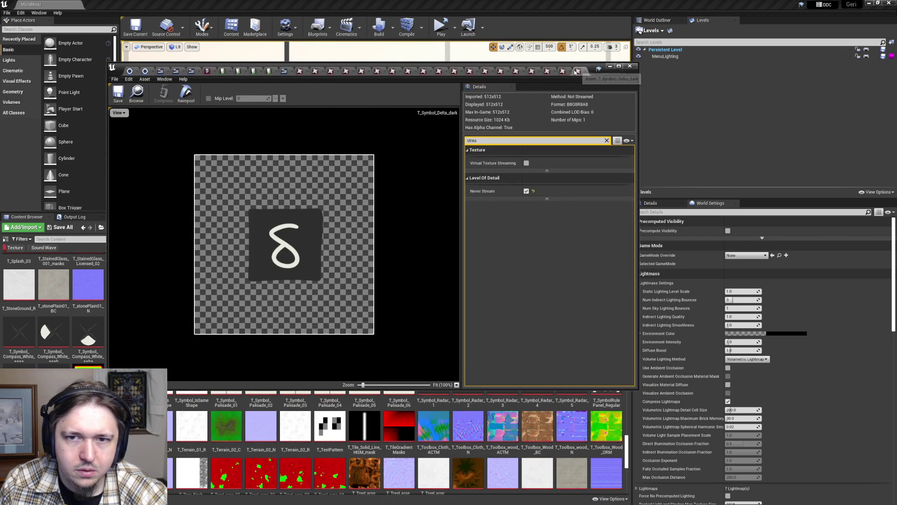
click(585, 72)
click(585, 71)
click(584, 72)
click(585, 71)
click(584, 72)
click(584, 72)
click(583, 72)
click(584, 72)
click(584, 72)
click(584, 72)
click(584, 72)
click(584, 71)
click(584, 72)
click(584, 71)
click(584, 72)
click(584, 72)
click(585, 71)
click(584, 71)
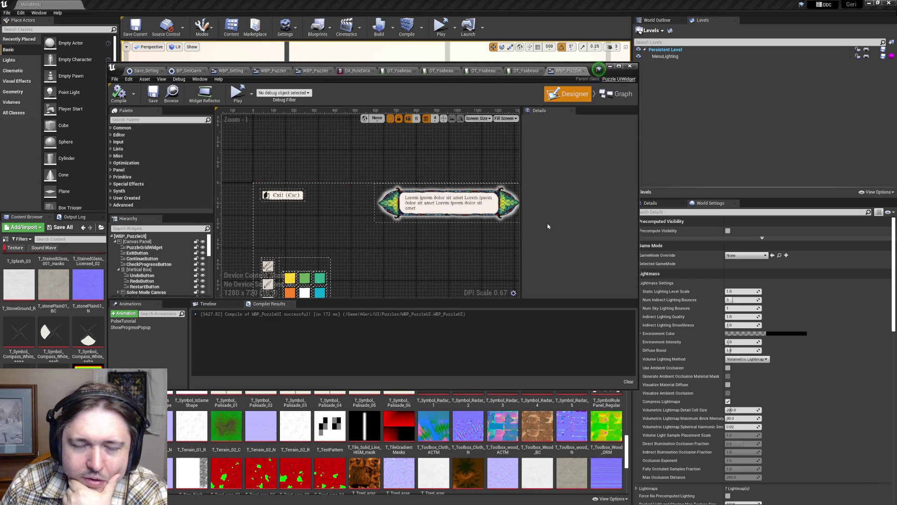
- Reposition the WBP_PuzzleUI widget blueprint window and maximize it full-screen
mouse_move(621, 77)
mouse_down()
mouse_move(664, 119)
mouse_move(632, 87)
mouse_up()
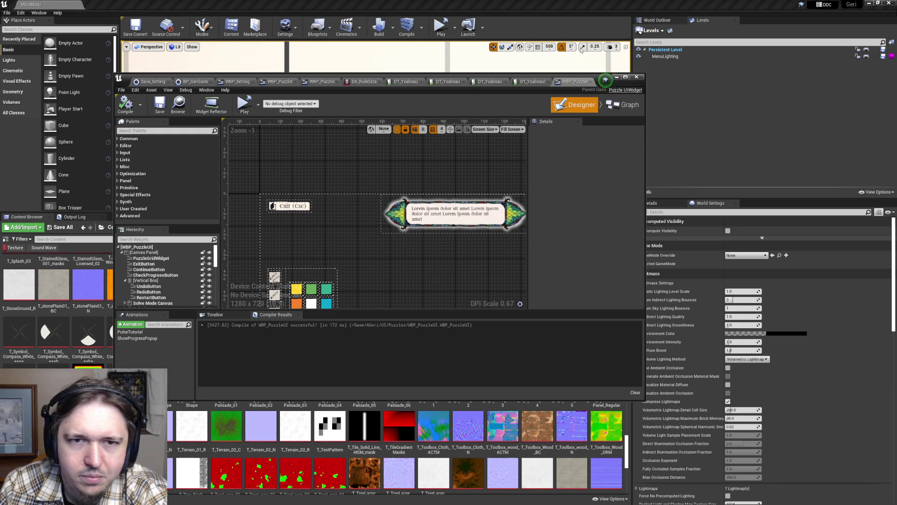
mouse_move(625, 89)
mouse_down()
mouse_move(638, 135)
mouse_move(745, 80)
mouse_move(642, 68)
mouse_up()
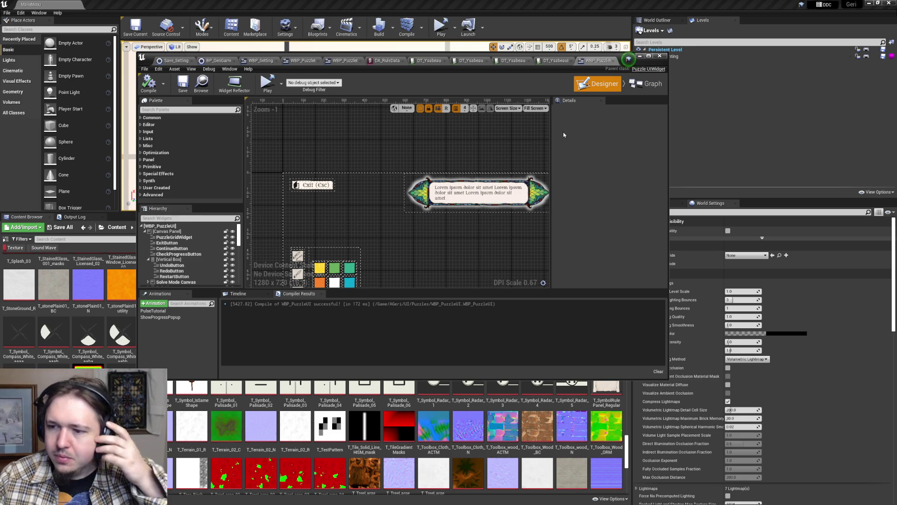
click(648, 56)
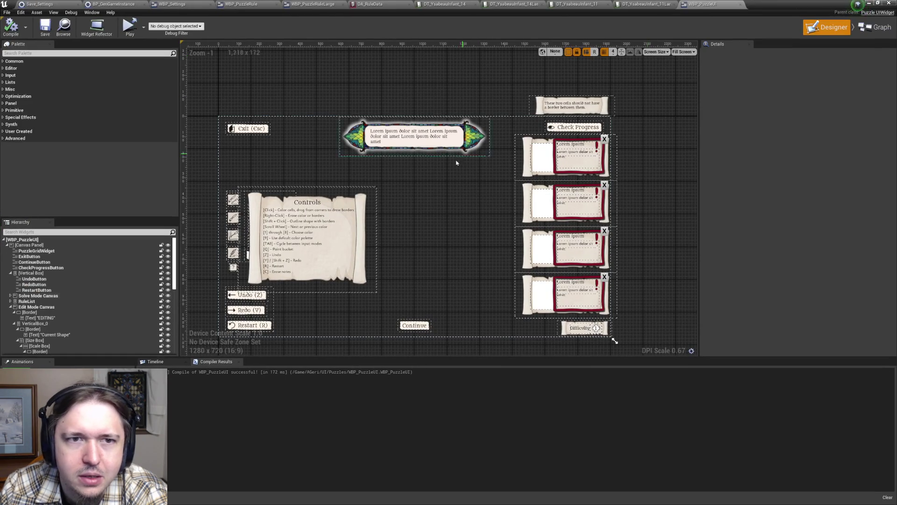
- Glance at WBP_PuzzleRuleLarge, then frame WBP_PuzzleRule and show its Event Graph with the font nodes
click(304, 4)
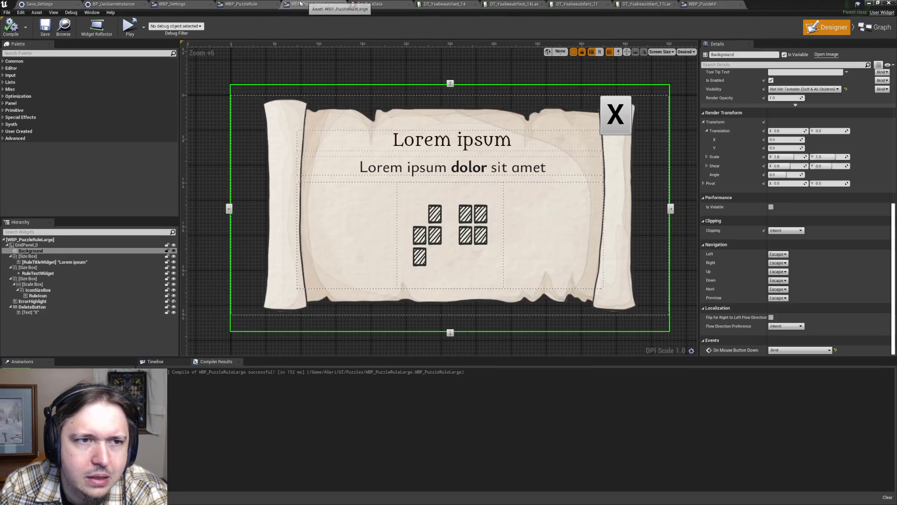
click(241, 4)
click(312, 4)
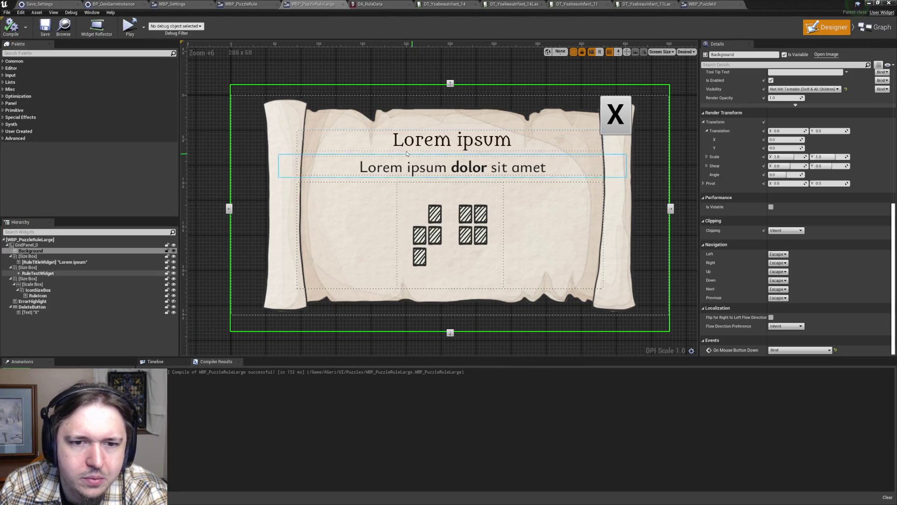
click(240, 4)
scroll(251, 99, up, 6)
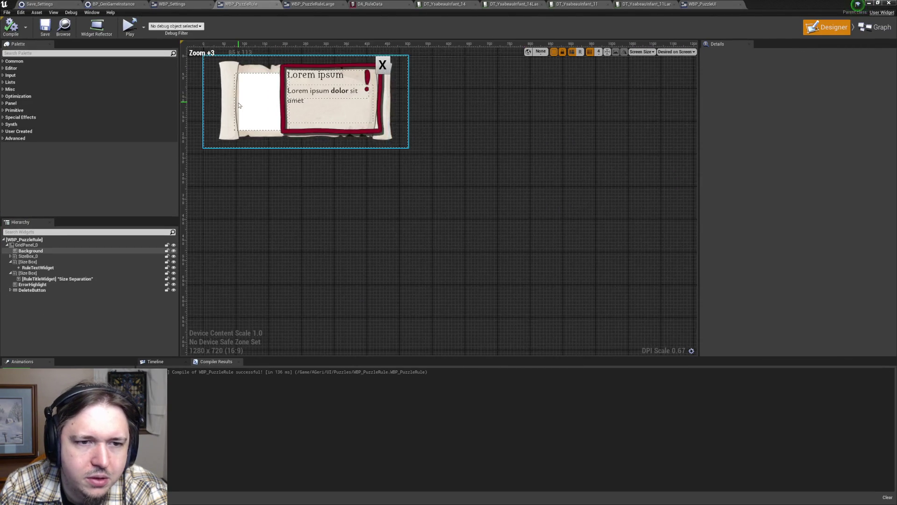
key(Home)
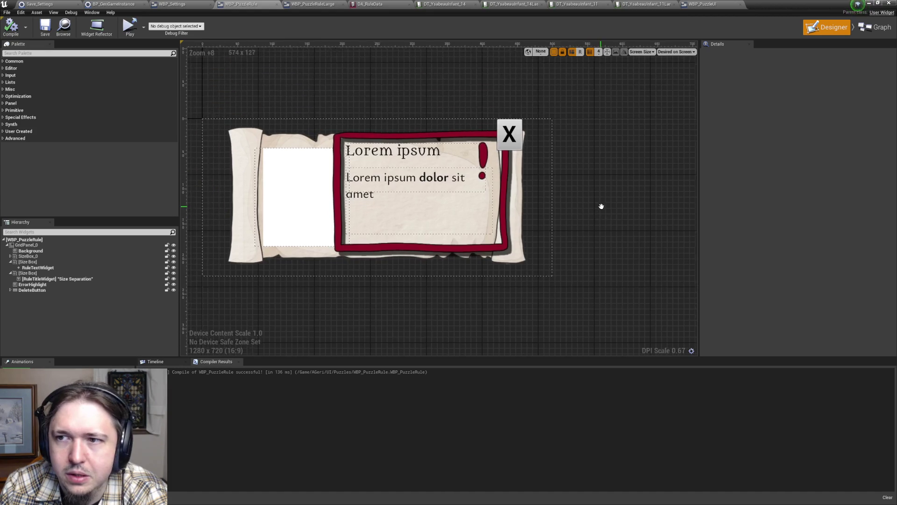
click(874, 27)
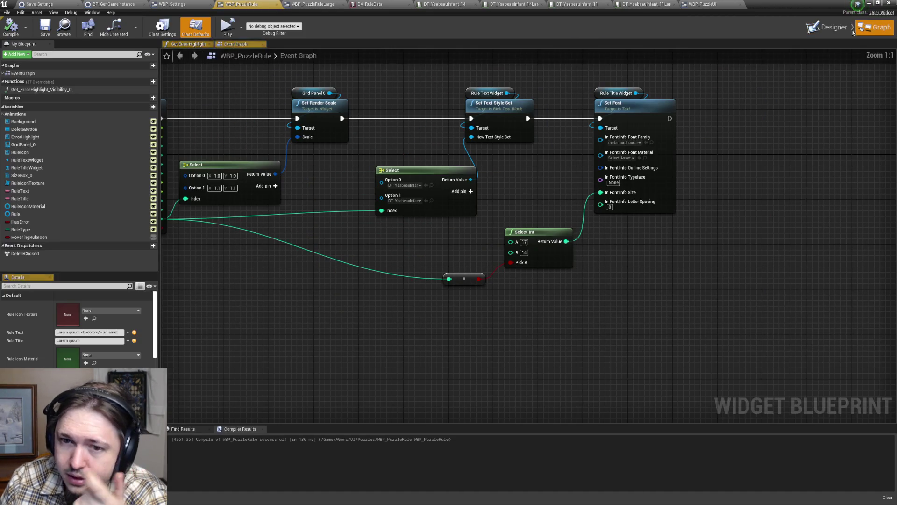
scroll(614, 266, up, 3)
drag(613, 266, 530, 162)
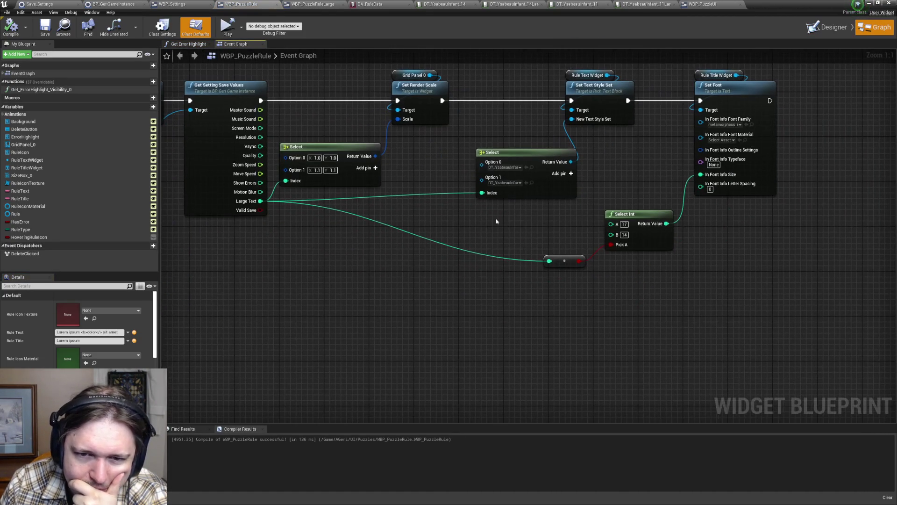
click(516, 183)
key(Escape)
drag(619, 176, 548, 193)
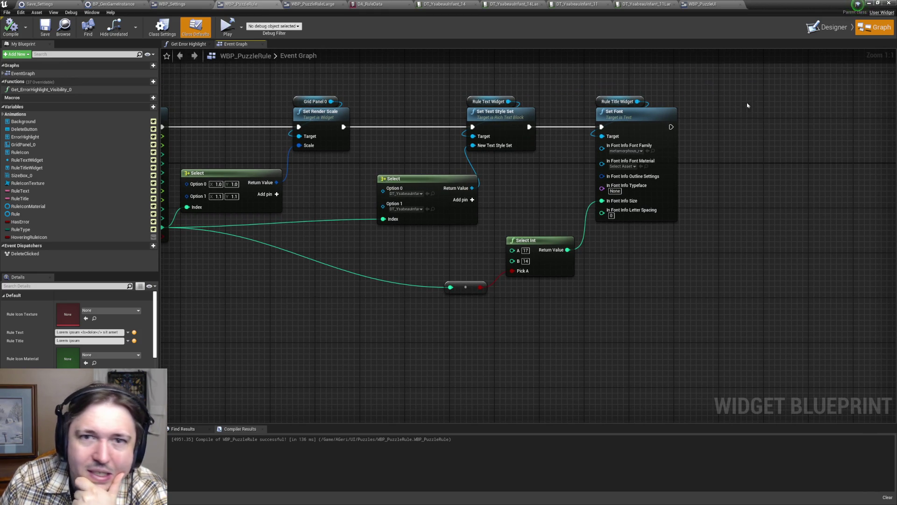
- Back in the Designer, scroll RuleTextWidget's Details to its Wrapping and text style settings
click(827, 27)
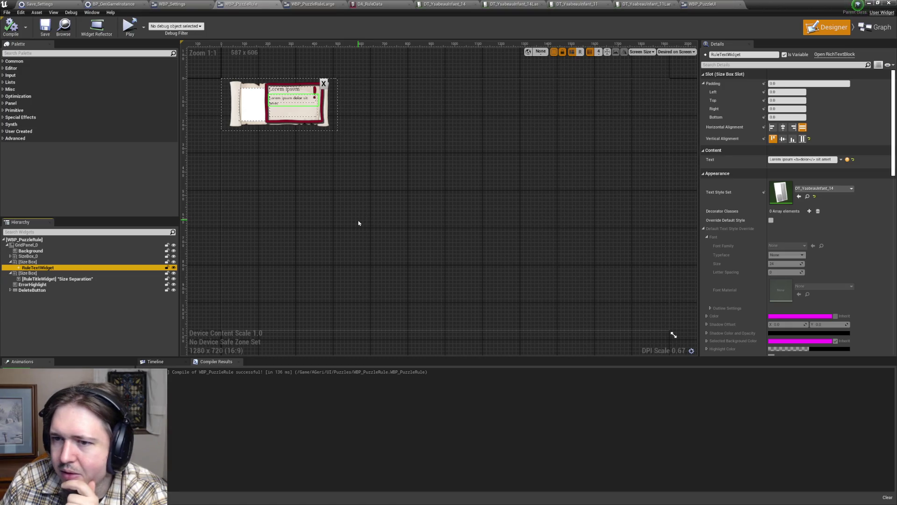
scroll(821, 236, down, 4)
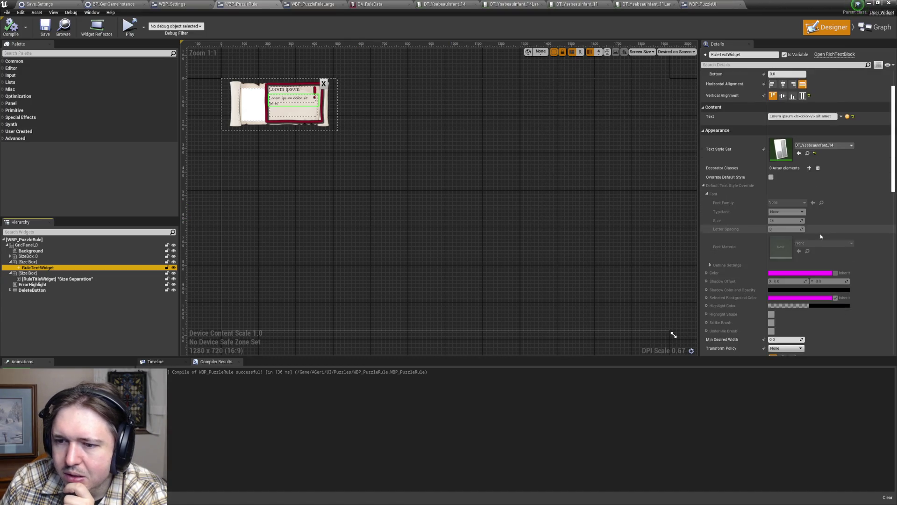
scroll(821, 237, down, 8)
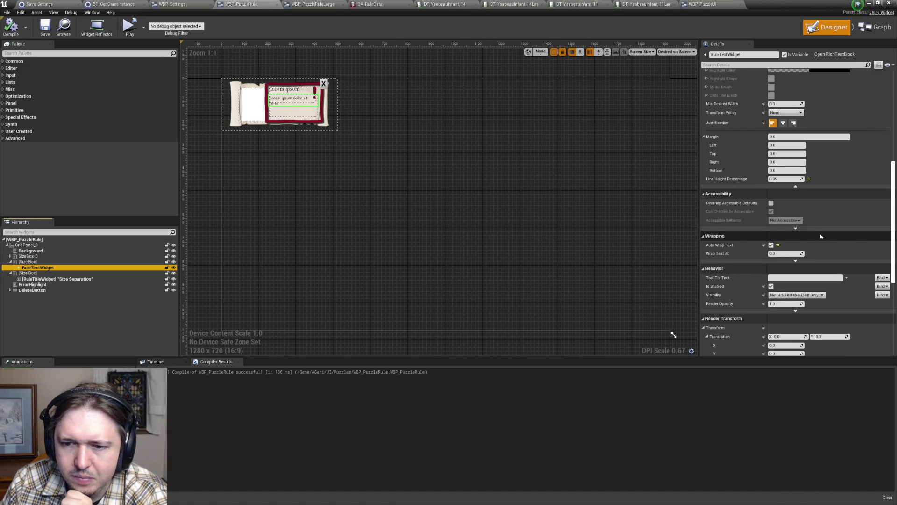
scroll(821, 236, down, 3)
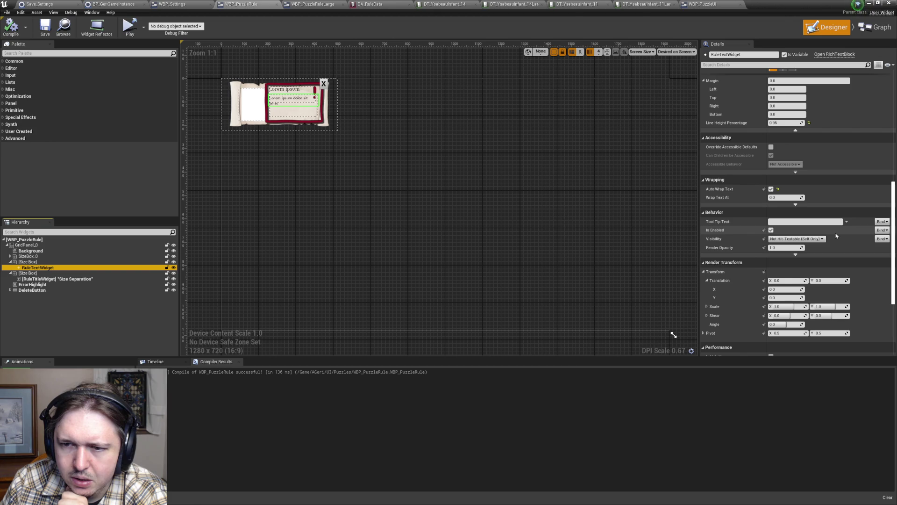
scroll(837, 237, down, 2)
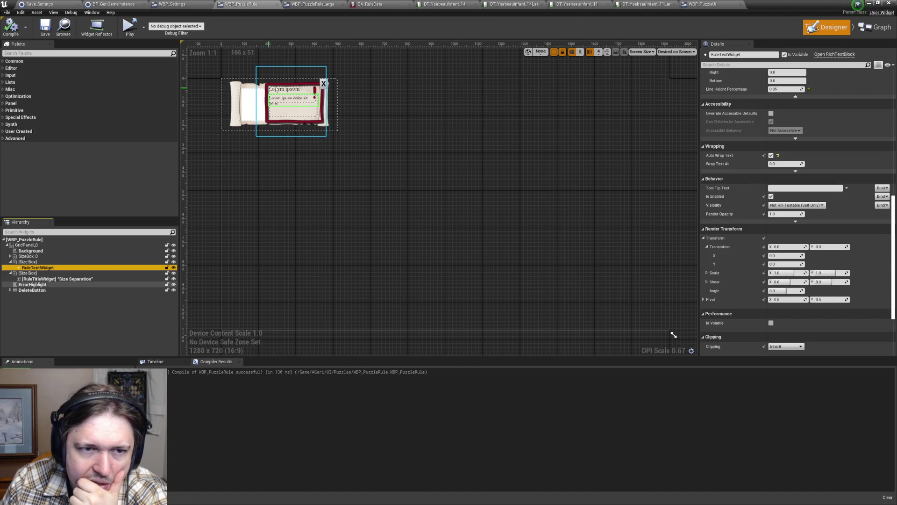
scroll(286, 100, up, 6)
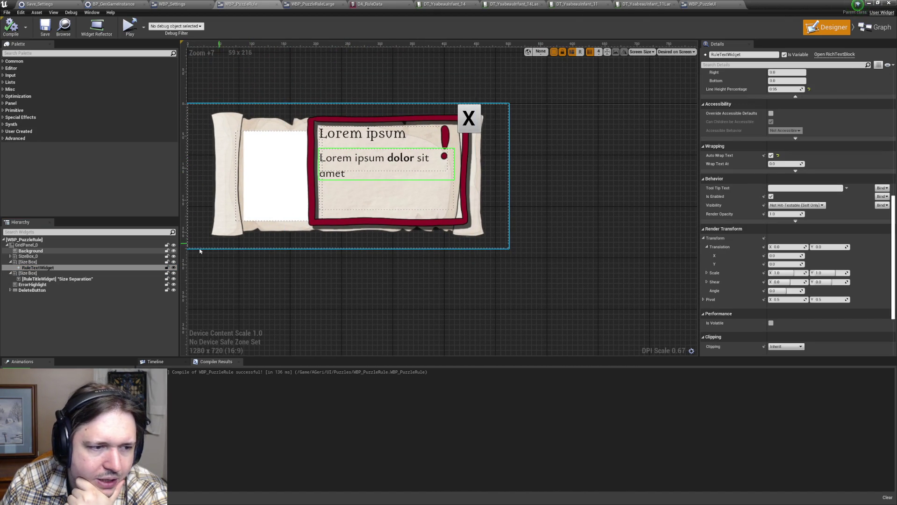
click(28, 263)
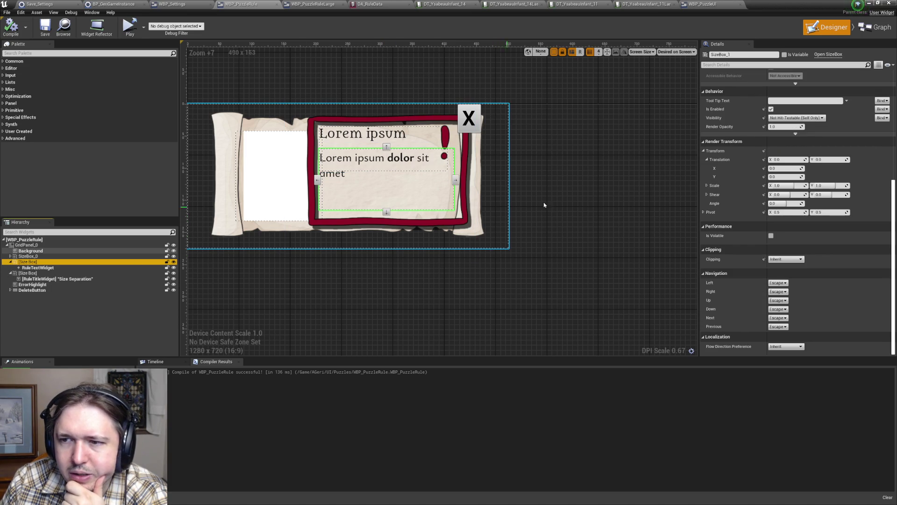
scroll(784, 217, up, 8)
scroll(785, 217, up, 1)
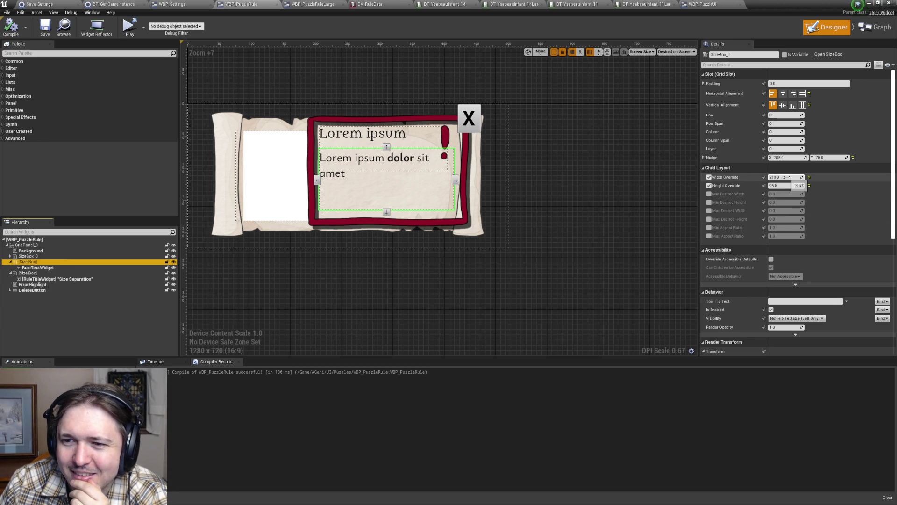
click(715, 159)
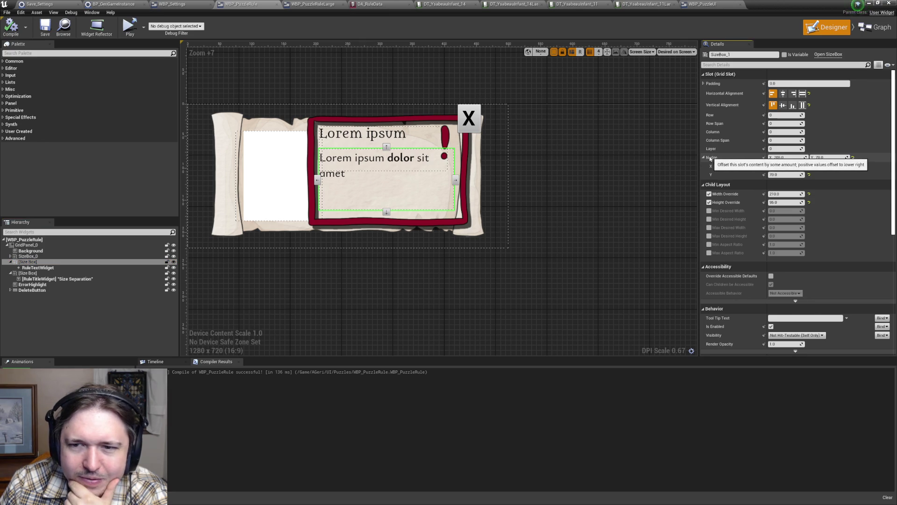
click(713, 158)
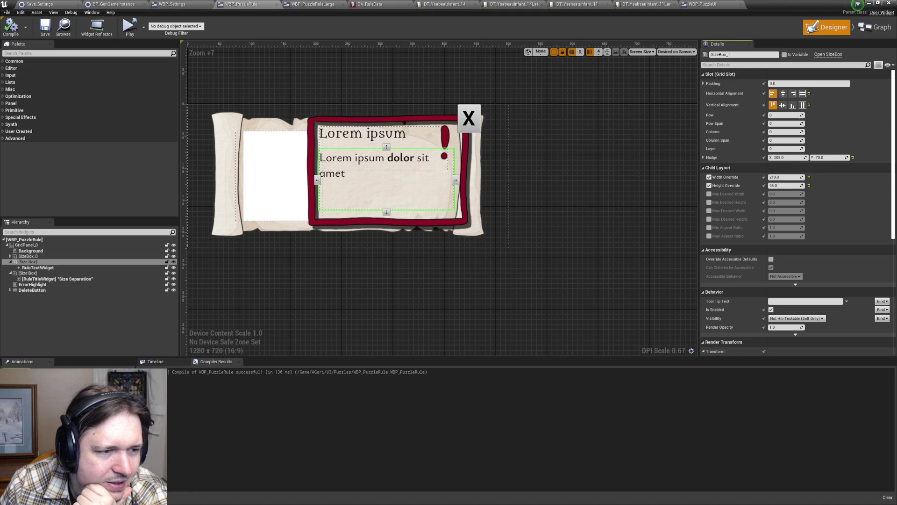
click(10, 256)
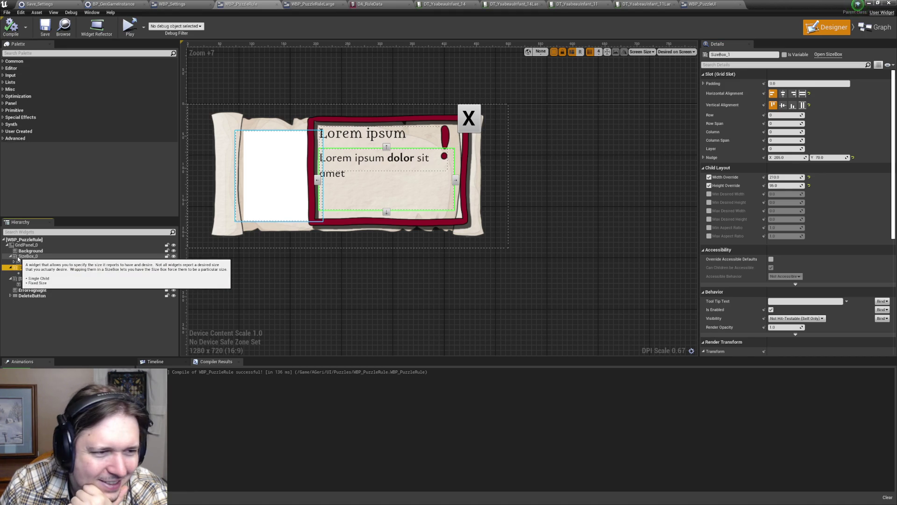
click(19, 257)
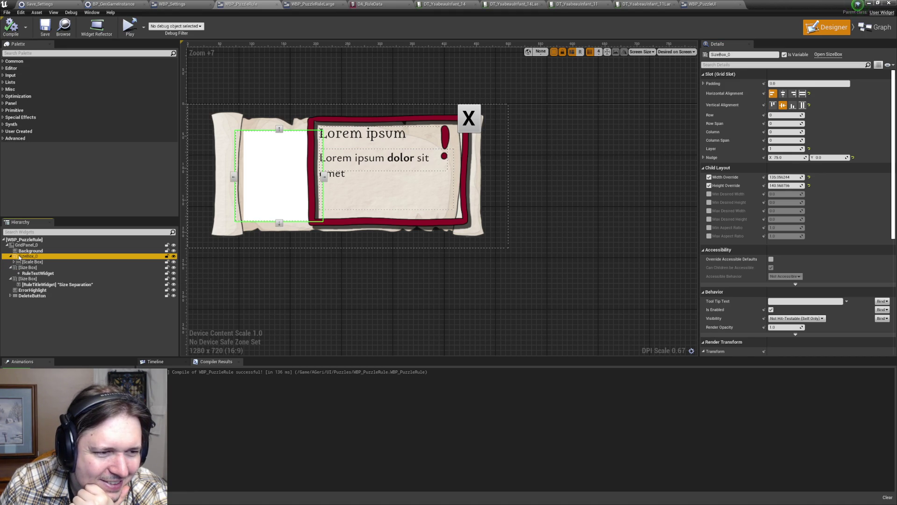
click(19, 267)
click(21, 257)
click(23, 251)
click(23, 257)
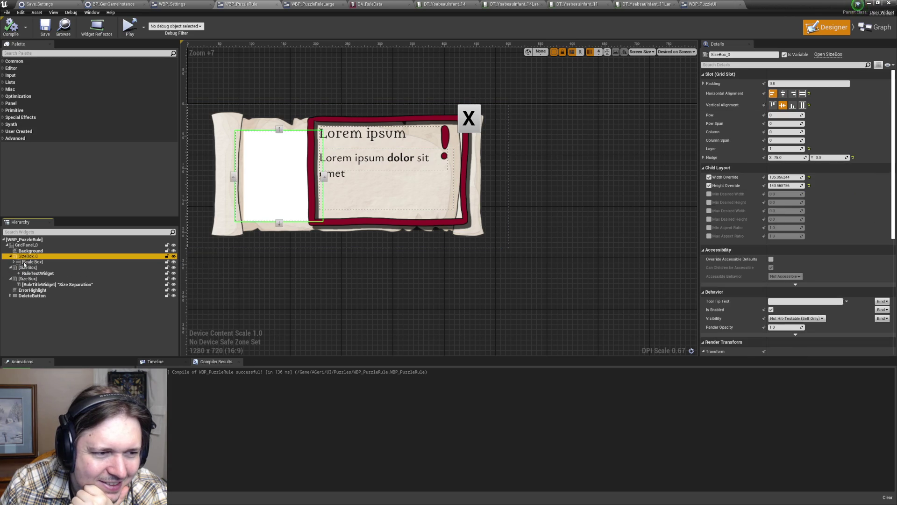
click(26, 267)
click(30, 290)
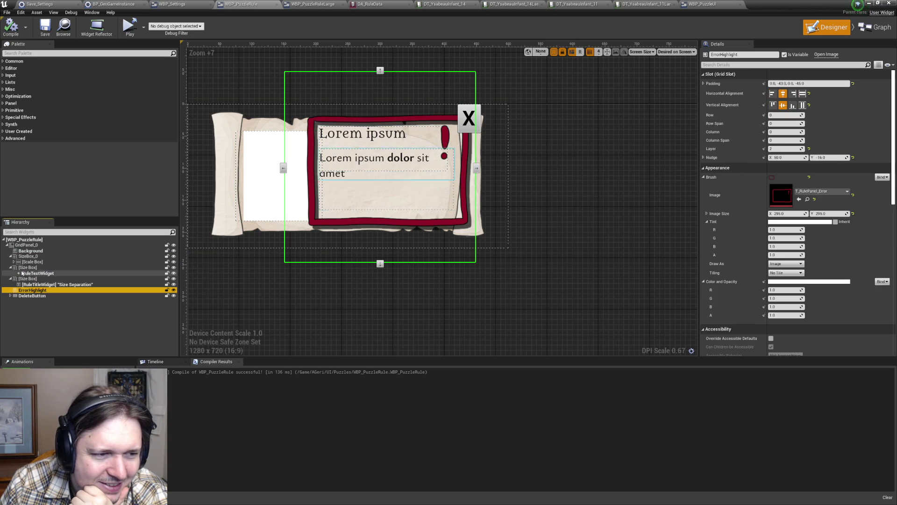
click(23, 268)
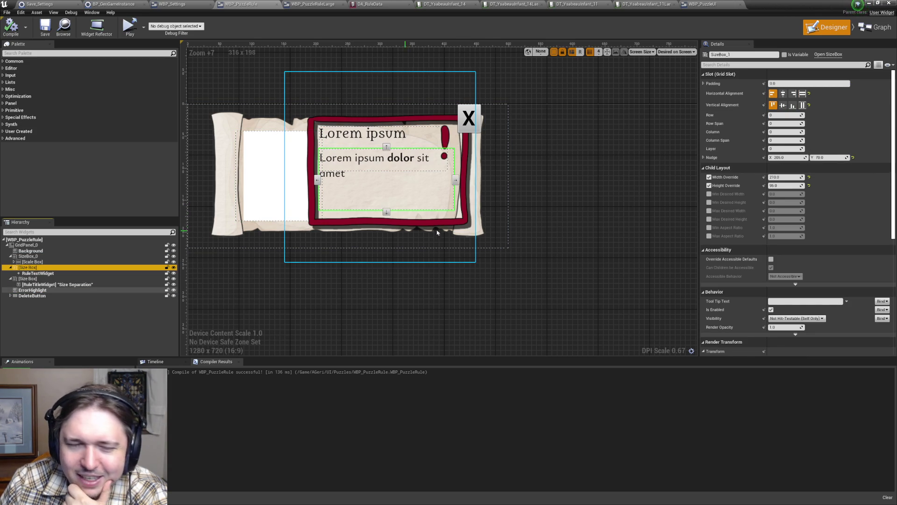
click(43, 274)
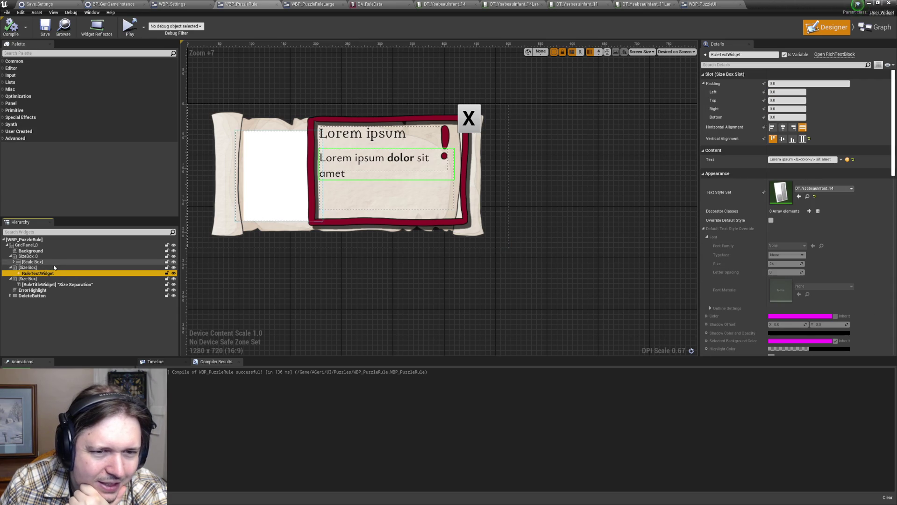
click(42, 268)
click(42, 279)
click(42, 273)
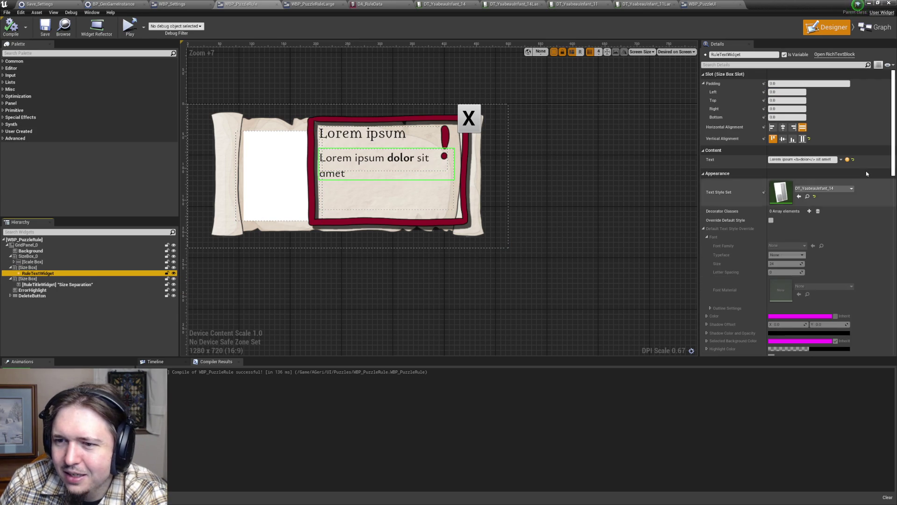
scroll(879, 262, down, 5)
scroll(877, 202, down, 8)
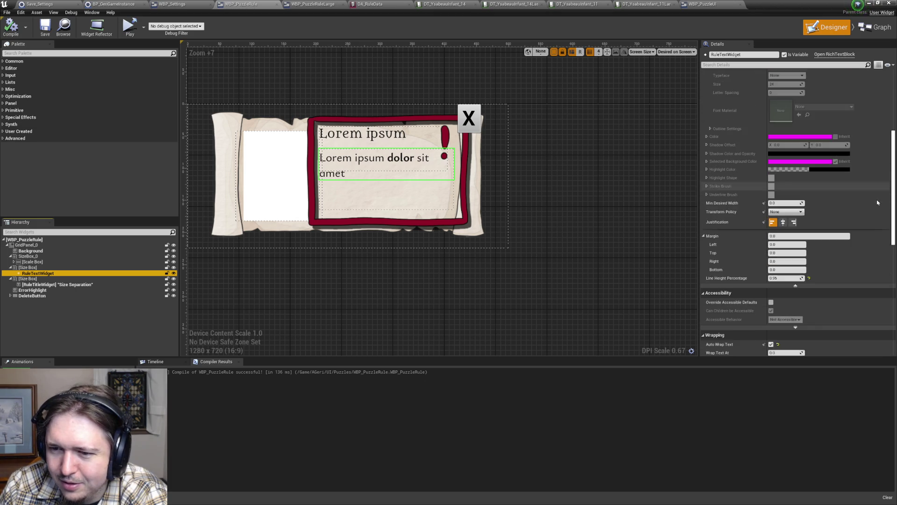
scroll(877, 202, down, 2)
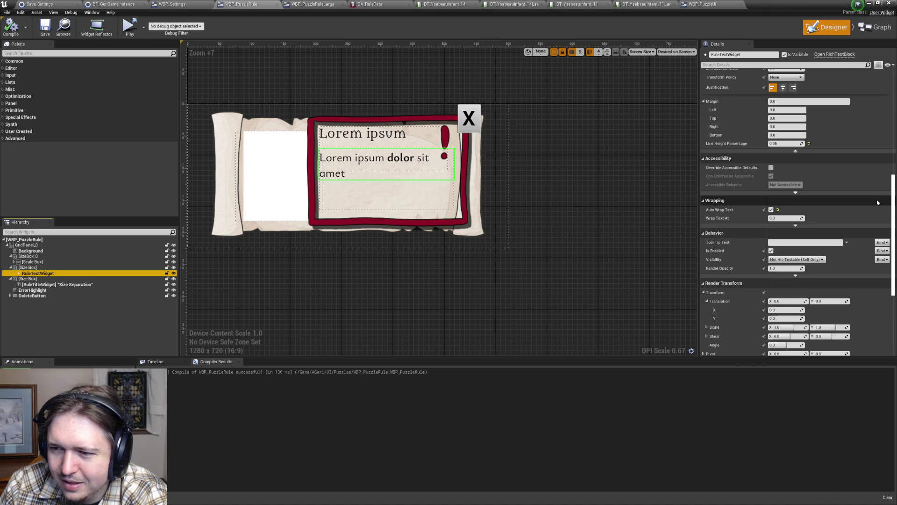
scroll(877, 202, down, 6)
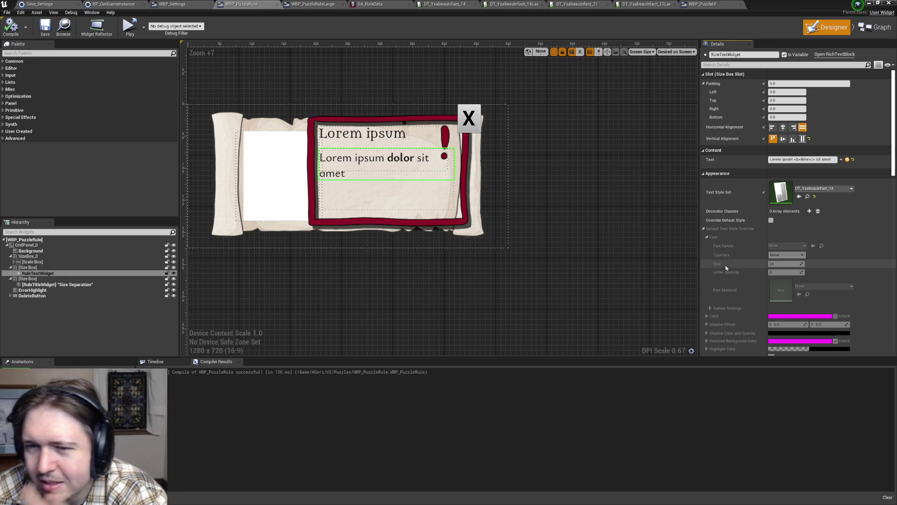
click(38, 267)
click(46, 274)
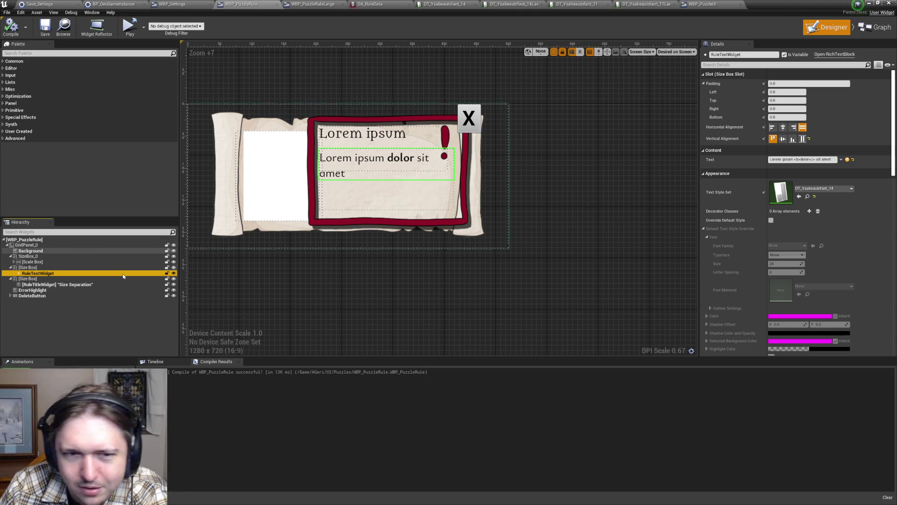
click(28, 268)
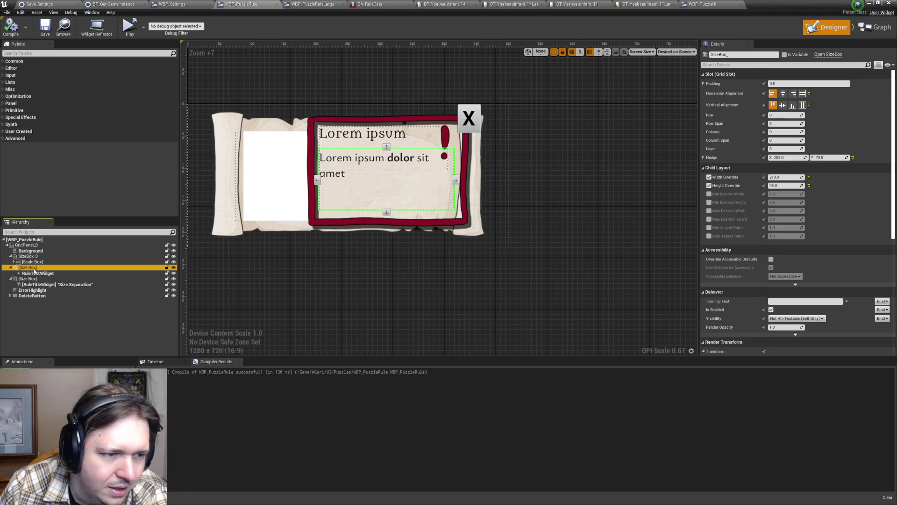
click(40, 274)
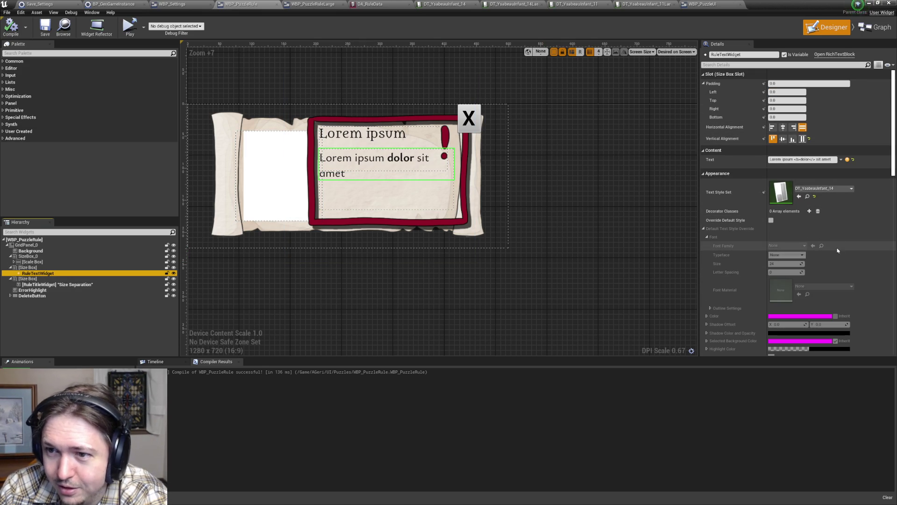
scroll(860, 243, down, 10)
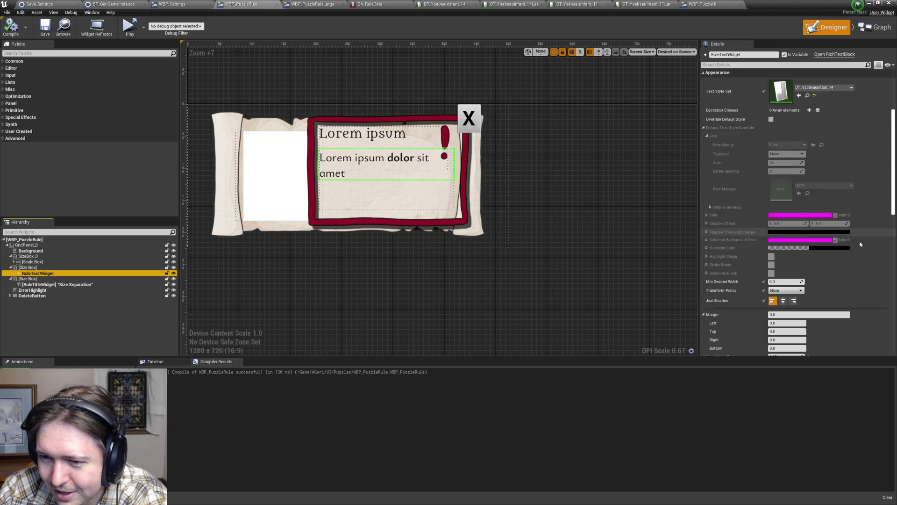
scroll(860, 243, down, 15)
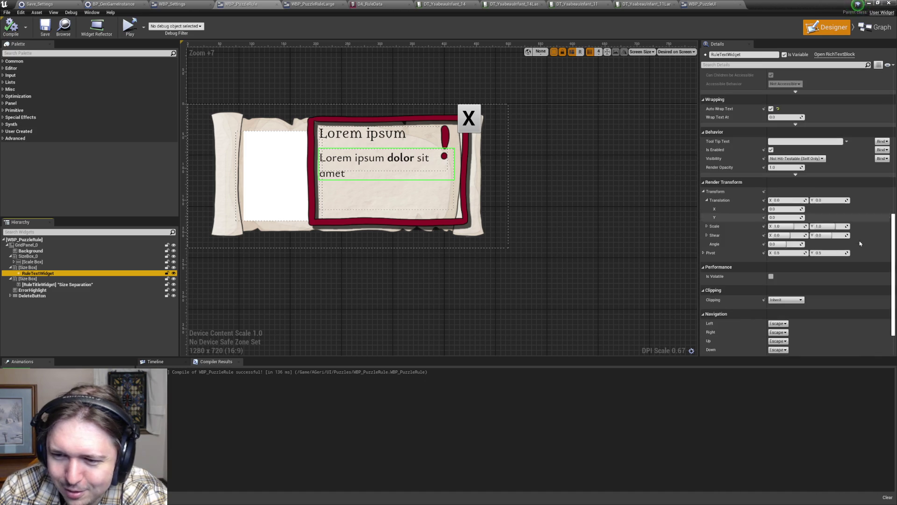
click(28, 267)
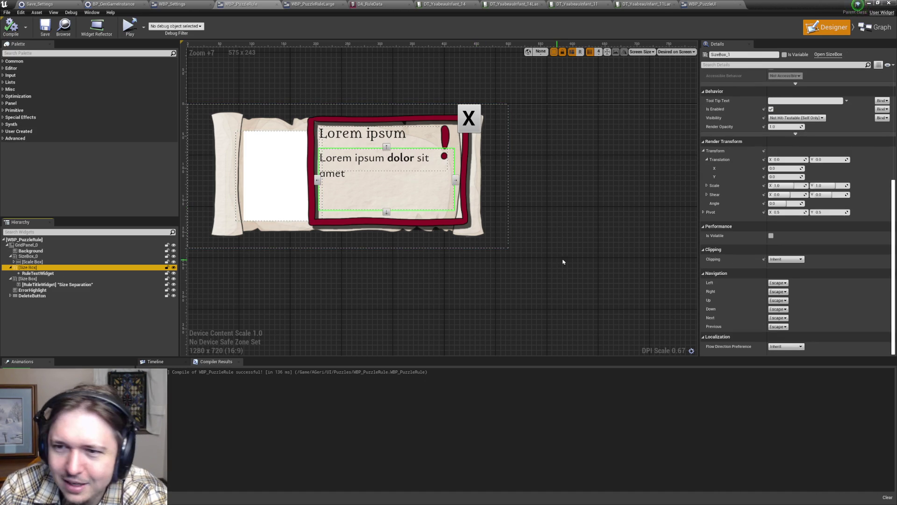
scroll(824, 240, up, 5)
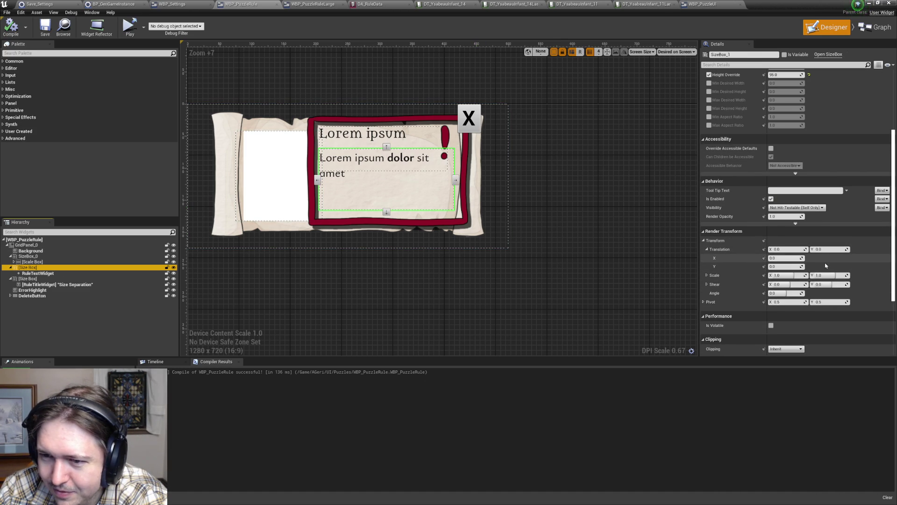
click(828, 224)
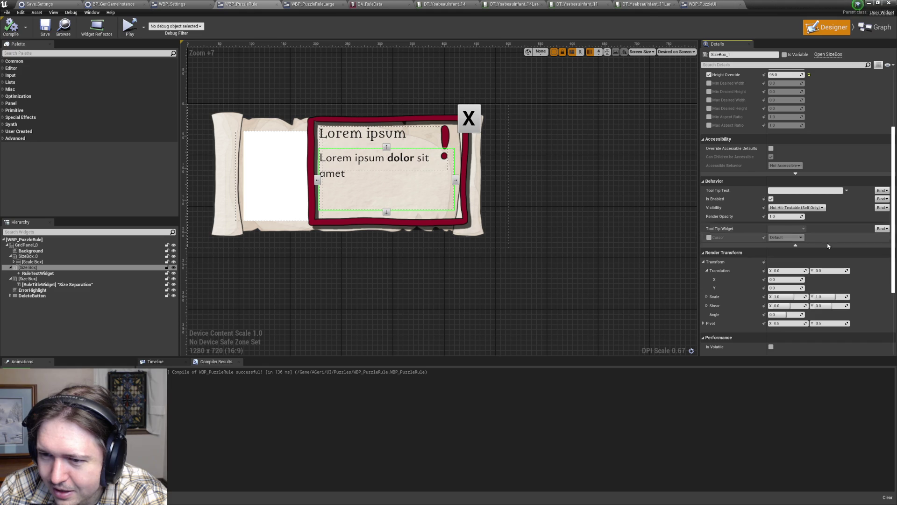
click(796, 173)
scroll(798, 223, up, 3)
scroll(804, 229, up, 3)
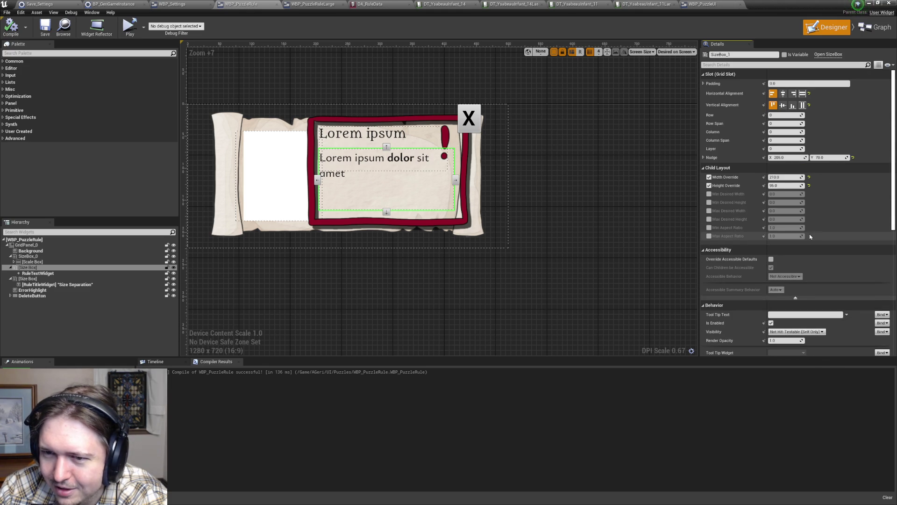
click(785, 185)
- Try a 230 width override, revert it to 210, and enable Max Desired Width
click(786, 177)
text(230)
key(Return)
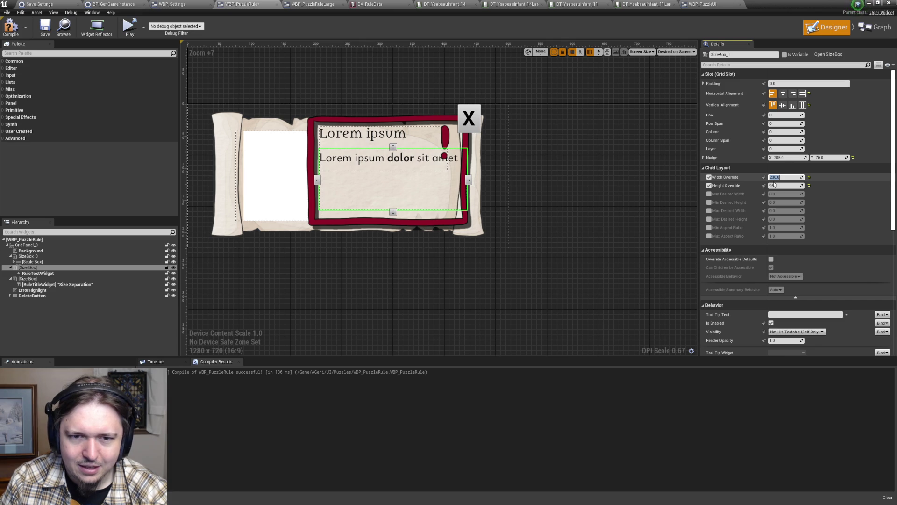
text(210)
key(Return)
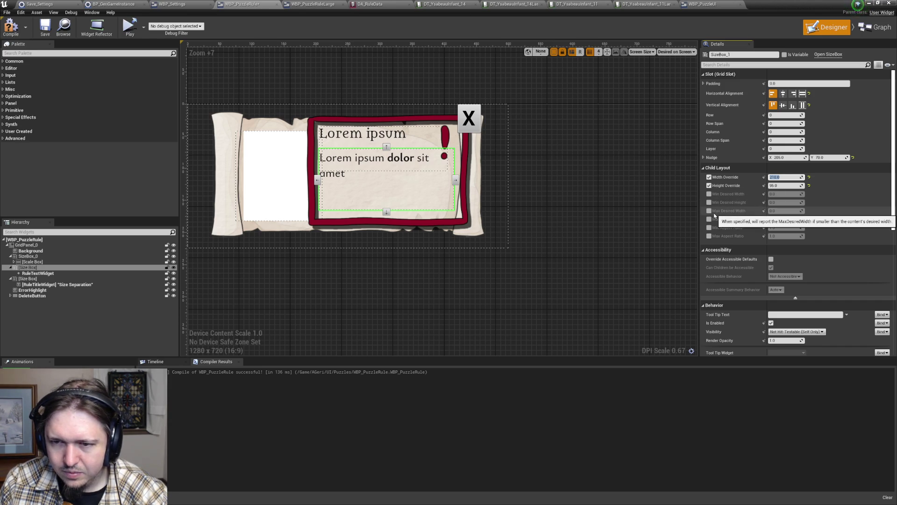
click(709, 211)
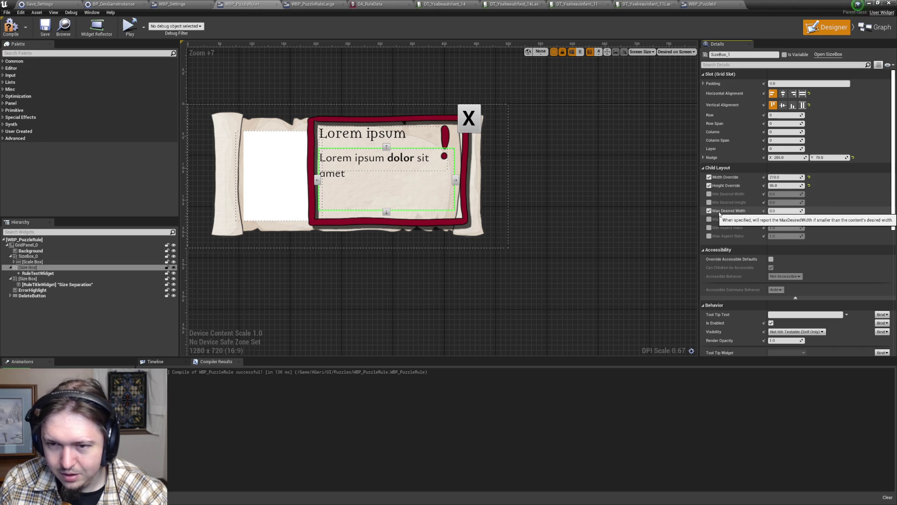
click(782, 211)
- Set Max Desired Width to 210 and width override to 220, toggling the cap to compare
text(210)
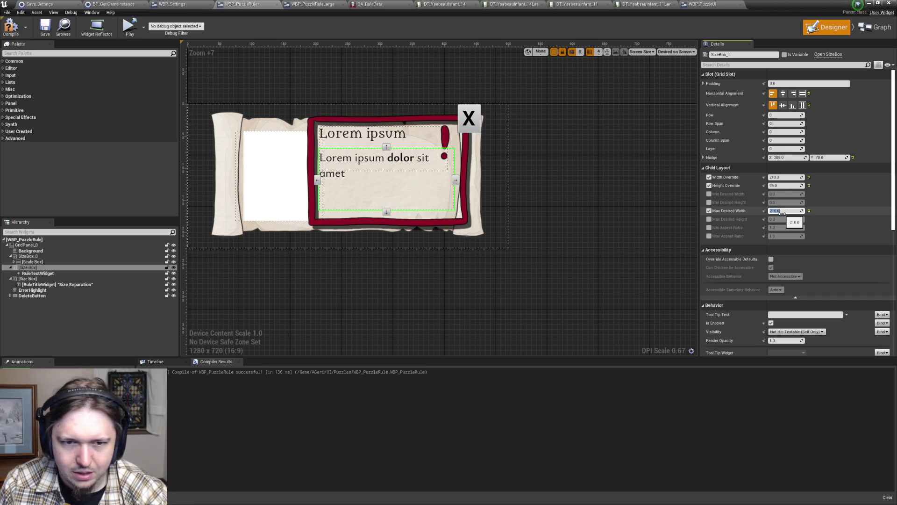
key(Tab)
text(220)
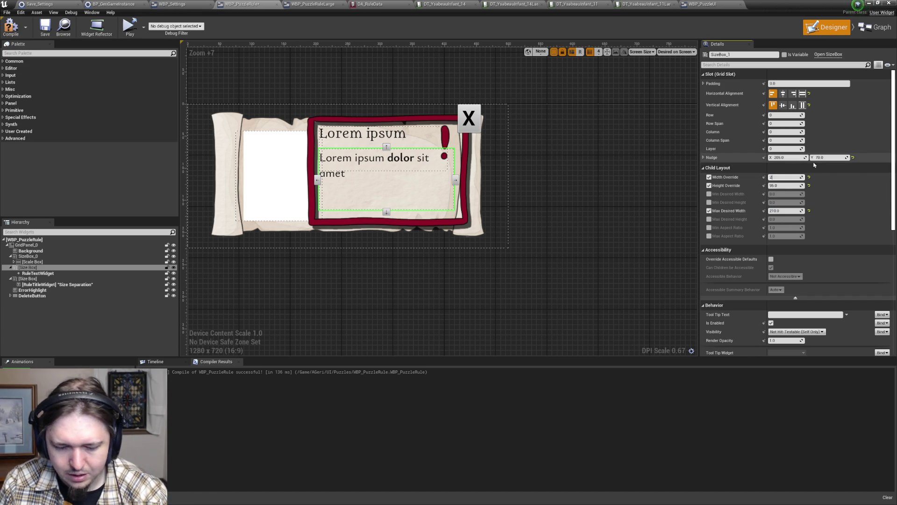
key(Return)
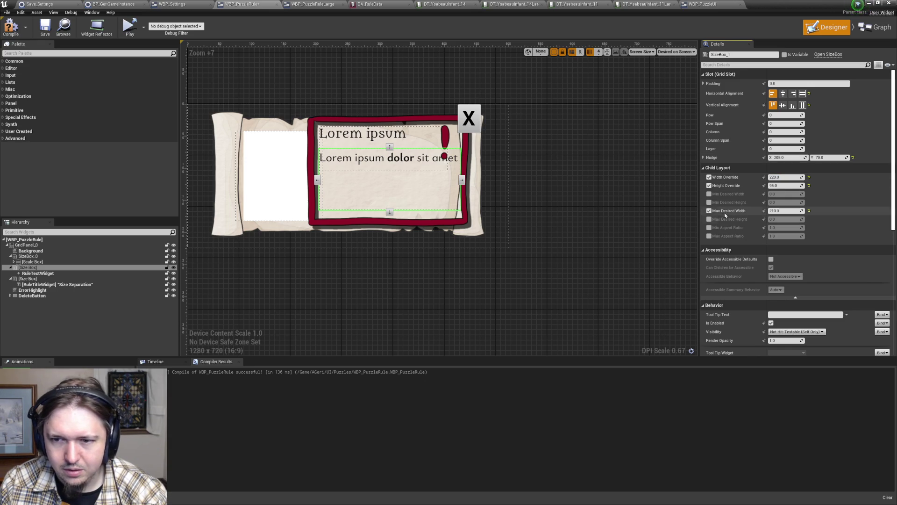
click(709, 212)
click(709, 211)
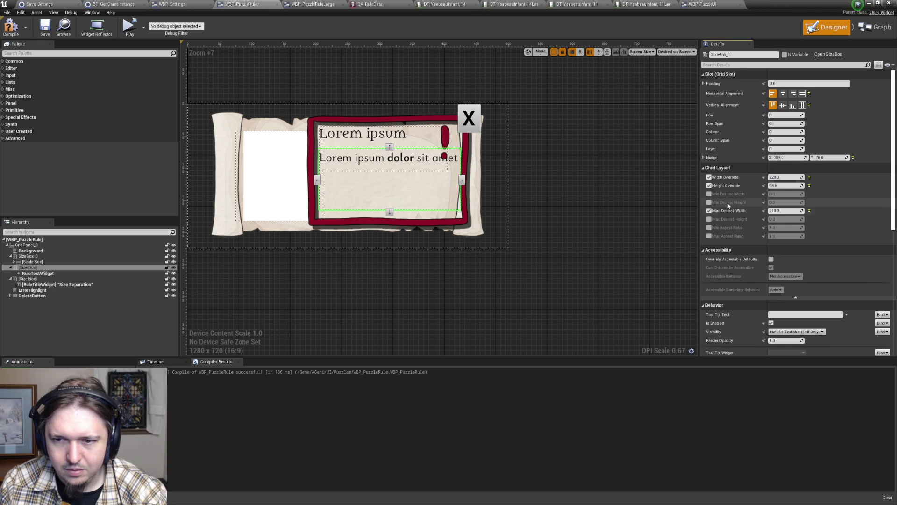
- Change the width override to 215 so 'amet' wraps, and recompile the widget
click(783, 176)
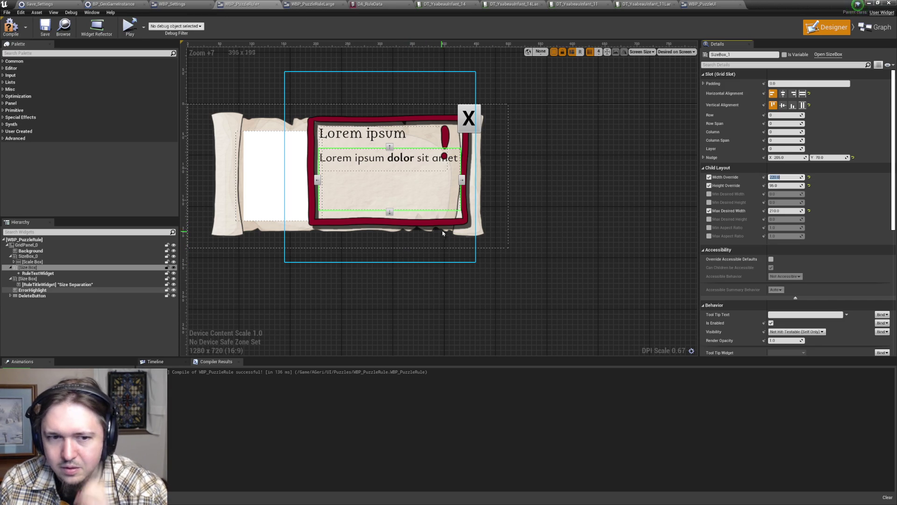
text(215)
key(Return)
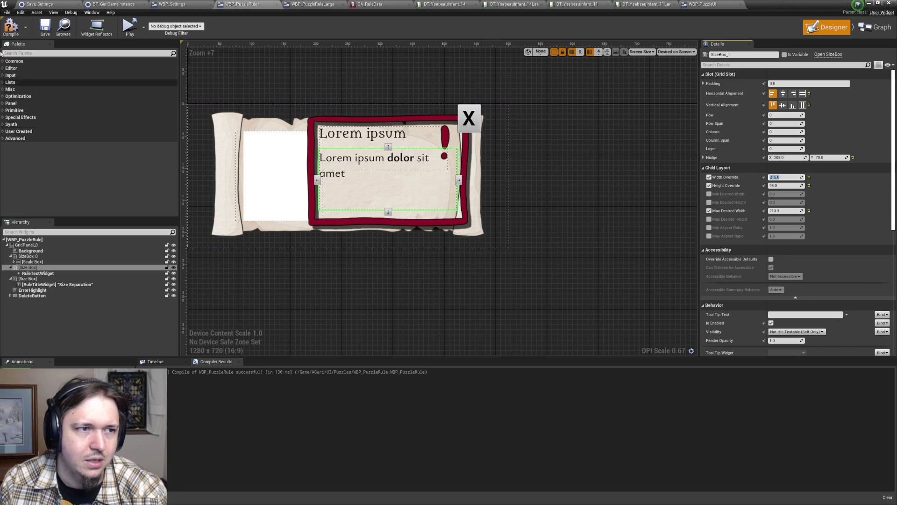
click(11, 26)
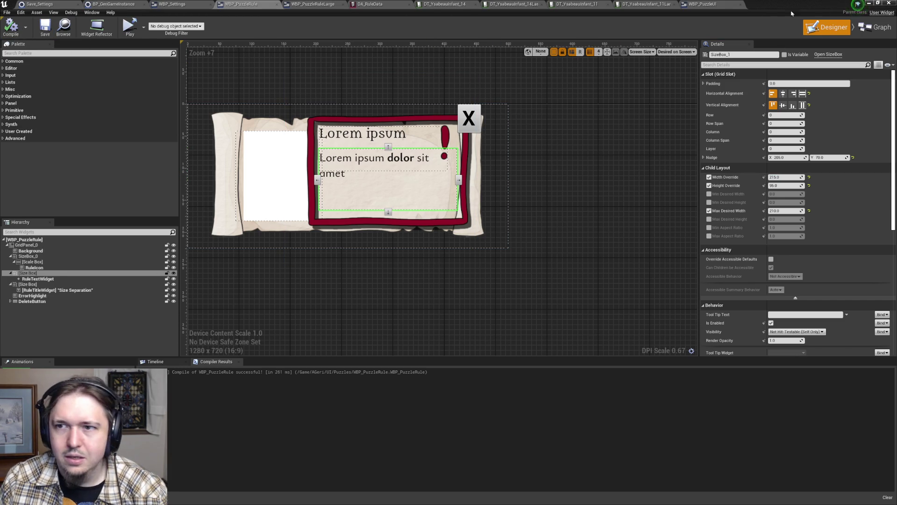
click(869, 4)
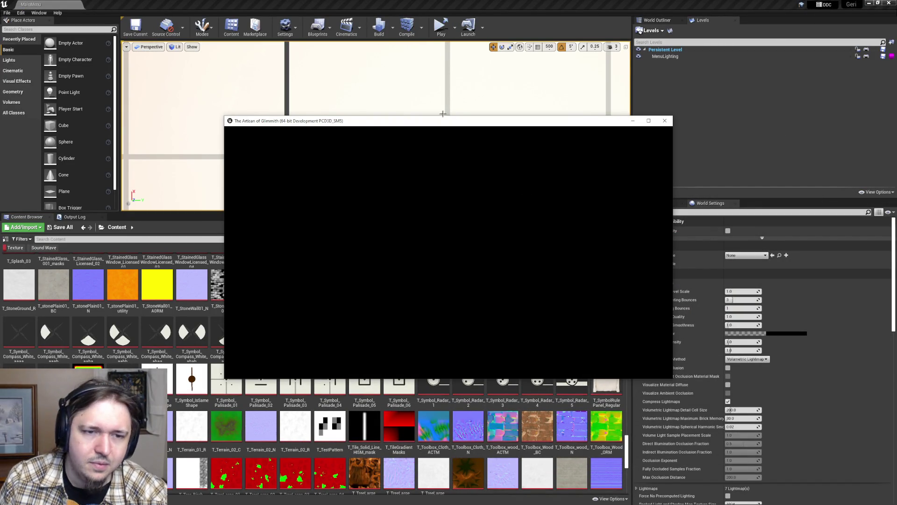
- Close the Live Coding console, start the game, and load the 0-solved save slot
mouse_move(366, 159)
mouse_down()
mouse_move(445, 167)
mouse_move(368, 185)
mouse_up()
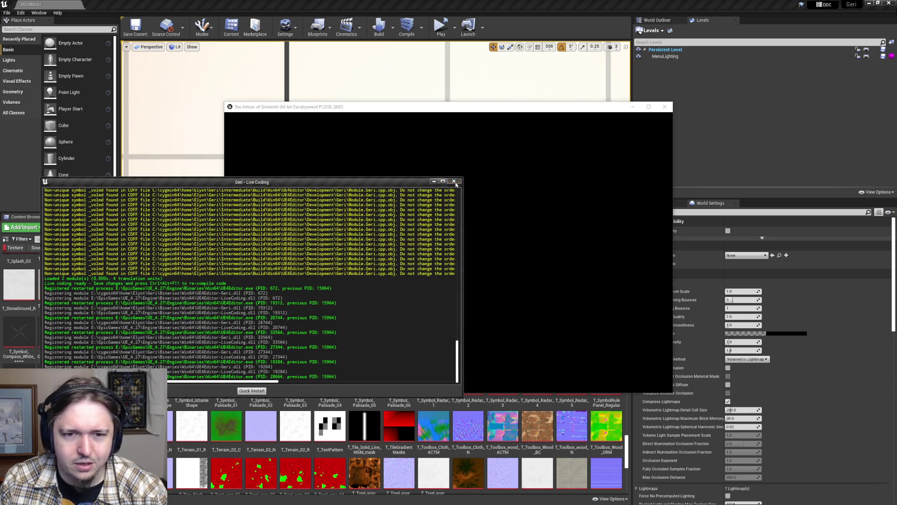
click(453, 182)
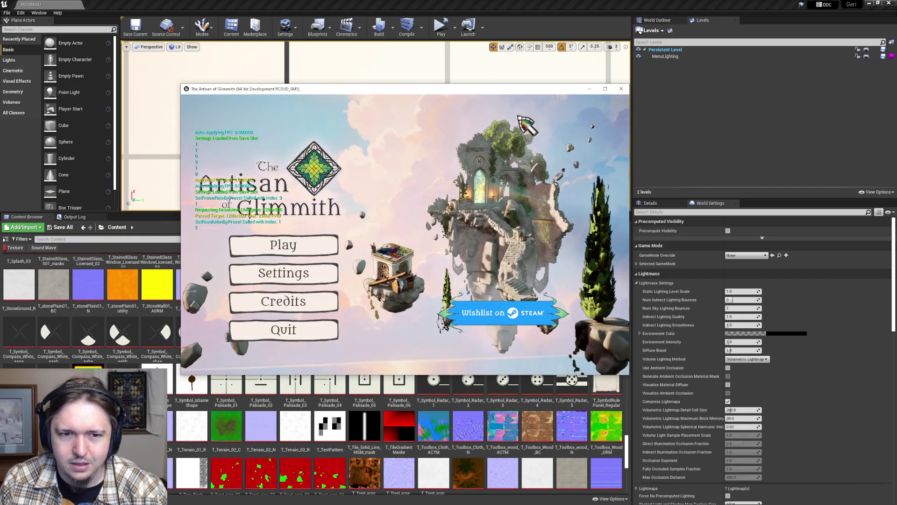
click(312, 242)
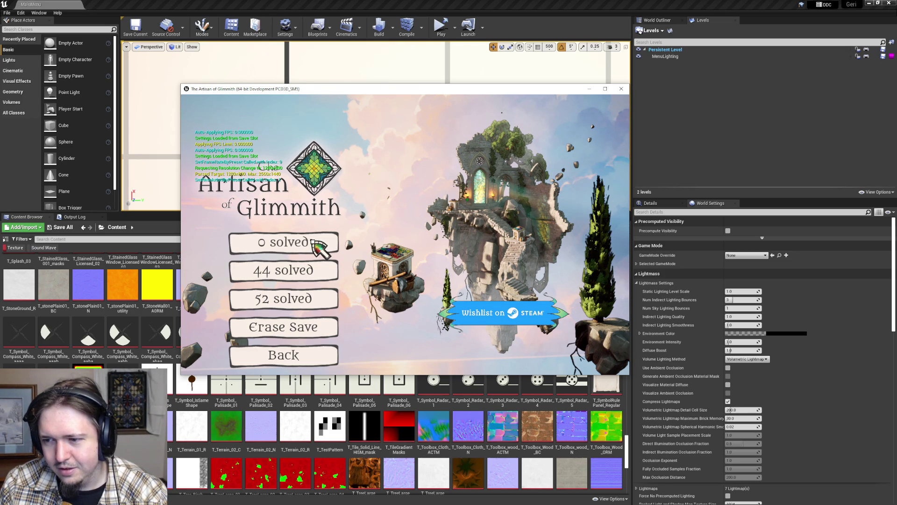
click(312, 242)
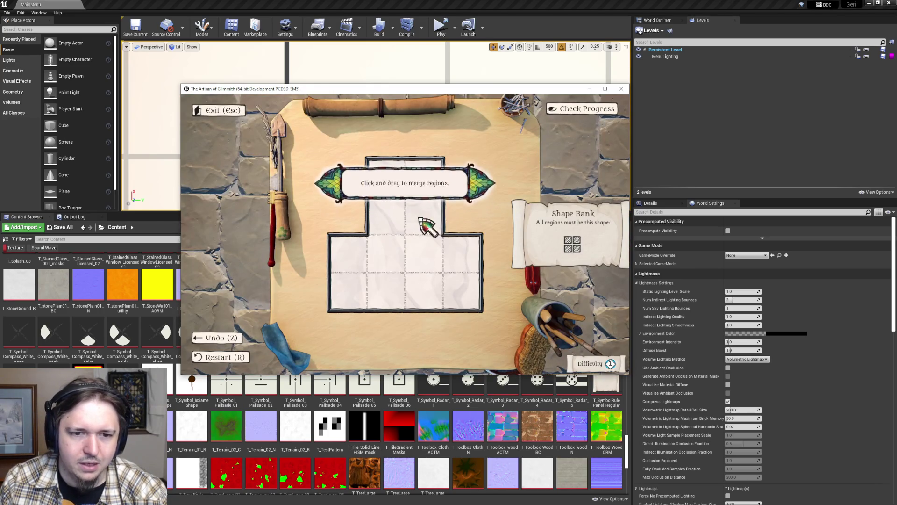
- Merge the tutorial cells, then solve the next pedestal's puzzle by painting its regions
drag(362, 284, 428, 276)
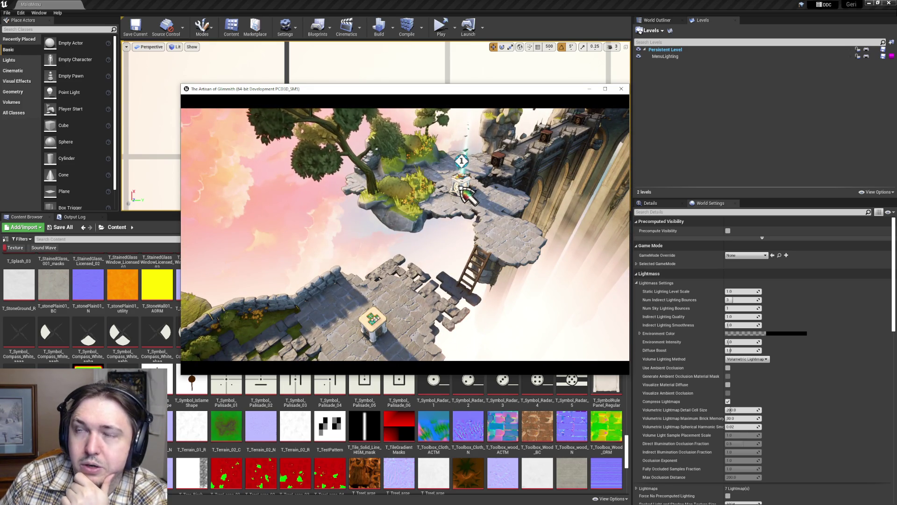
click(463, 190)
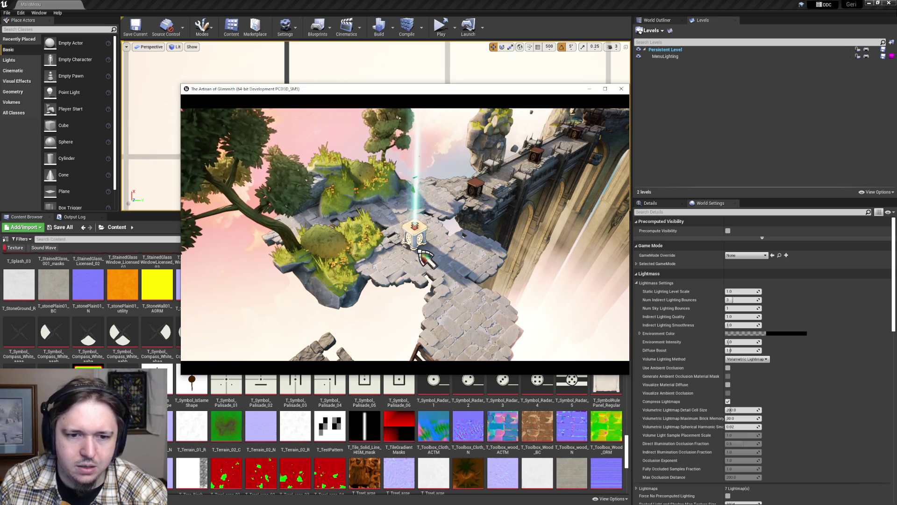
click(425, 223)
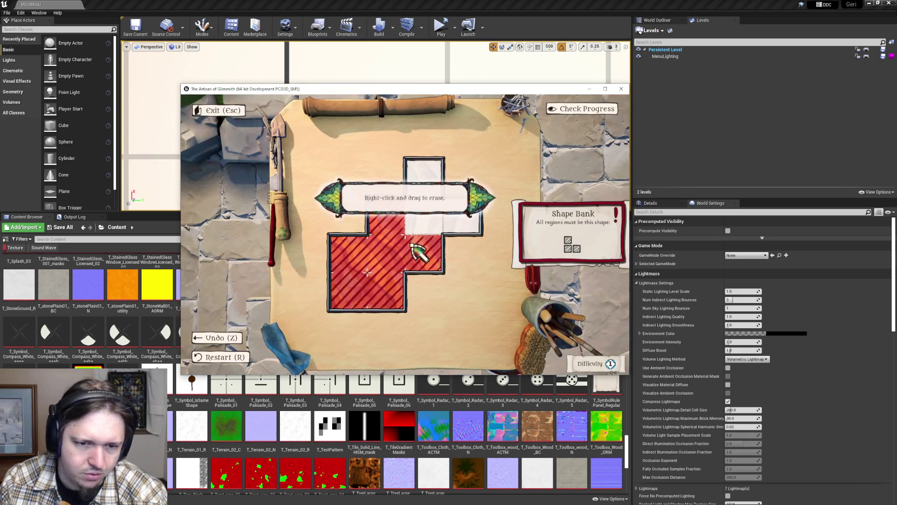
drag(427, 206, 421, 224)
mouse_move(430, 260)
mouse_down()
mouse_move(412, 261)
mouse_move(426, 257)
mouse_up()
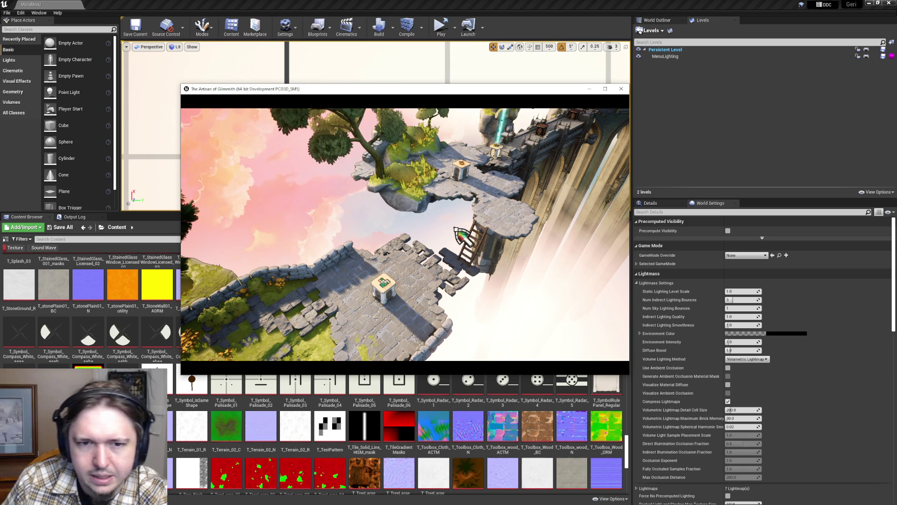
- Solve the upper platform's puzzle by painting its two-cell regions
click(512, 203)
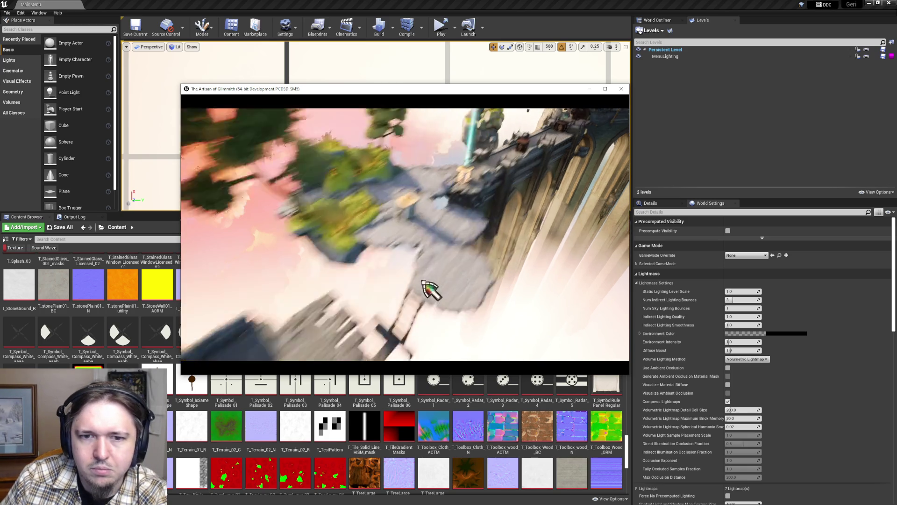
drag(371, 184, 383, 220)
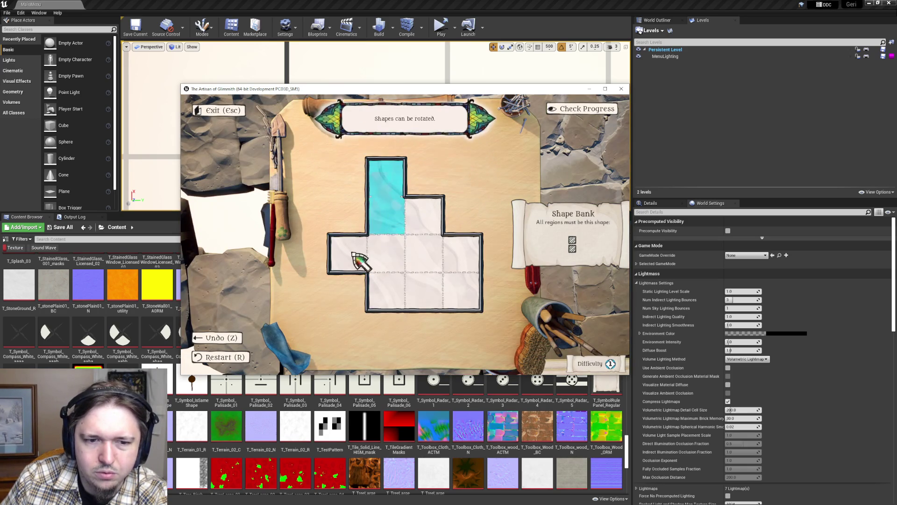
drag(356, 256, 388, 254)
drag(423, 219, 444, 275)
drag(385, 290, 422, 290)
drag(463, 290, 467, 260)
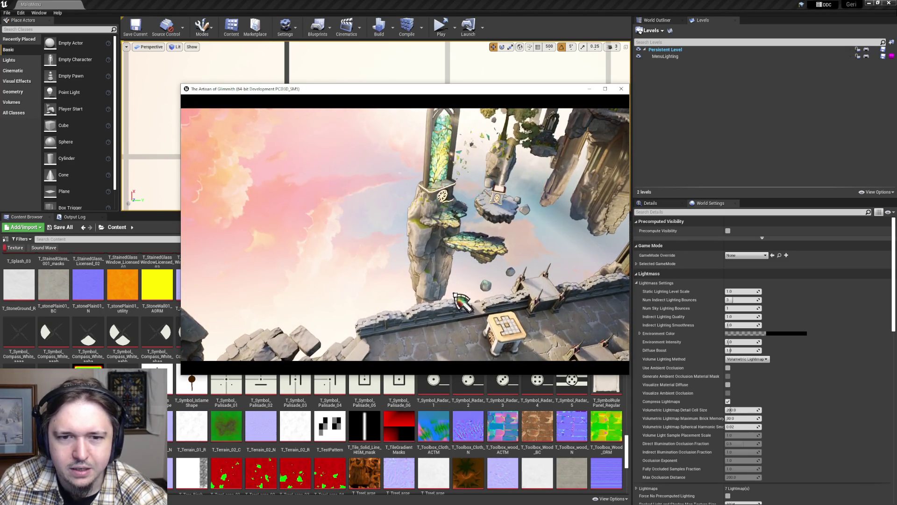
- Finish the puzzle across the bridge by filling its last region pink, then leave it
click(465, 306)
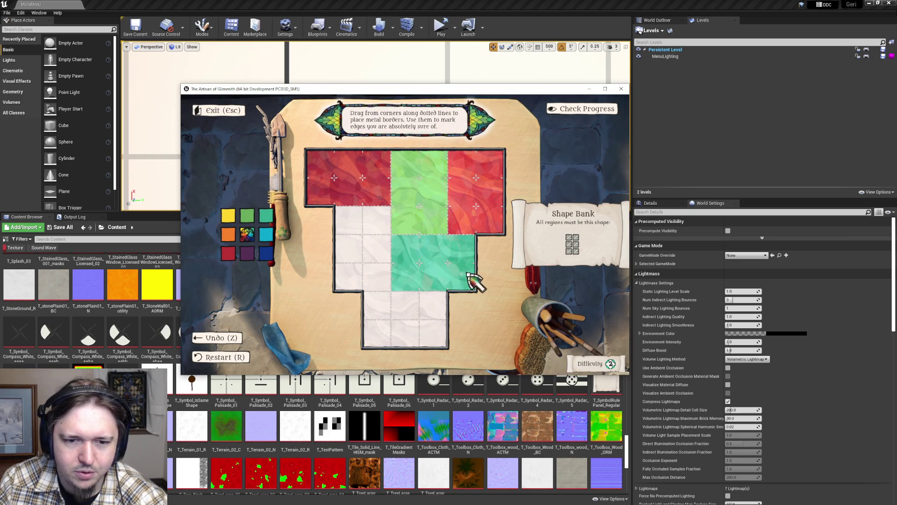
click(404, 321)
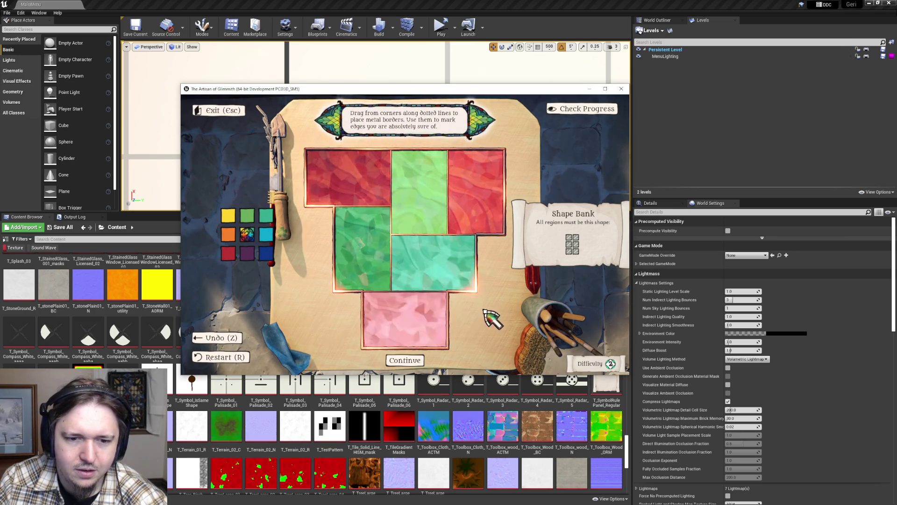
key(Escape)
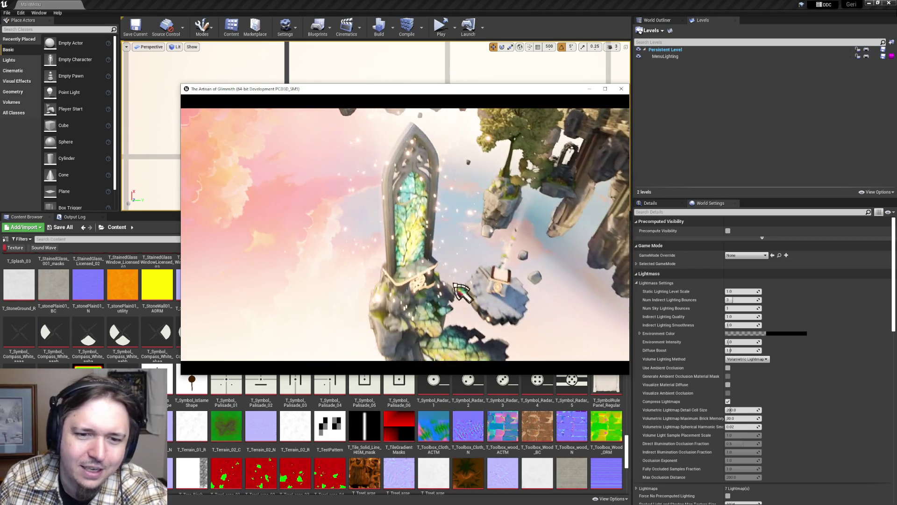
mouse_move(382, 197)
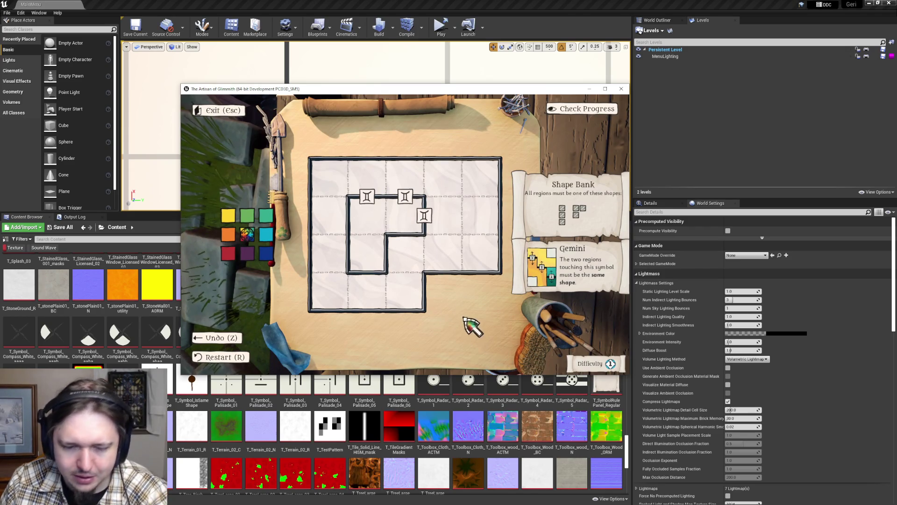
- In edit mode, place a Palisade clue on the Gemini puzzle, adjust nearby cells, then open Settings
key(F9)
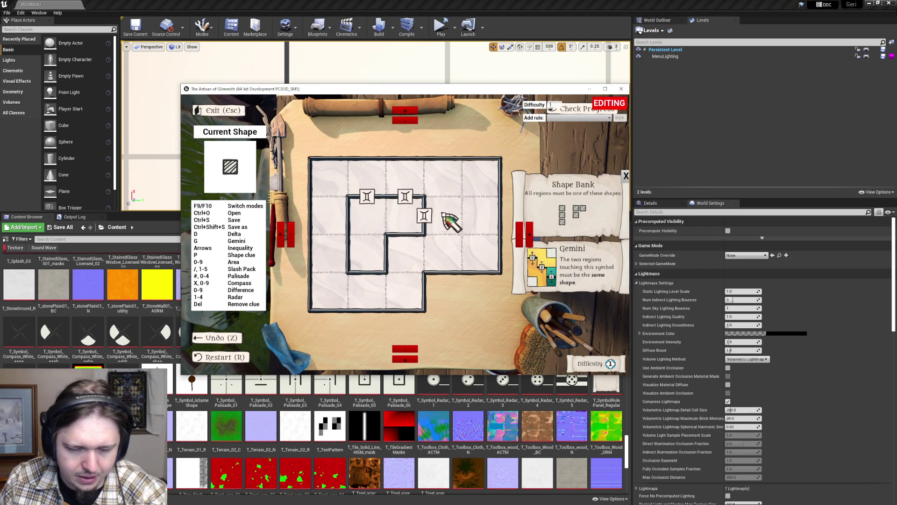
key(numbersign)
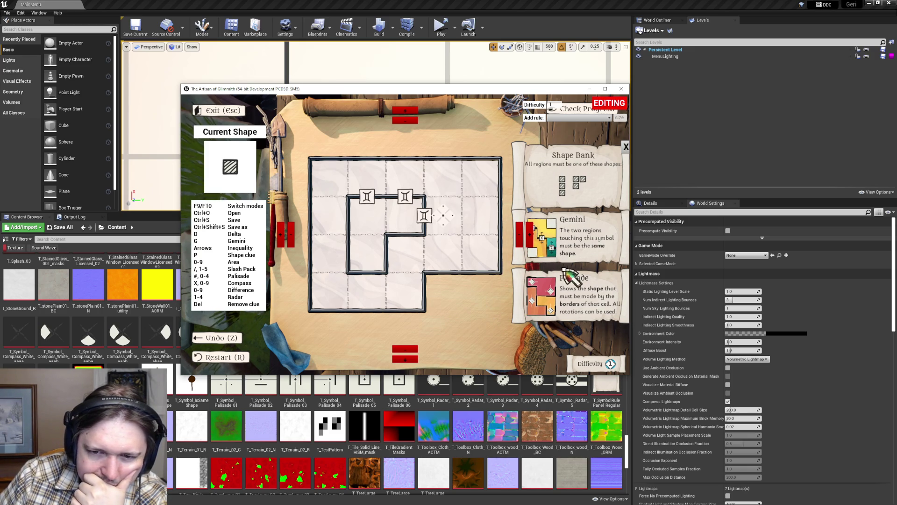
click(453, 178)
drag(450, 175, 447, 222)
click(451, 219)
click(455, 224)
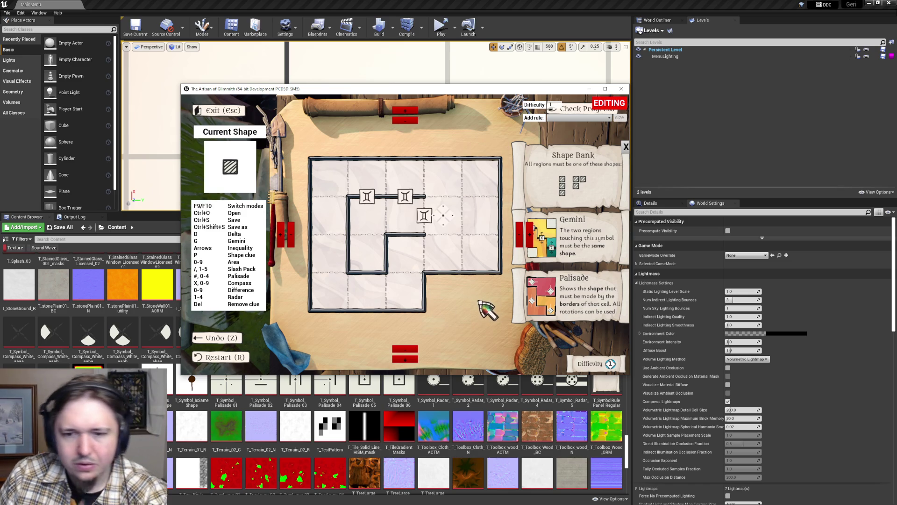
key(Escape)
key(Escape)
click(293, 237)
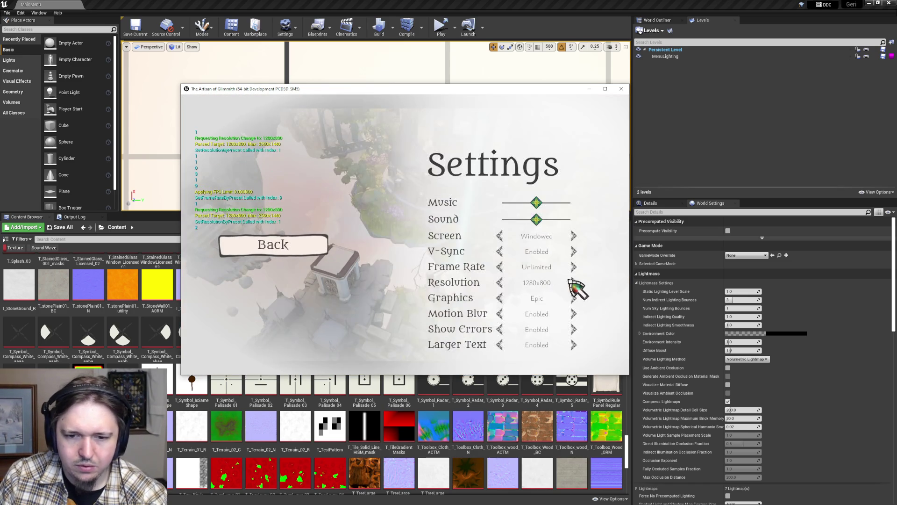
- Switch the resolution to 1366x768 and check the puzzle's rule cards
click(574, 283)
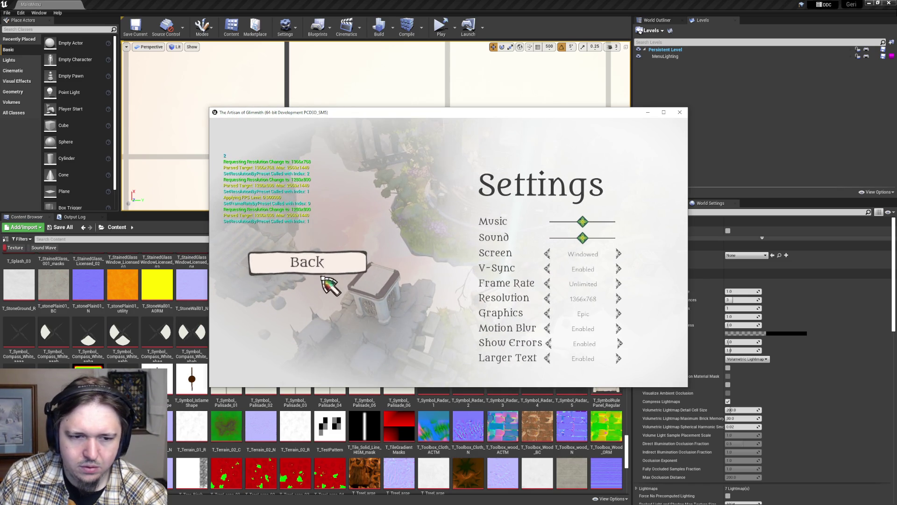
click(323, 269)
key(Escape)
click(503, 306)
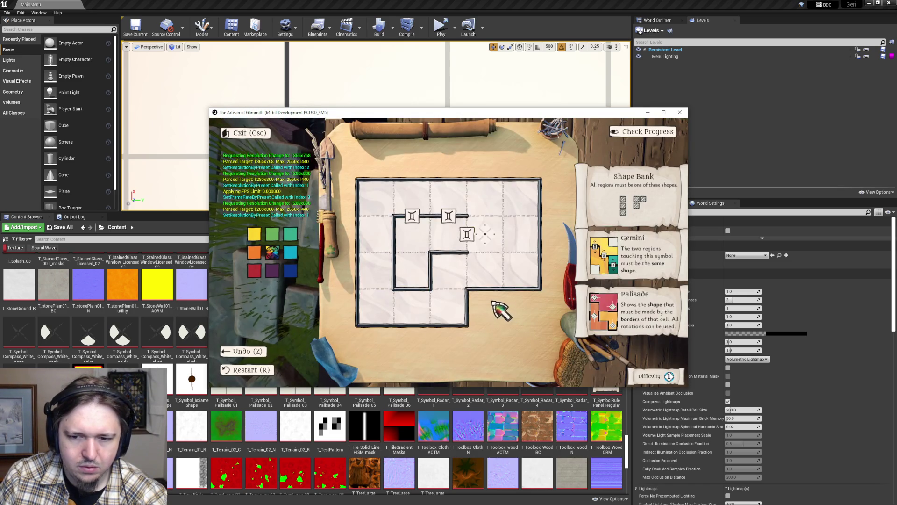
key(Escape)
key(Escape)
click(348, 258)
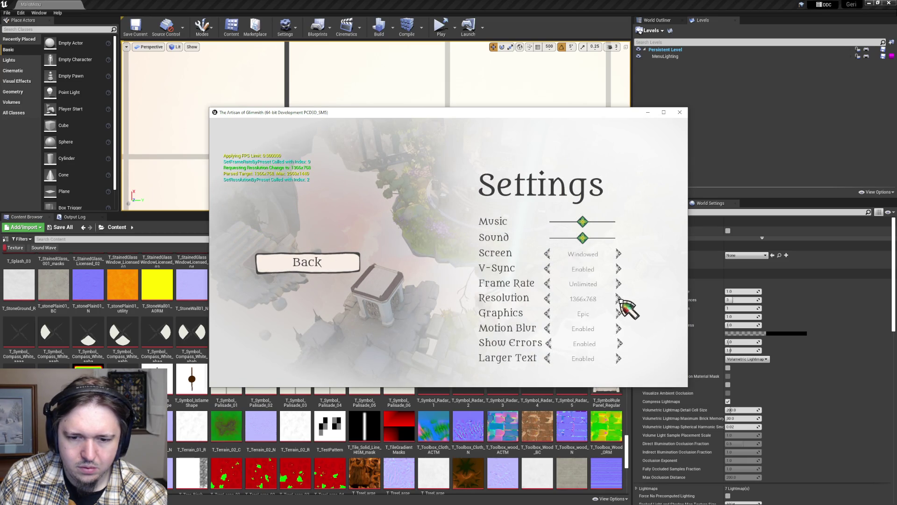
- Check the rule cards at 1400x900, then at 1600x900
click(619, 299)
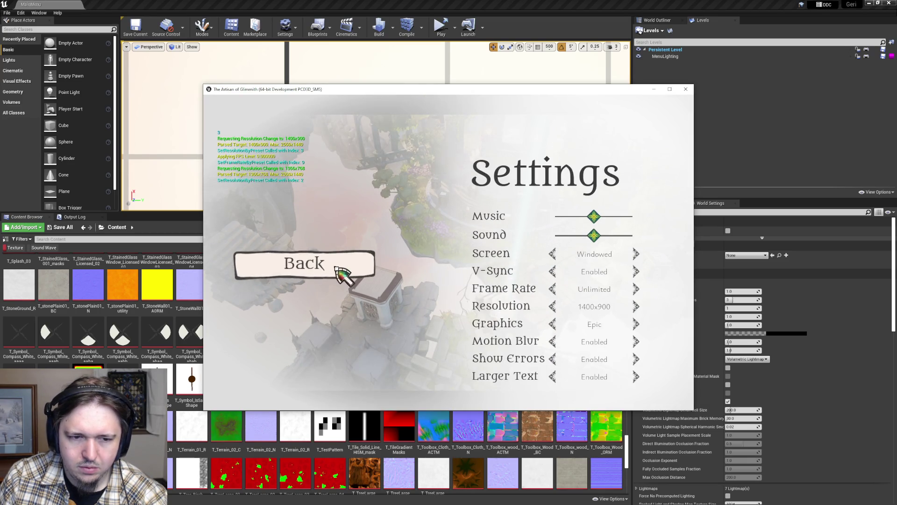
click(344, 270)
click(321, 213)
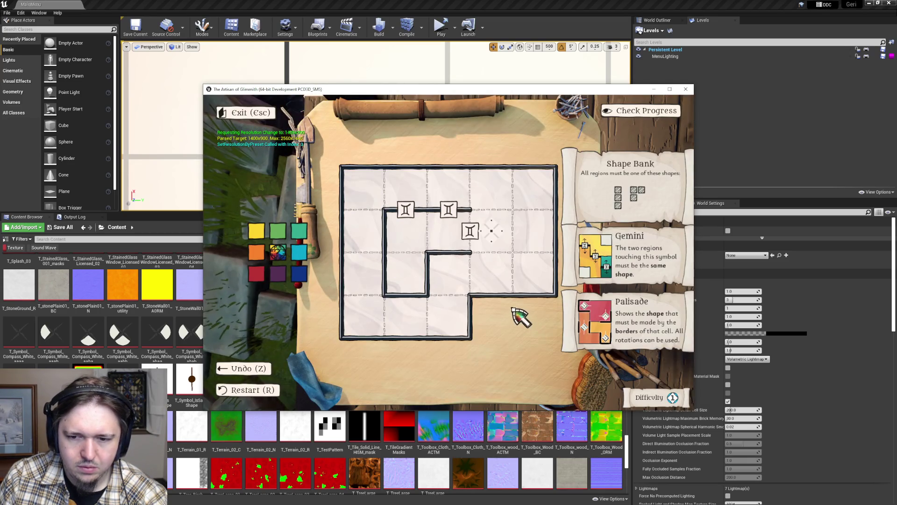
key(Escape)
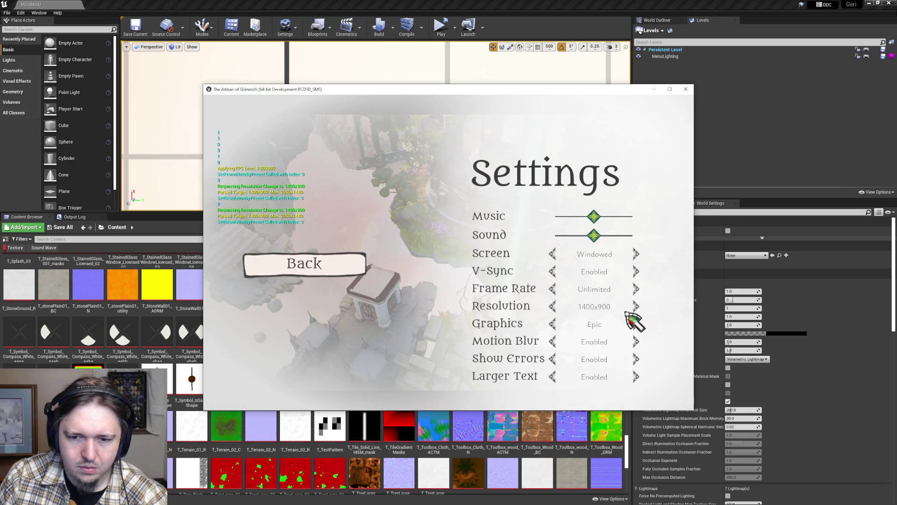
click(635, 307)
click(322, 262)
key(Escape)
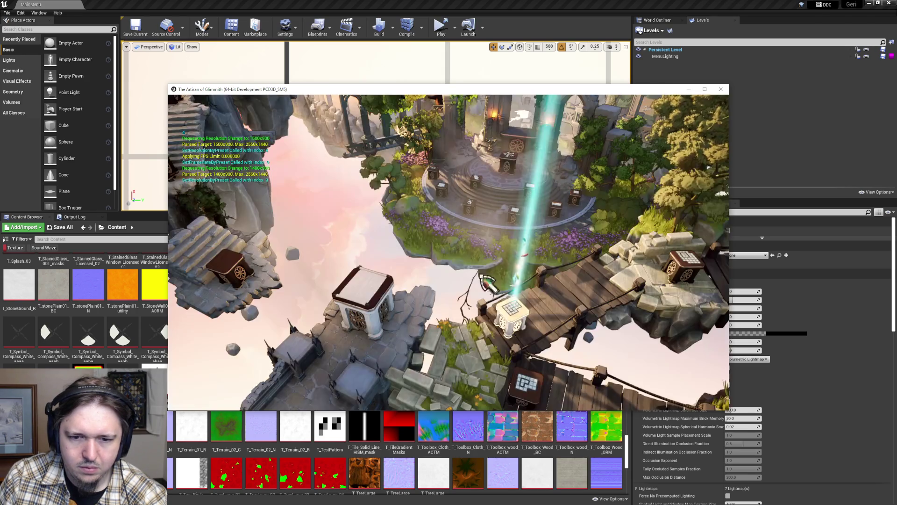
key(Escape)
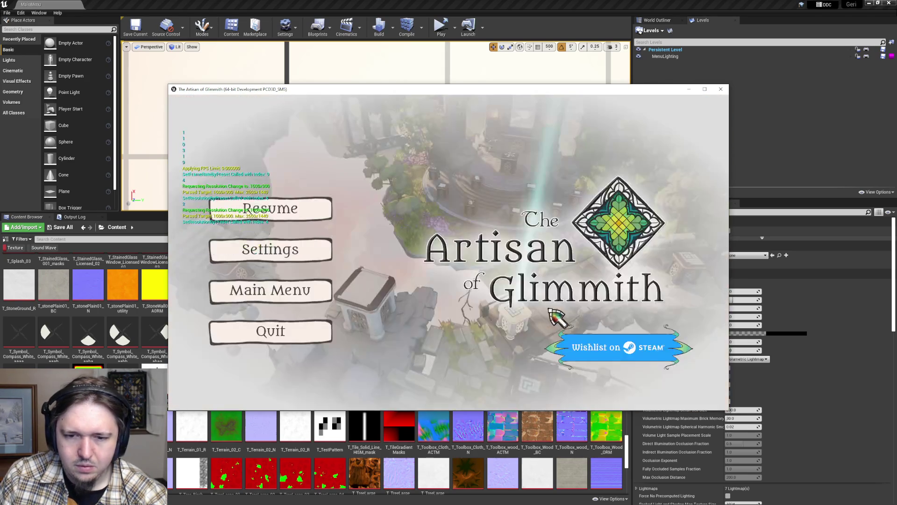
click(320, 257)
- Raise the resolution to 1920x1080 and review the puzzle board
click(648, 307)
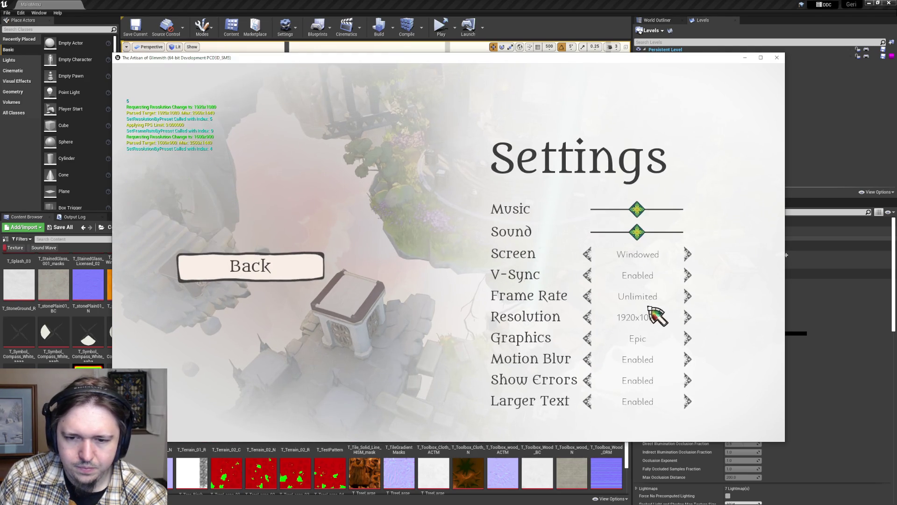
click(295, 274)
click(280, 202)
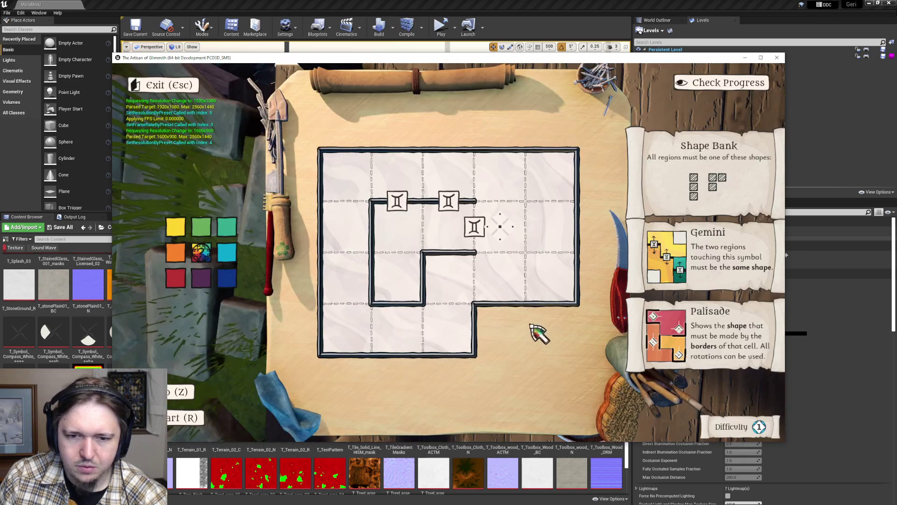
key(Escape)
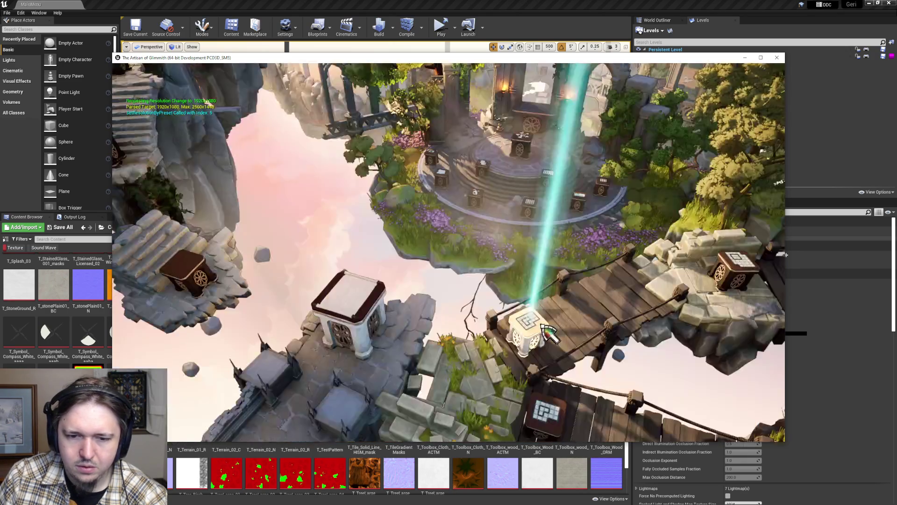
key(Escape)
key(Down)
key(Return)
- Step the resolution down through 1366x768 and 1280x800 to 1280x720 and recheck the puzzle
click(589, 319)
click(575, 316)
click(560, 323)
click(548, 299)
click(547, 301)
click(364, 268)
key(Escape)
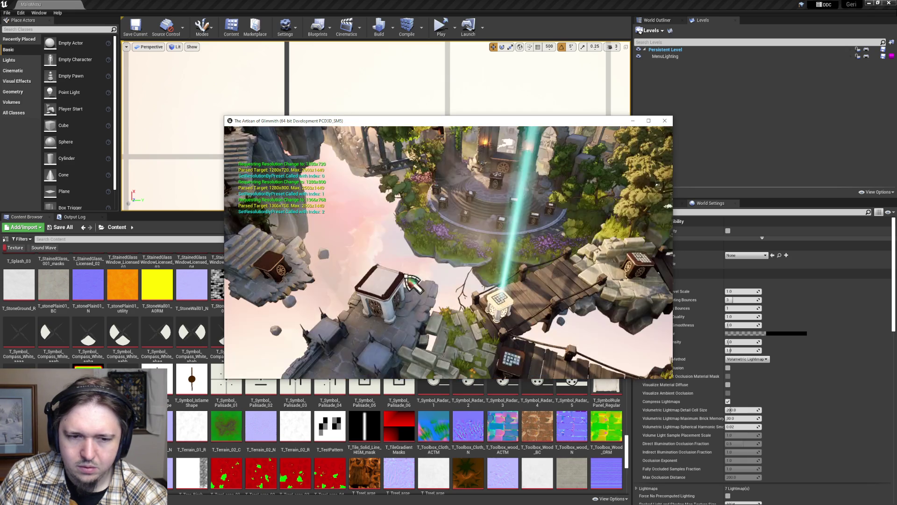
click(508, 311)
key(Escape)
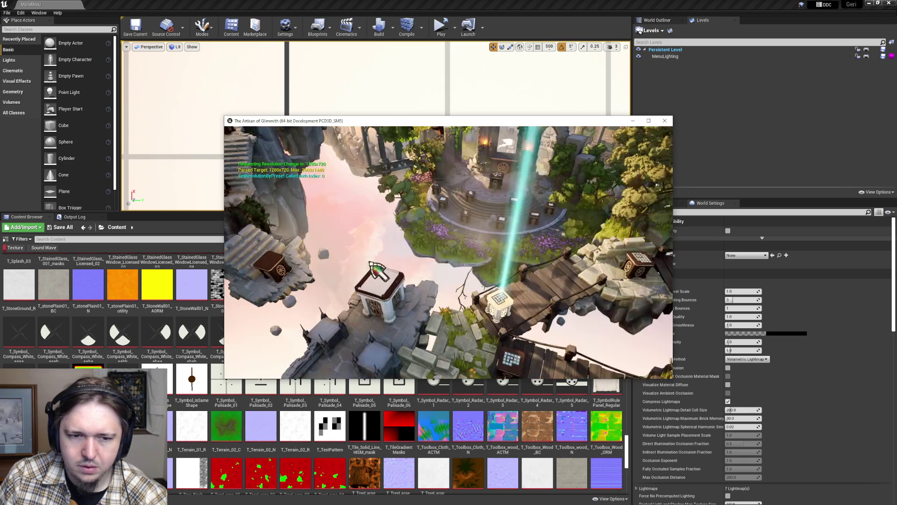
key(Escape)
click(336, 256)
- Try 3840x2160, then settle on 2560x1600 and reopen the grid puzzle board
click(542, 294)
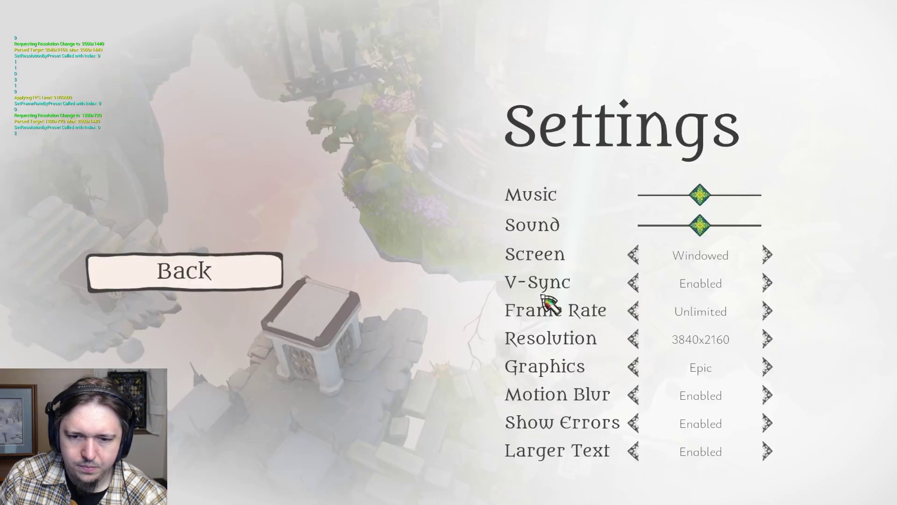
click(761, 341)
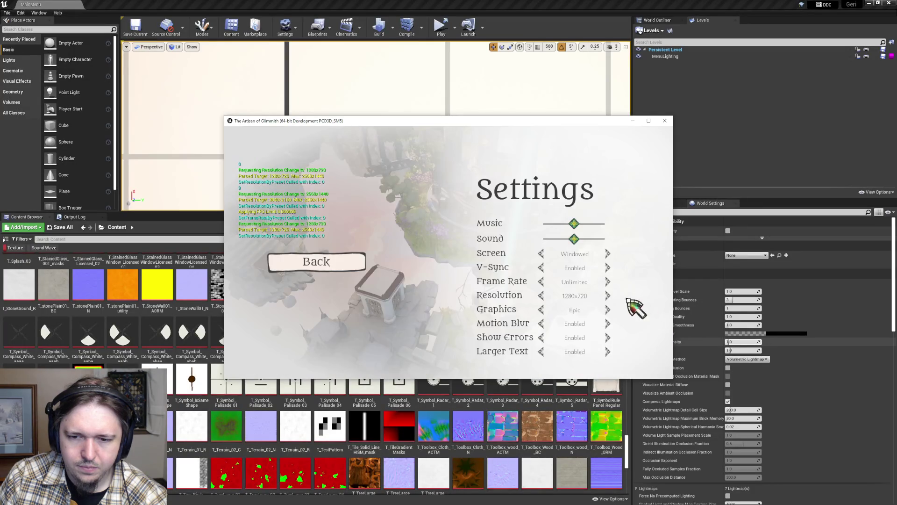
click(542, 295)
click(636, 340)
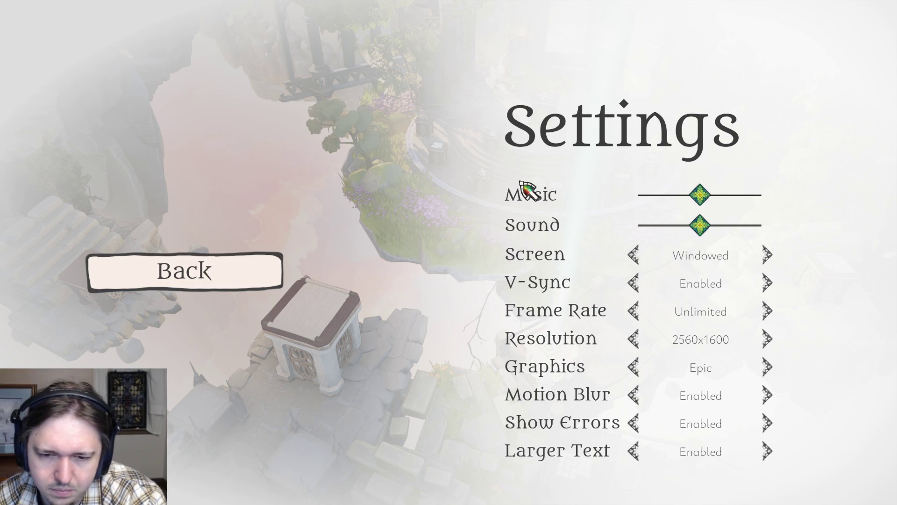
click(248, 257)
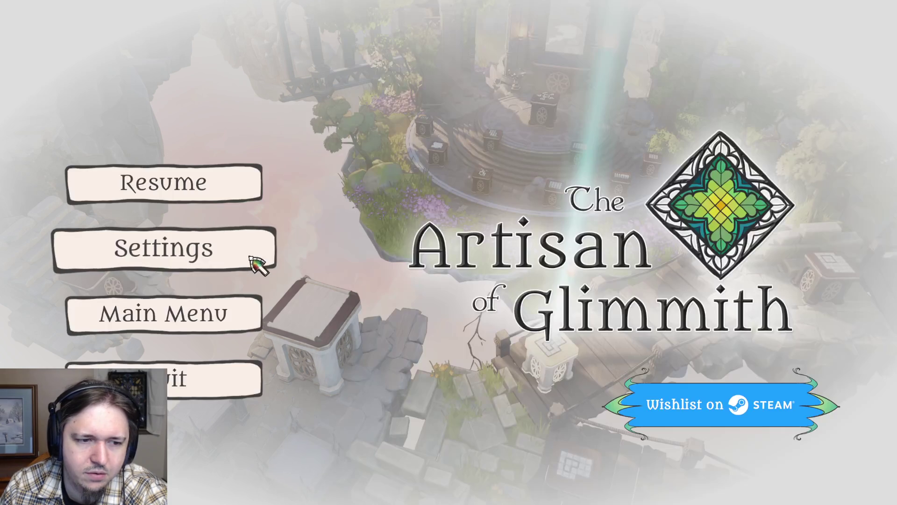
click(209, 184)
click(569, 367)
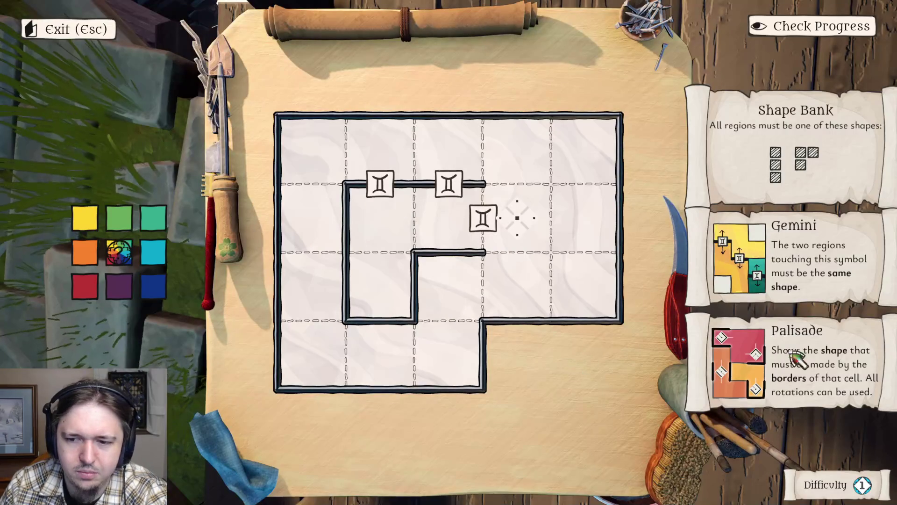
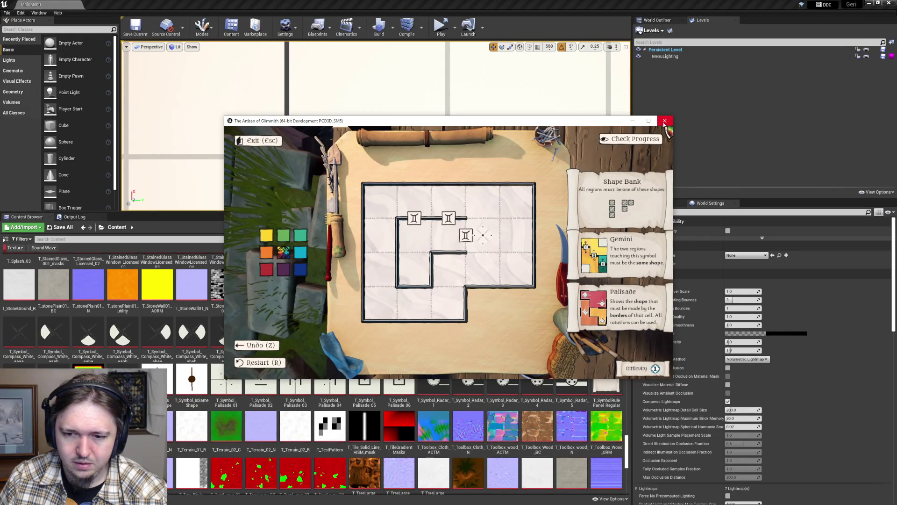
- Close the running game and mark the rule text's size box as a variable
click(665, 121)
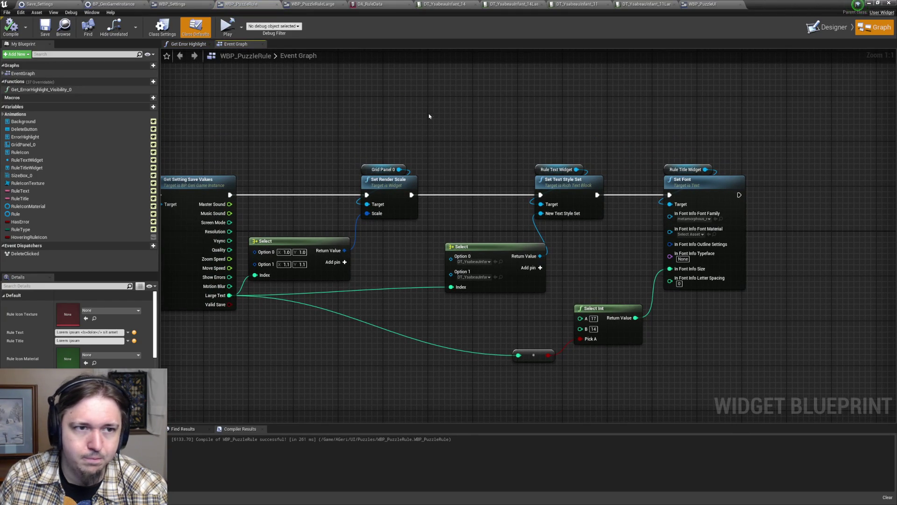
click(829, 28)
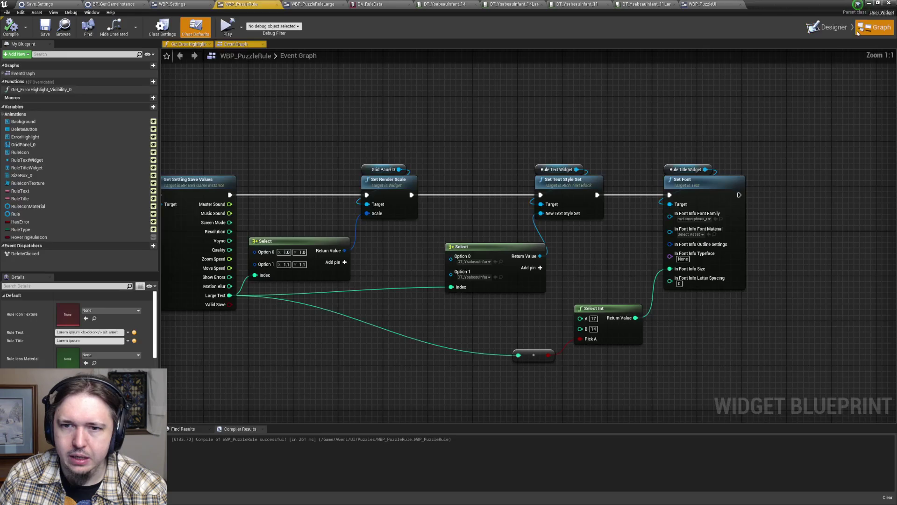
click(874, 27)
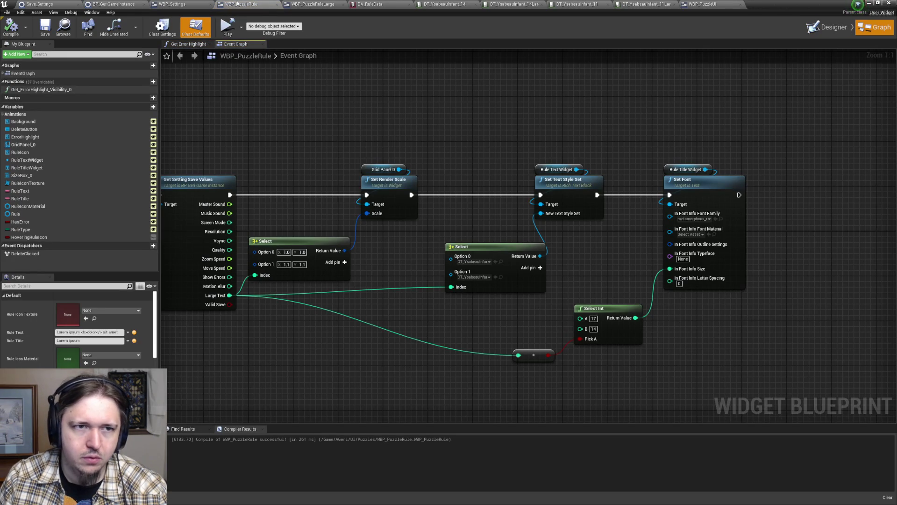
click(821, 27)
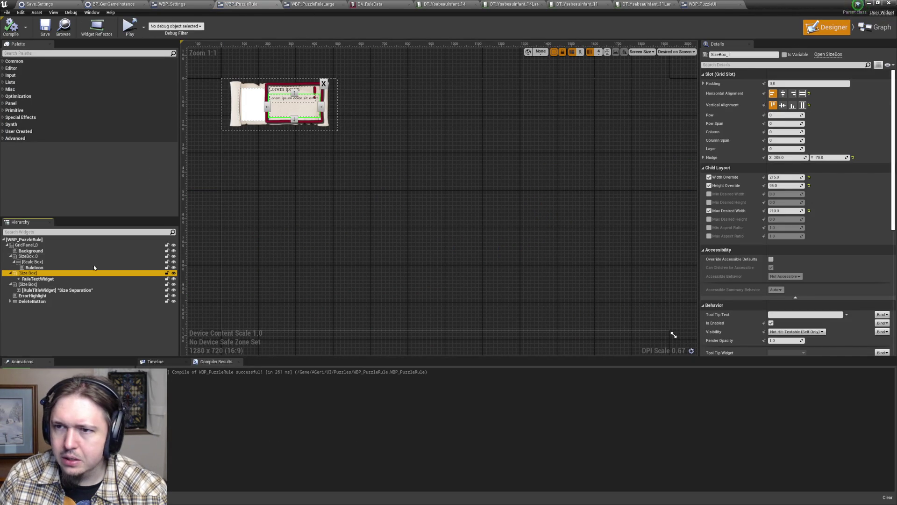
click(785, 55)
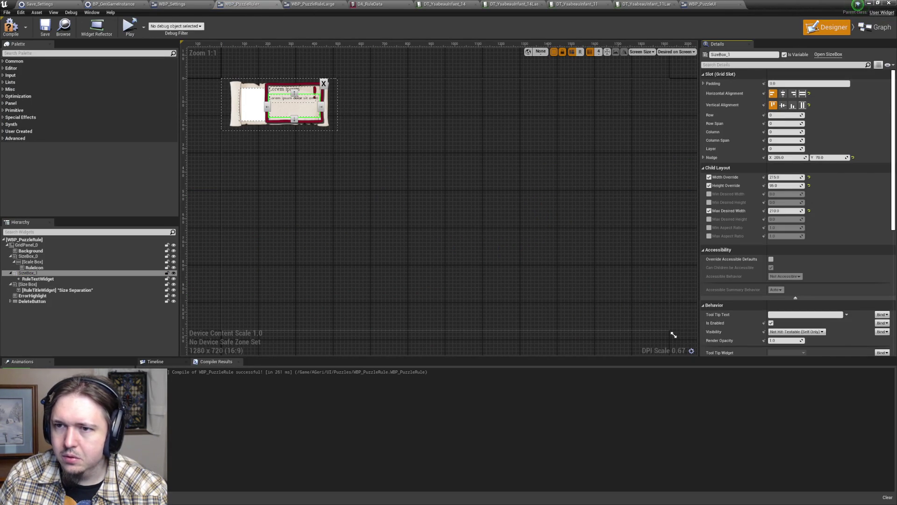
click(876, 28)
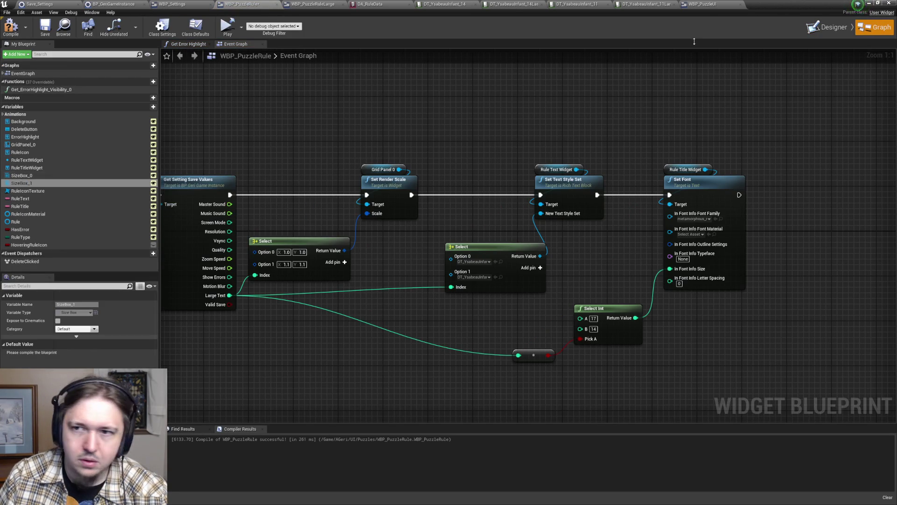
click(829, 29)
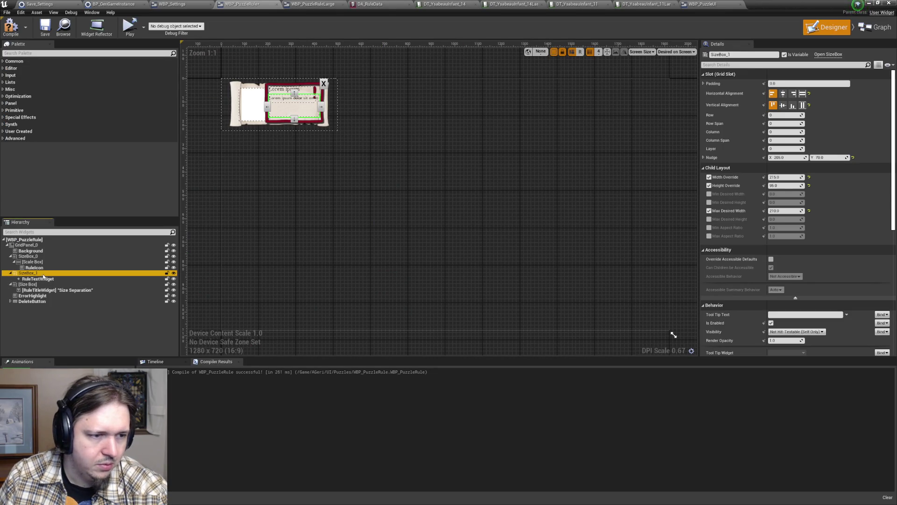
- Rename the size box to SizeBox_RuleText
key(F2)
text(RuleTex)
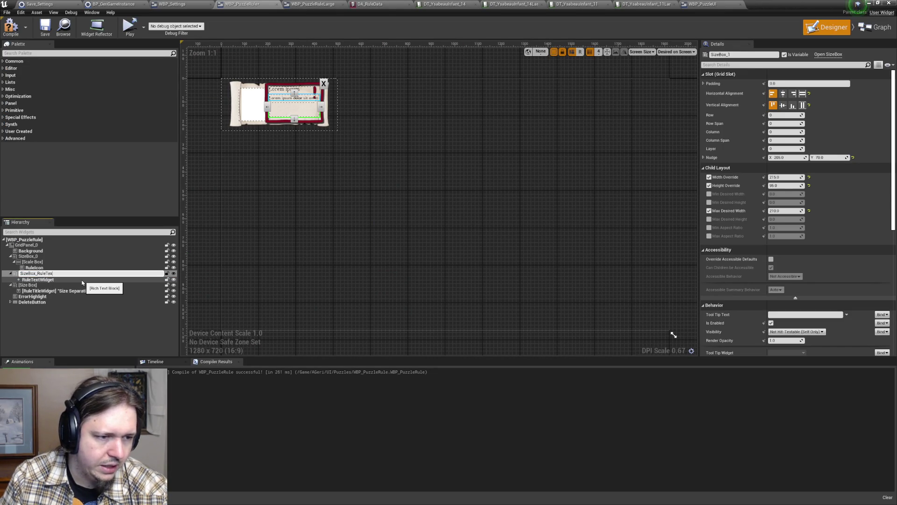
text(t)
key(Return)
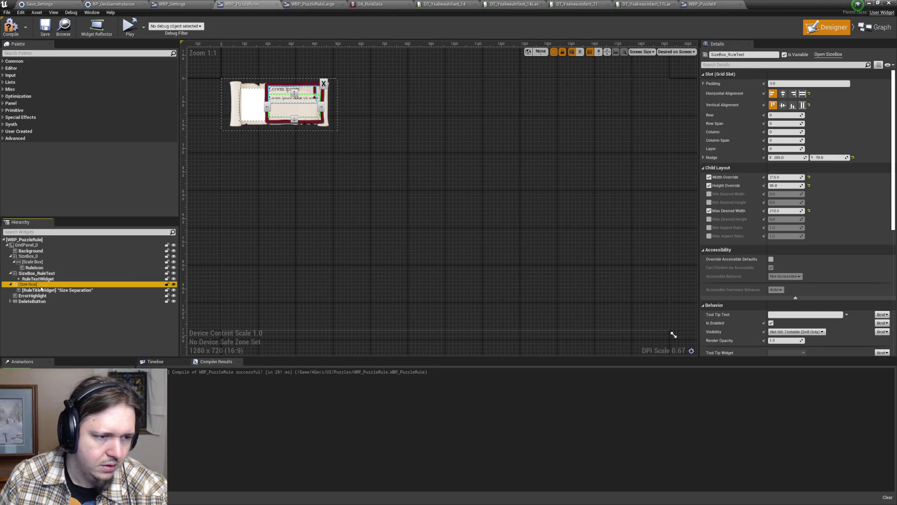
click(403, 230)
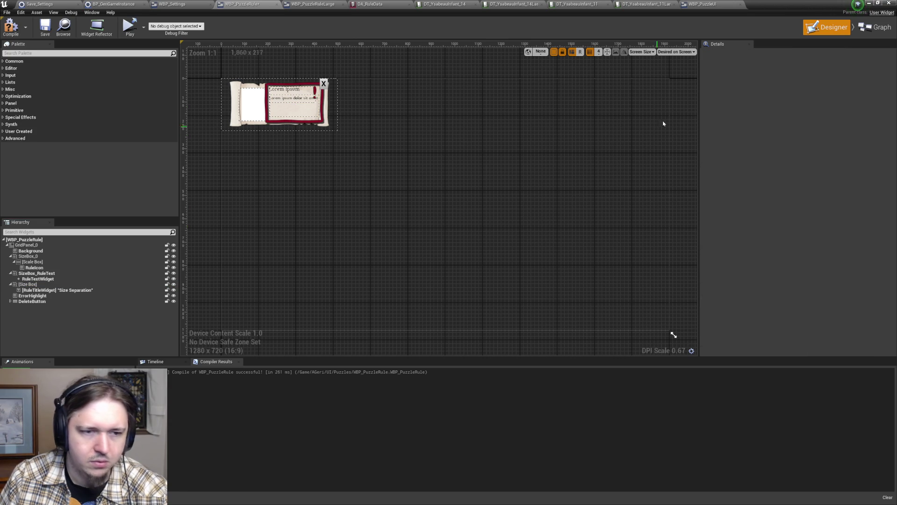
- Add a SizeBox_RuleText getter and a Set Width Override node that runs after Set Font
click(876, 27)
mouse_move(28, 183)
mouse_down()
mouse_move(762, 133)
mouse_move(788, 170)
mouse_up()
click(813, 178)
mouse_move(523, 202)
mouse_down()
mouse_move(560, 242)
mouse_move(547, 233)
mouse_up()
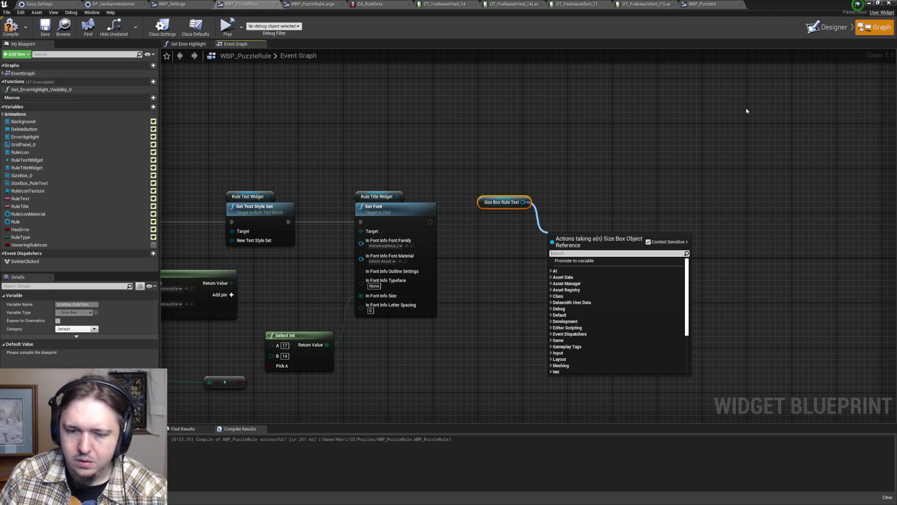
text(wid)
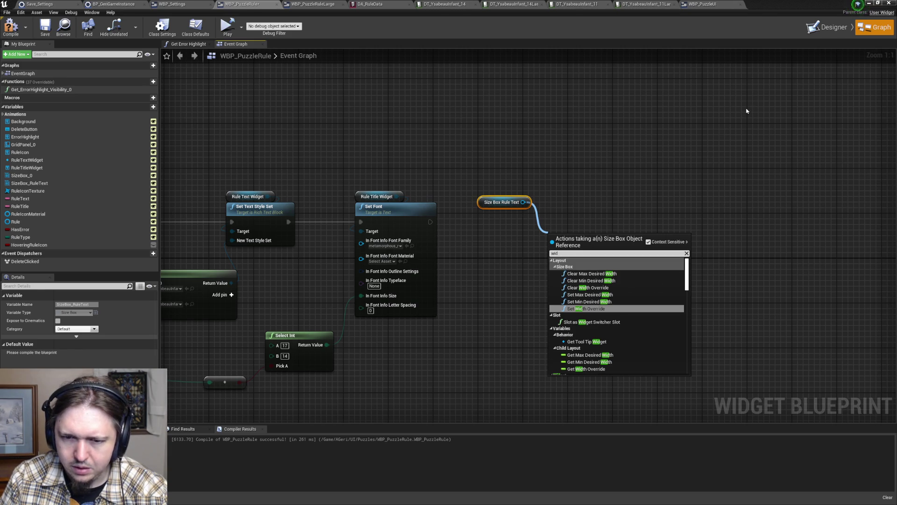
key(Return)
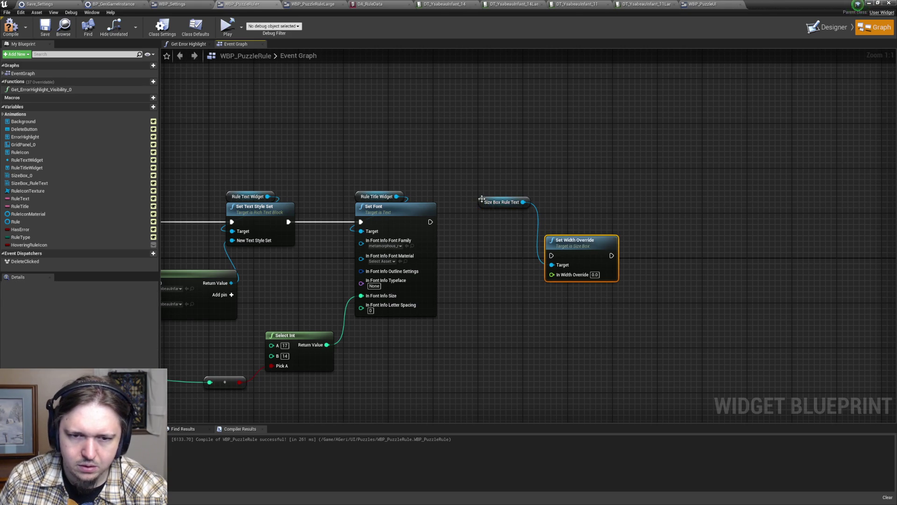
drag(482, 199, 544, 188)
drag(567, 240, 539, 208)
drag(431, 222, 523, 222)
mouse_move(483, 283)
mouse_down()
mouse_move(452, 315)
mouse_move(452, 263)
mouse_up()
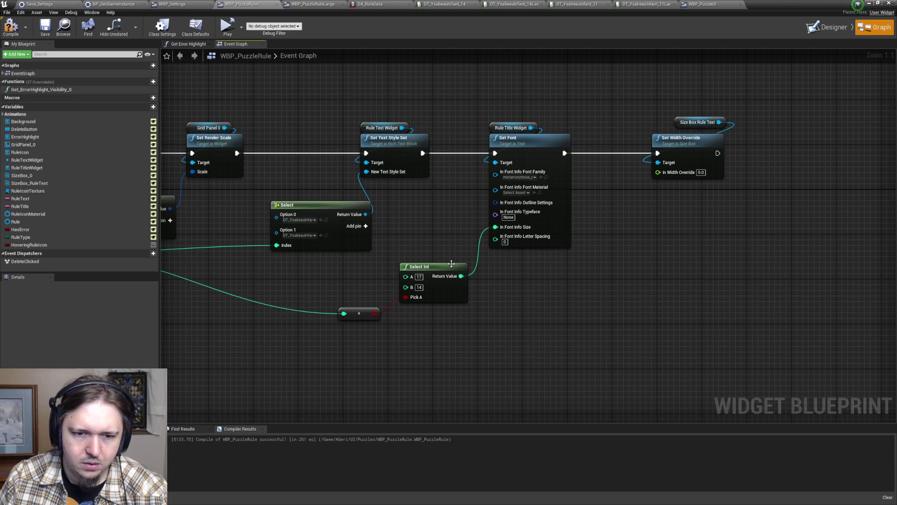
- Feed the width override from a Select Float whose Pick A uses the Large Text bool
drag(658, 172, 633, 232)
text(select)
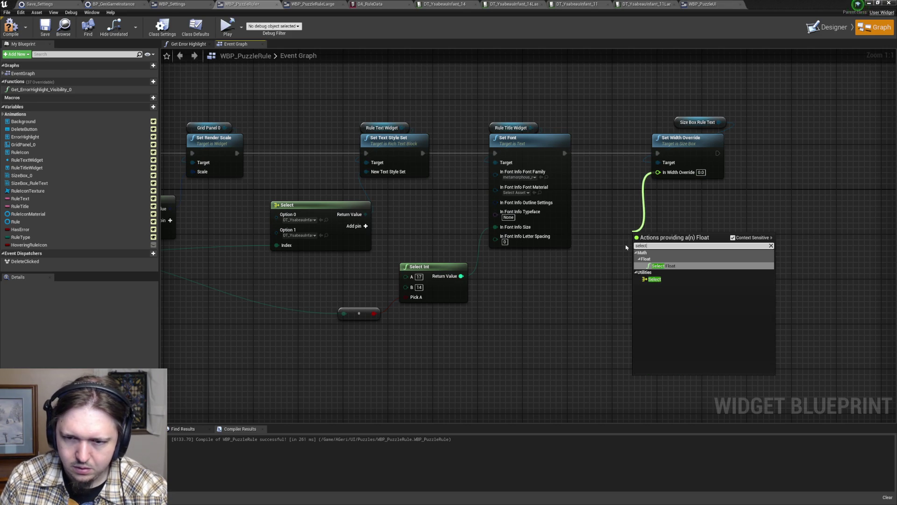
key(Return)
mouse_move(305, 302)
mouse_down()
mouse_move(271, 246)
mouse_move(415, 257)
mouse_up()
mouse_move(206, 230)
mouse_down()
mouse_move(741, 280)
mouse_move(794, 253)
mouse_move(789, 247)
mouse_up()
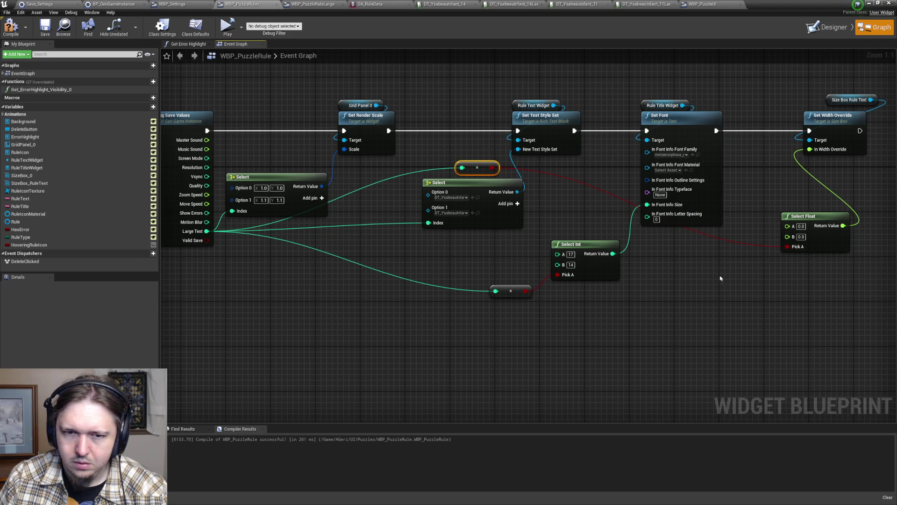
mouse_move(463, 167)
mouse_down()
mouse_move(678, 294)
mouse_move(699, 297)
mouse_up()
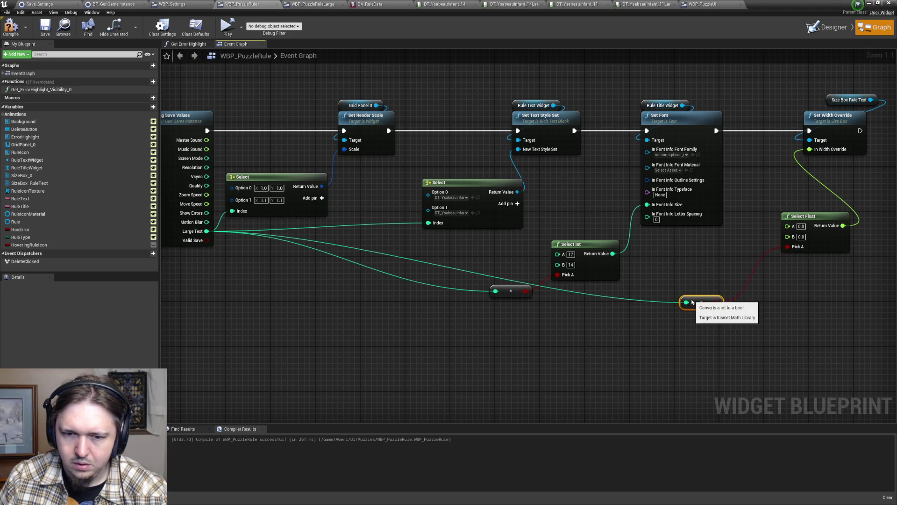
key(Delete)
drag(526, 291, 790, 248)
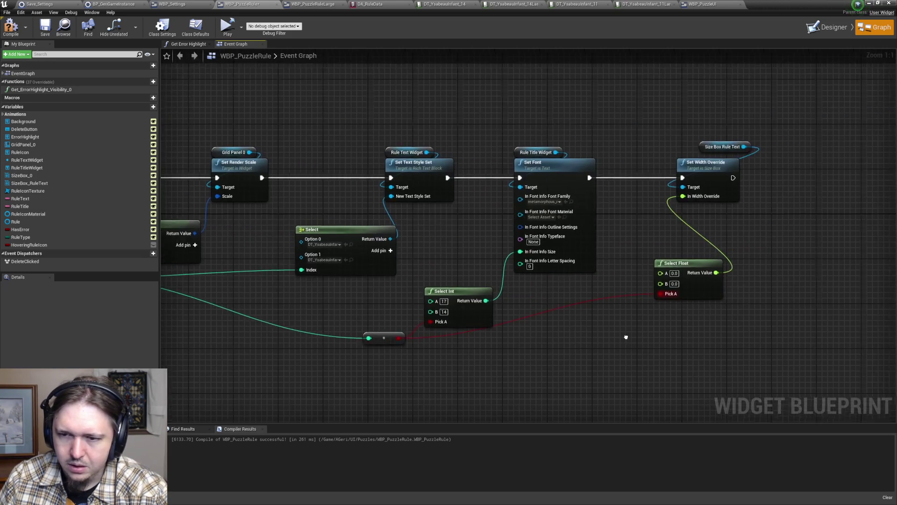
drag(573, 300, 579, 260)
click(831, 27)
click(875, 27)
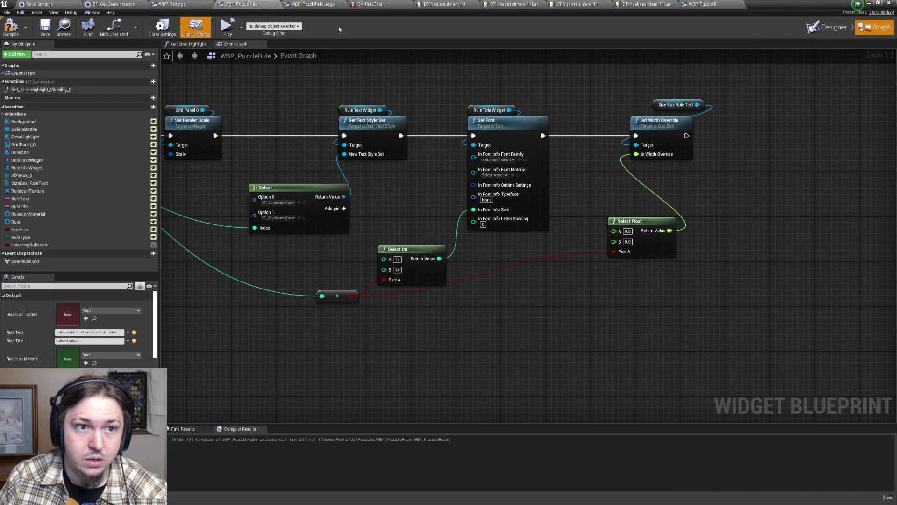
click(828, 27)
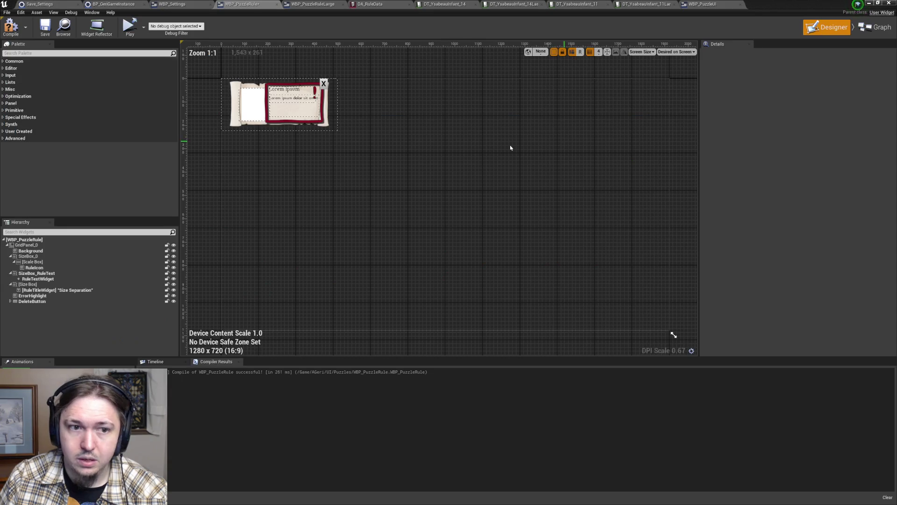
- Check the size box's width override, then give Select Float widths A 215 and B 210
click(47, 274)
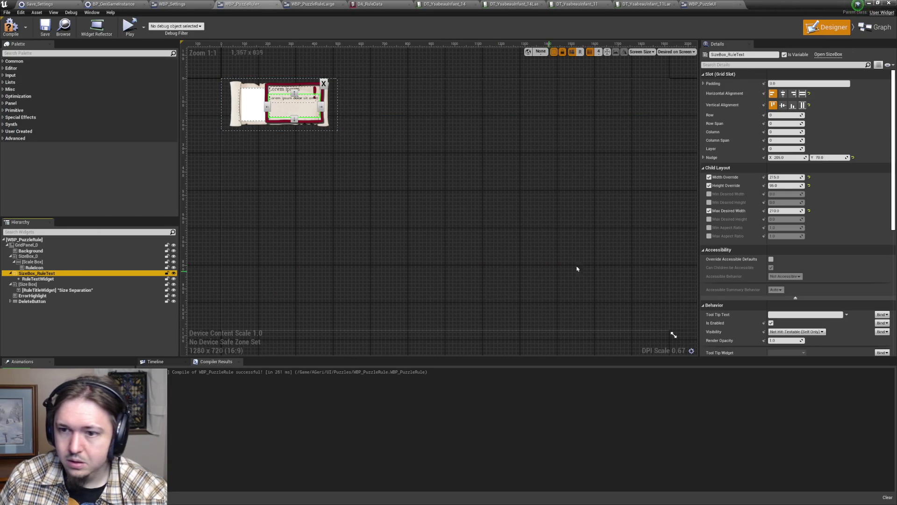
click(790, 177)
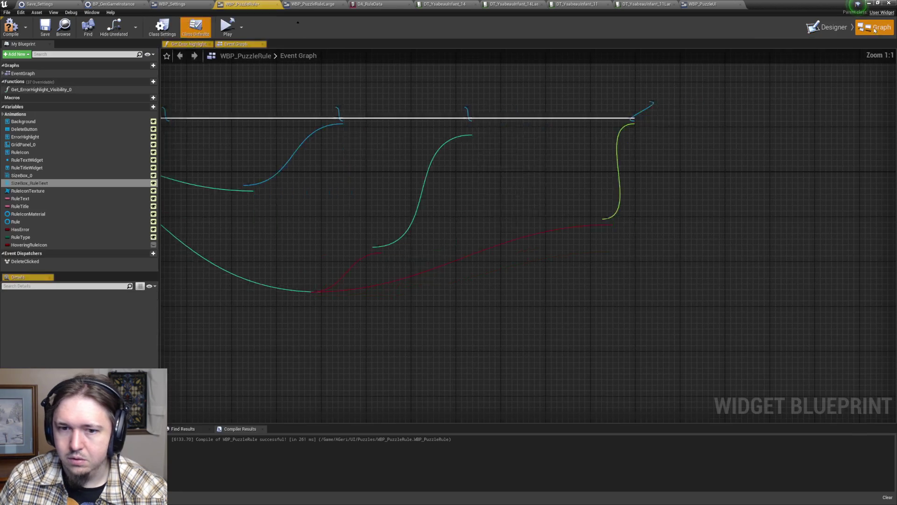
click(874, 28)
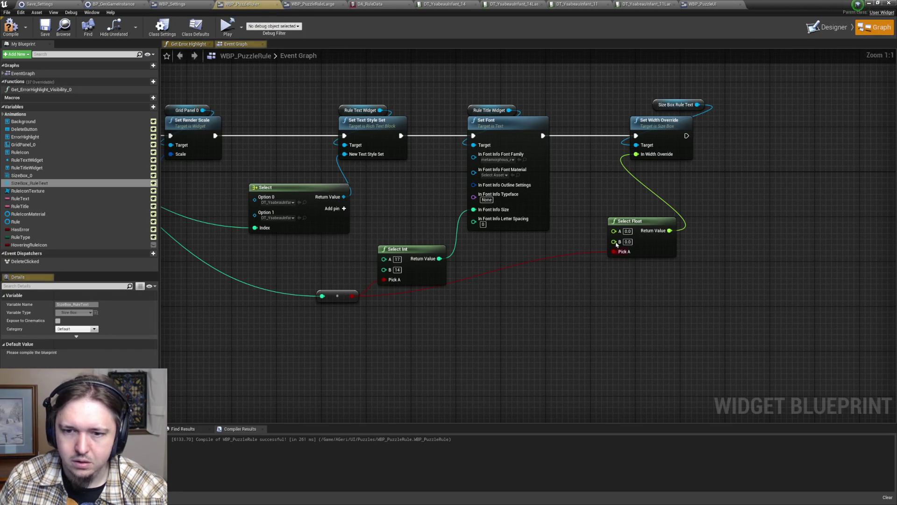
text(10)
key(Tab)
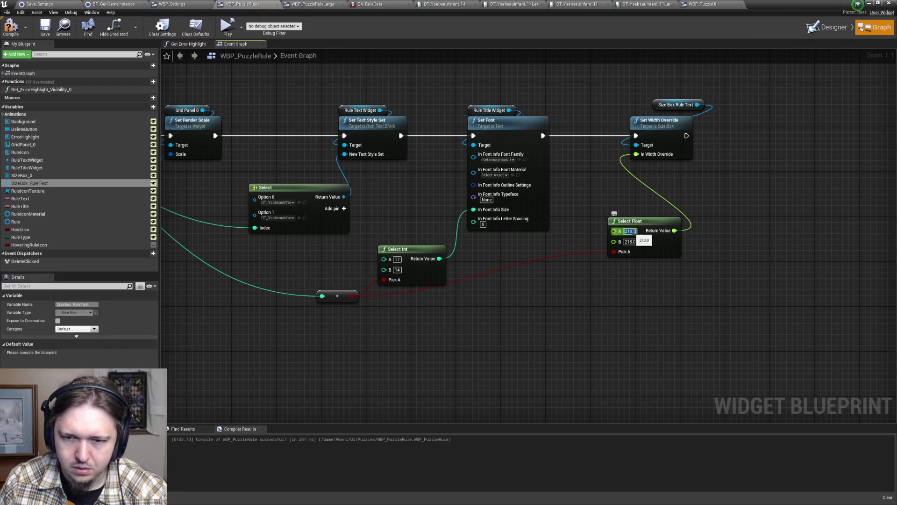
key(Escape)
key(BackSpace)
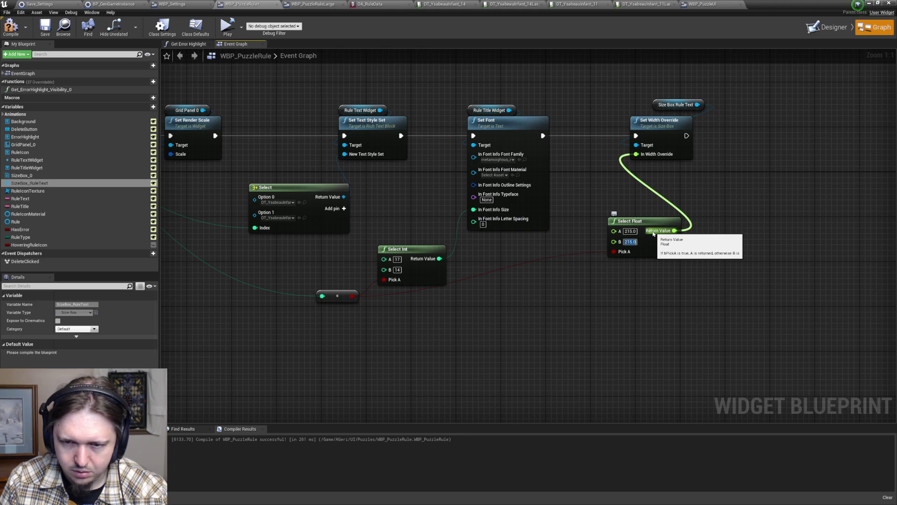
key(Return)
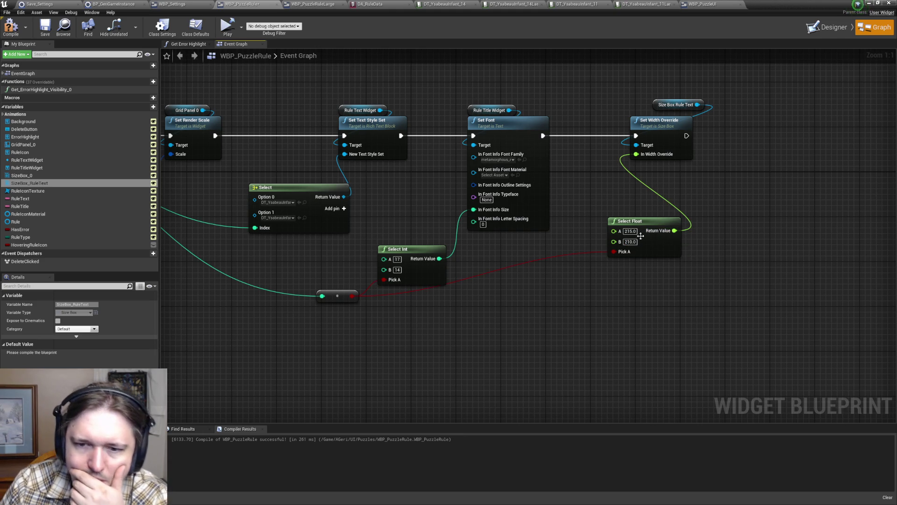
- Compile and save WBP_PuzzleRule, then minimize the blueprint editor
drag(466, 270, 471, 234)
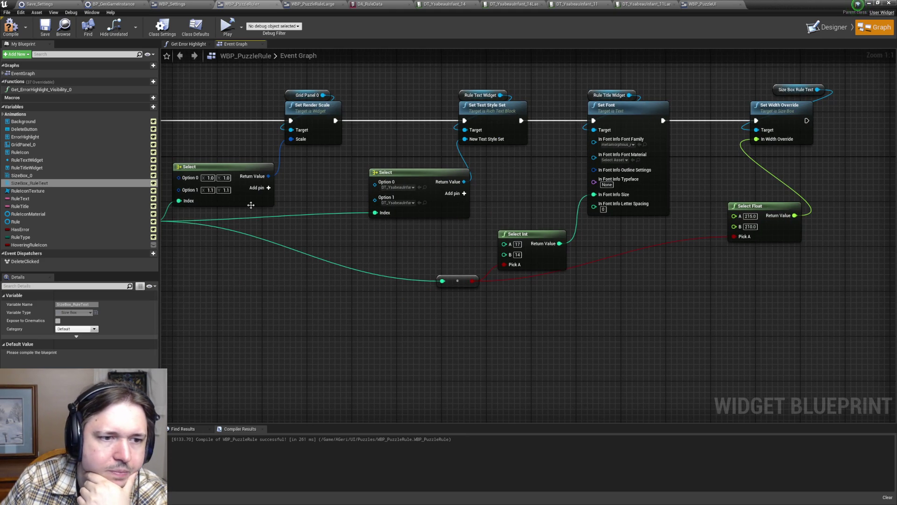
mouse_move(301, 164)
mouse_down()
mouse_move(640, 200)
mouse_move(577, 170)
mouse_move(476, 164)
mouse_up()
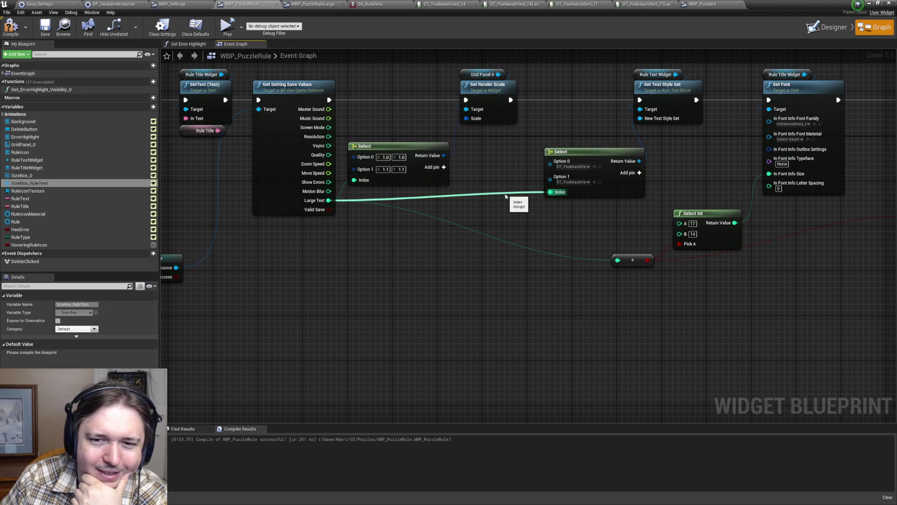
drag(582, 211, 285, 200)
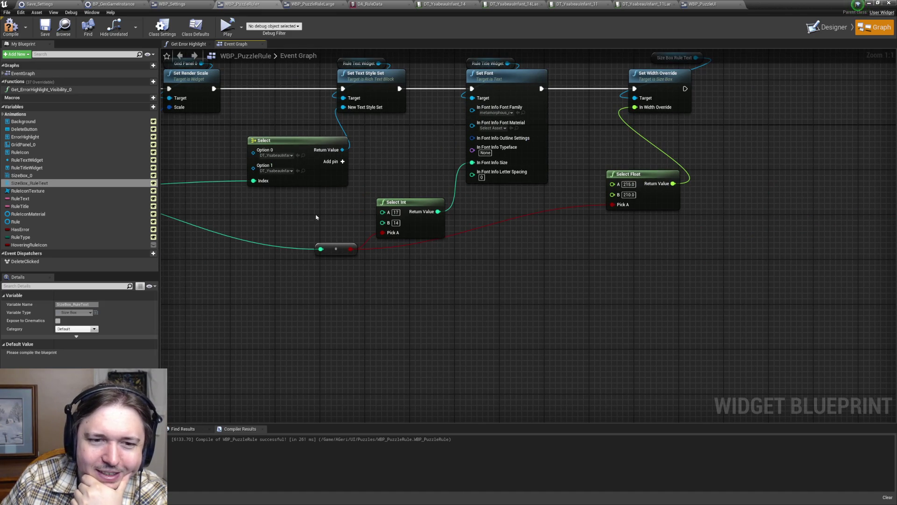
click(10, 25)
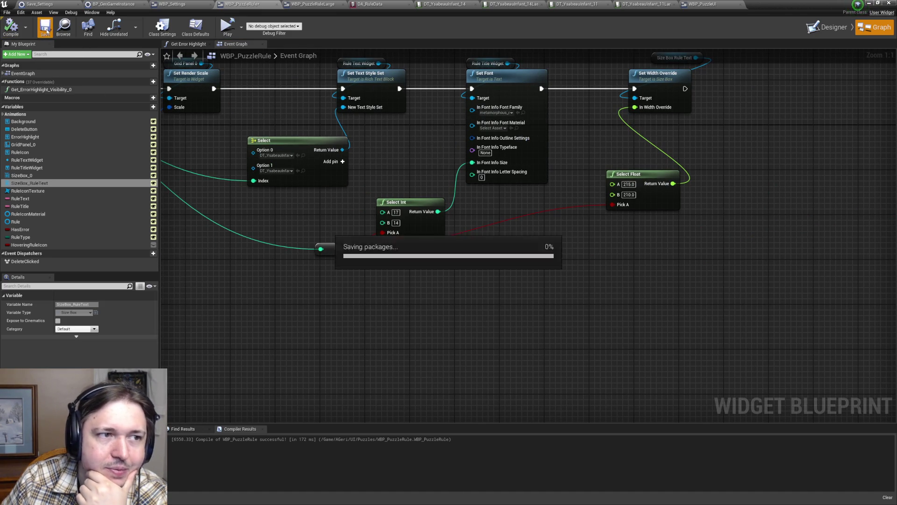
click(45, 26)
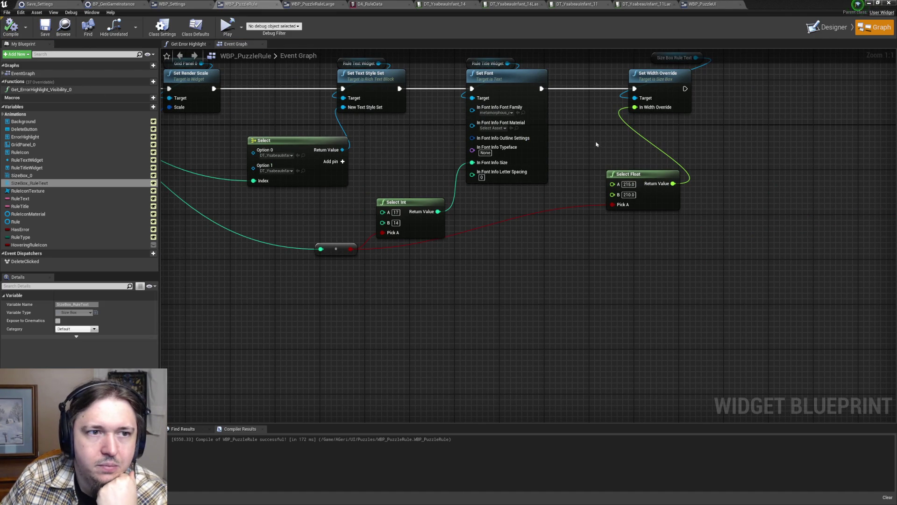
click(869, 3)
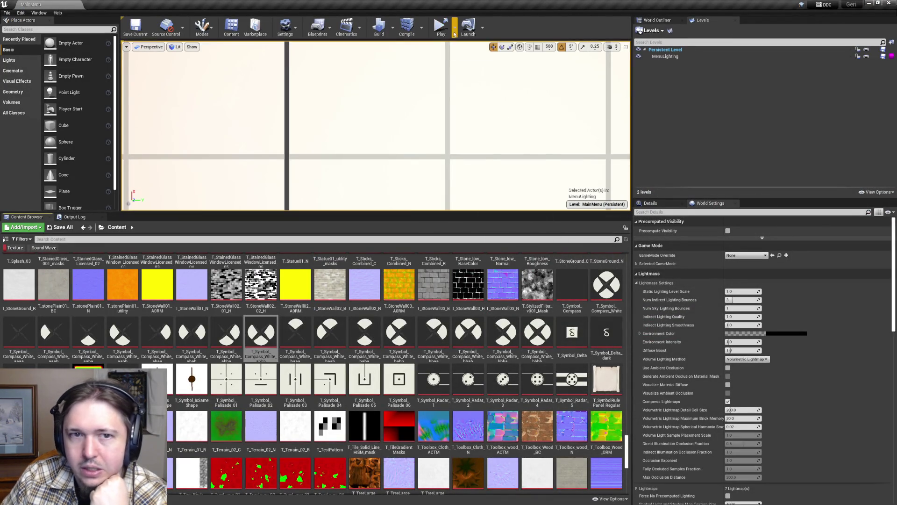
- Play in the Selected Viewport, load the '7 solved' save and open a puzzle board
click(450, 28)
click(476, 48)
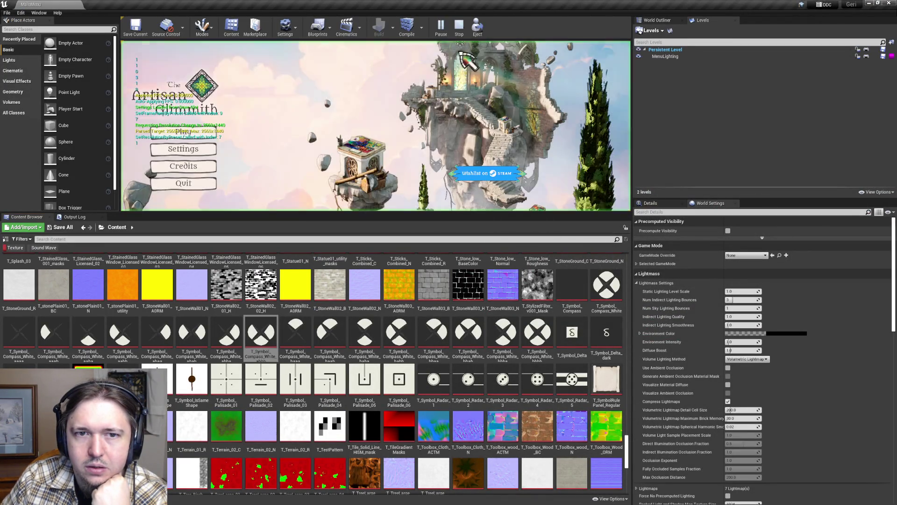
drag(476, 211, 475, 315)
click(272, 188)
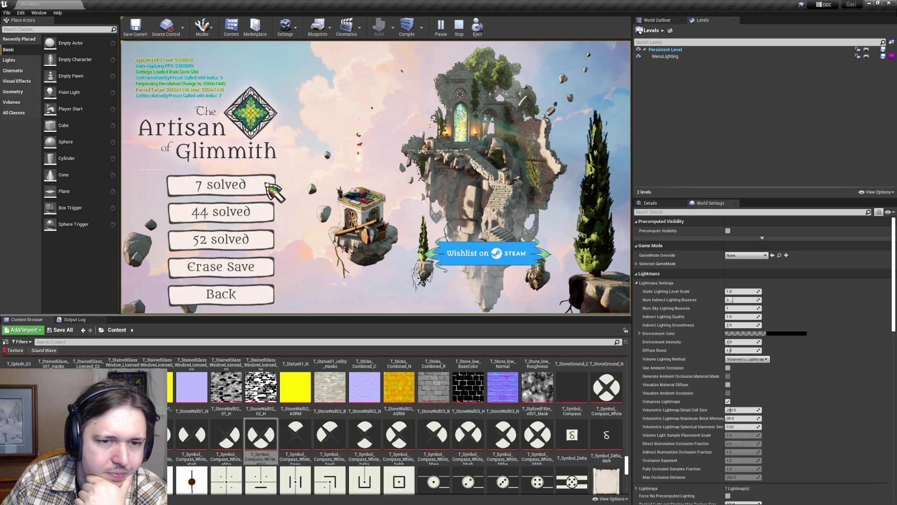
click(267, 184)
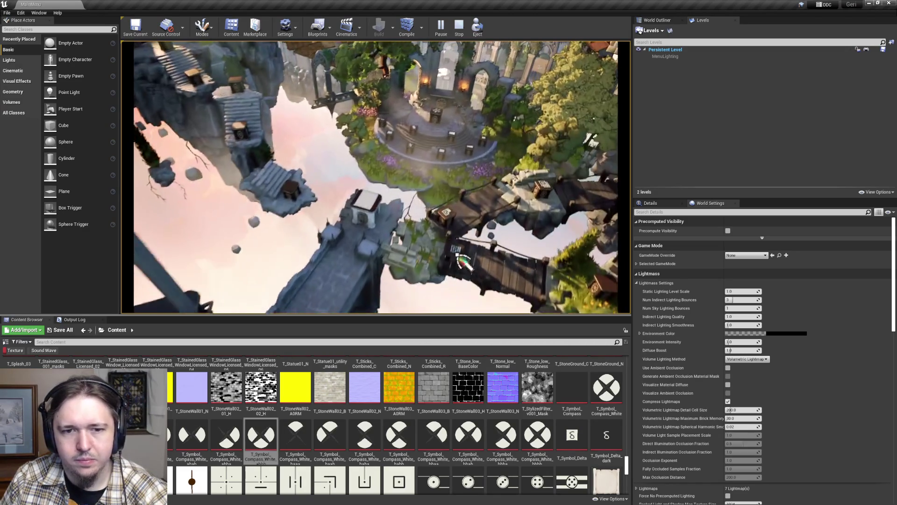
click(444, 228)
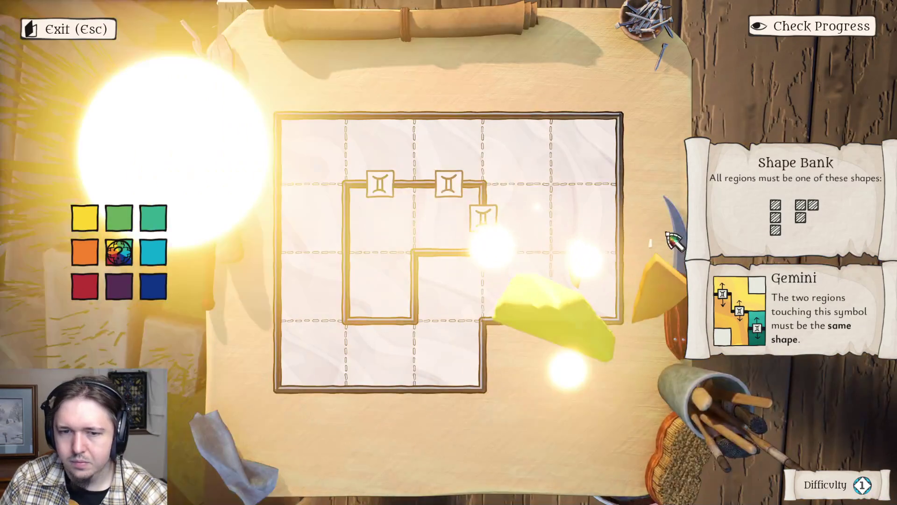
- Pause the game, set Larger Text to Disabled in Settings, and resume the puzzle
key(Escape)
key(Escape)
click(170, 237)
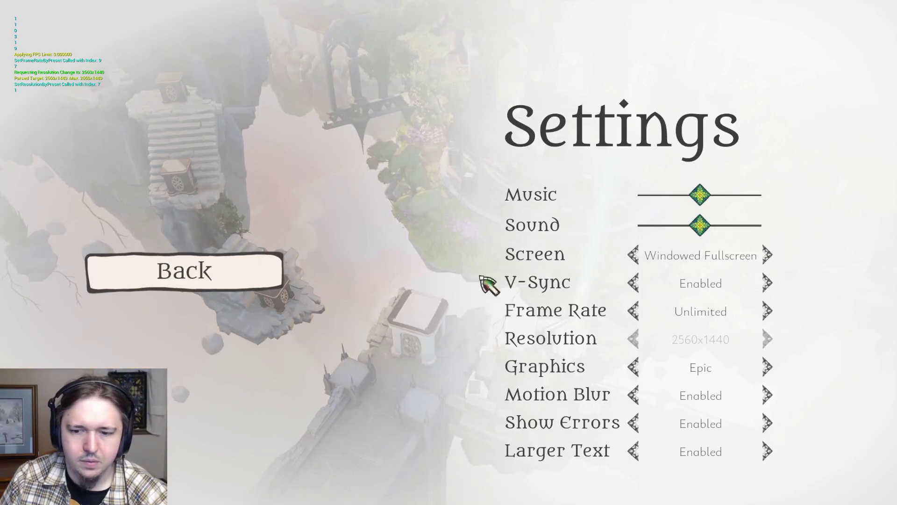
click(634, 451)
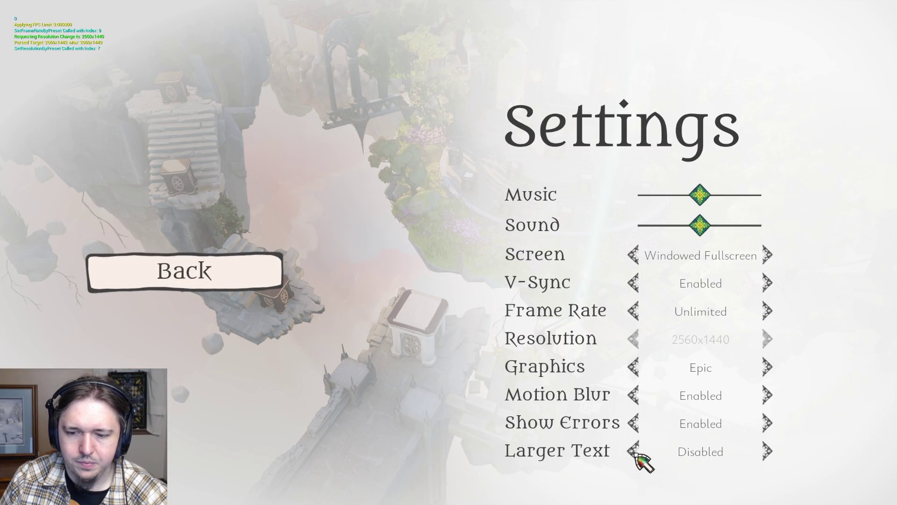
click(205, 279)
click(259, 198)
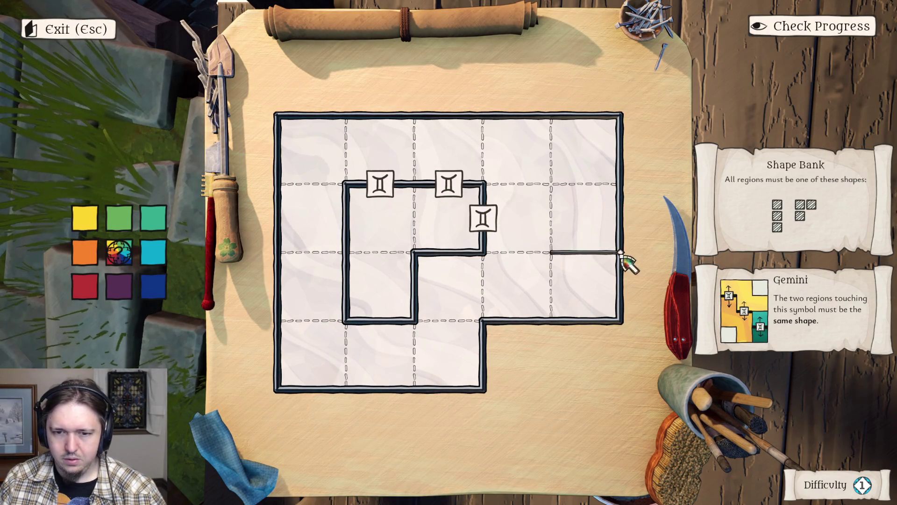
- Pause again, switch Larger Text back to Enabled, and resume play
key(Escape)
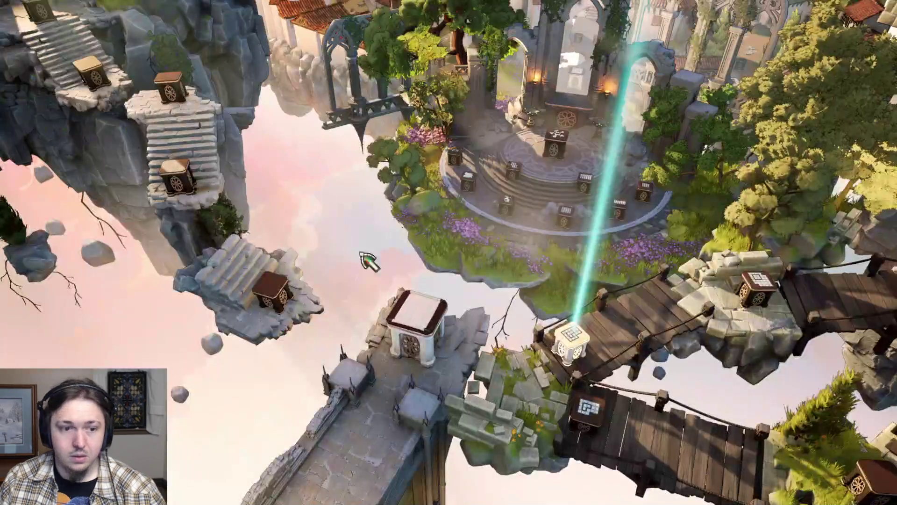
key(Escape)
click(228, 250)
click(767, 451)
click(223, 274)
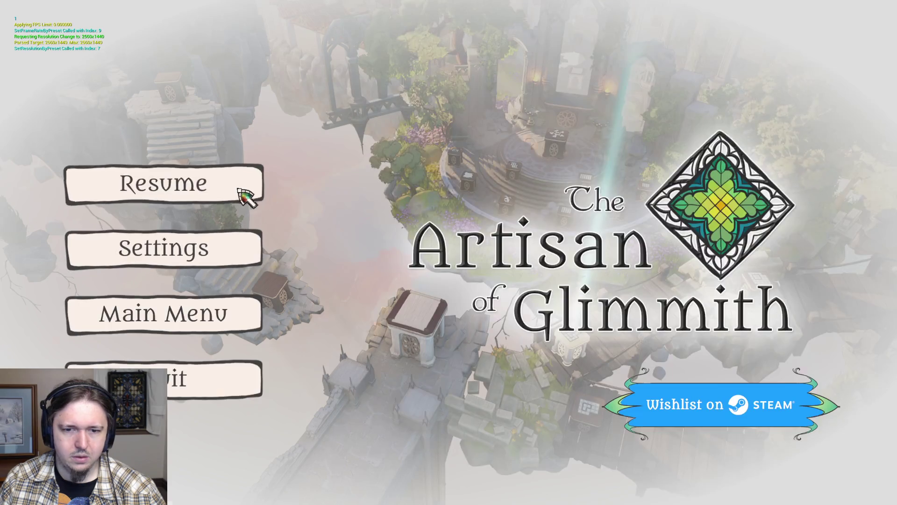
click(237, 192)
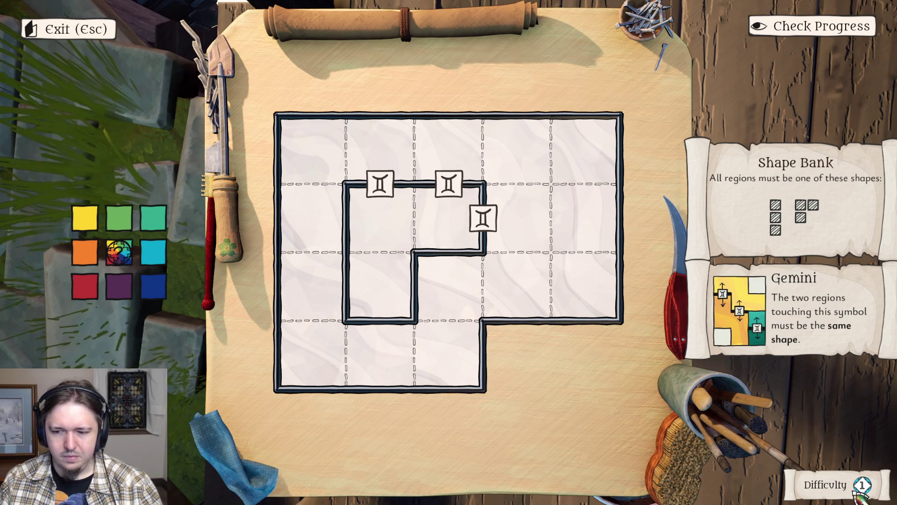
- Toggle Larger Text off and back on, resume, then return to the editor
key(Escape)
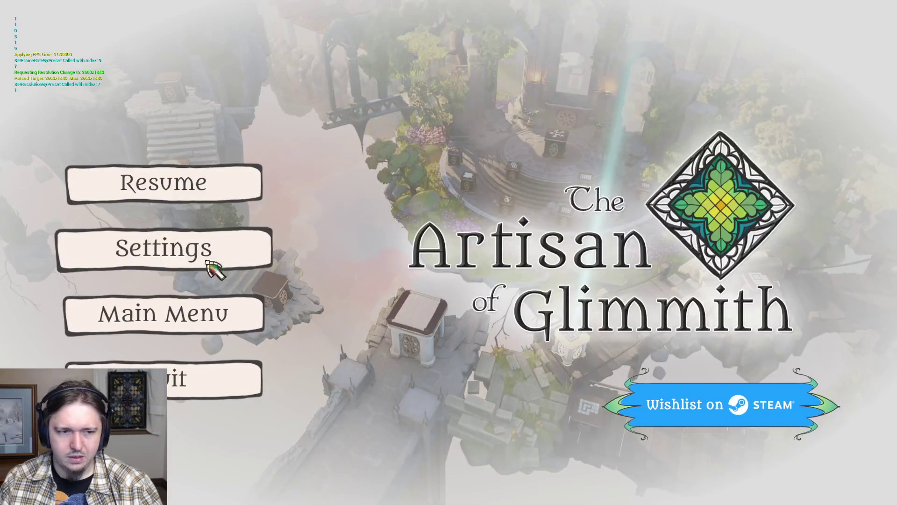
click(213, 261)
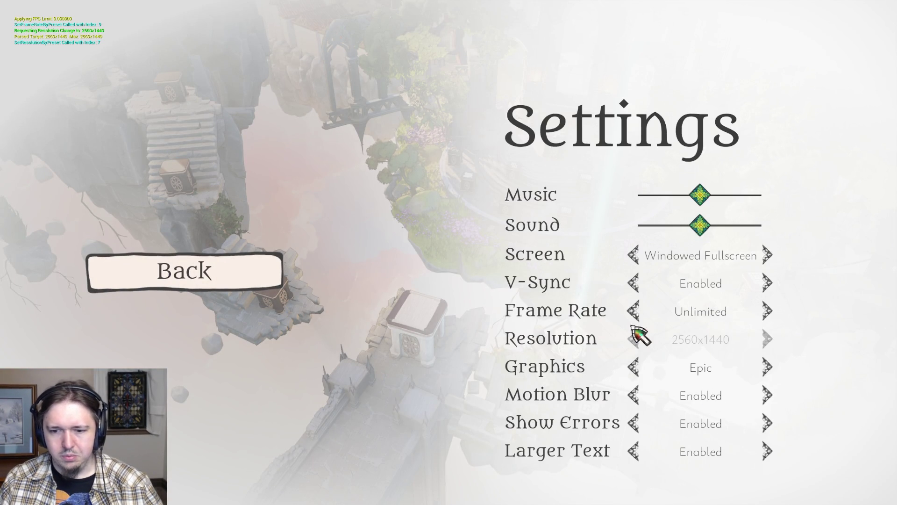
click(767, 449)
click(767, 450)
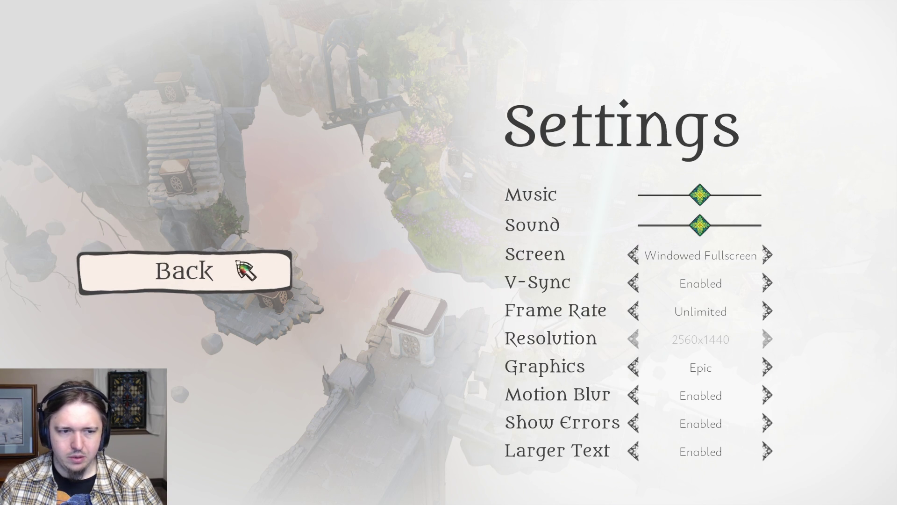
key(Escape)
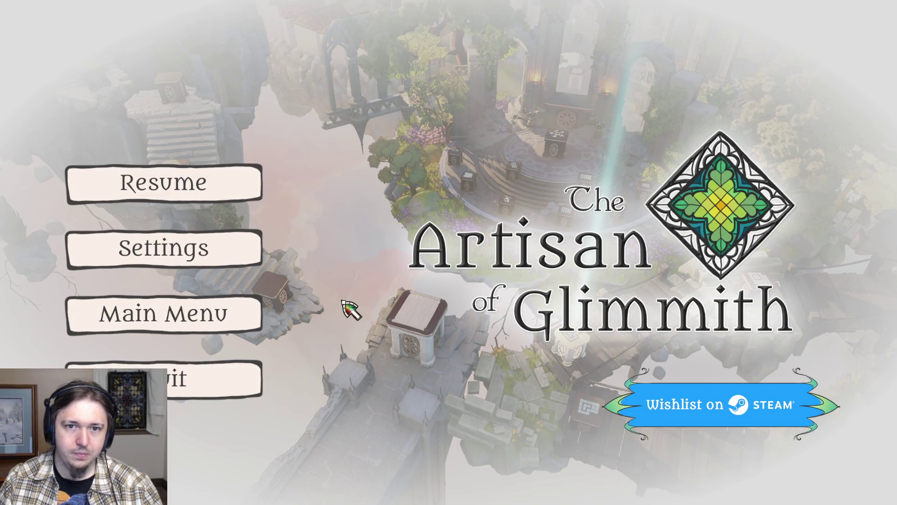
click(208, 182)
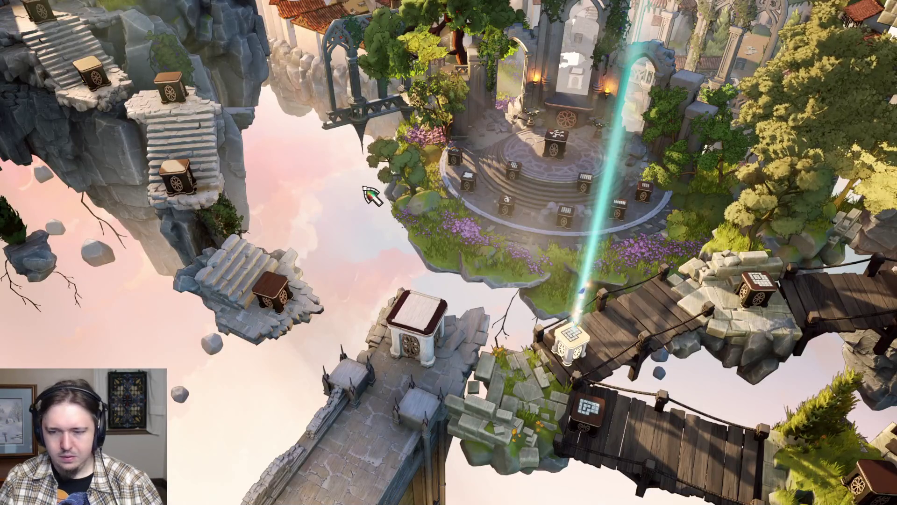
key(F11)
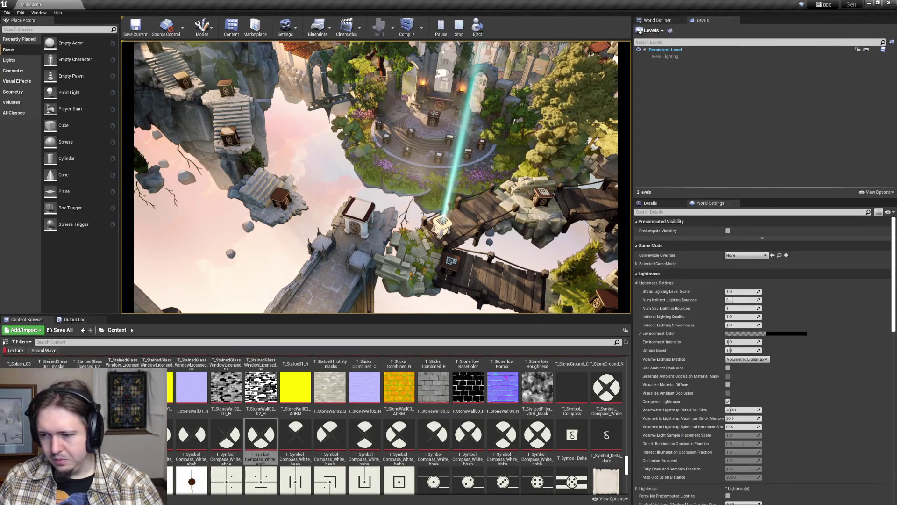
key(alt+Tab)
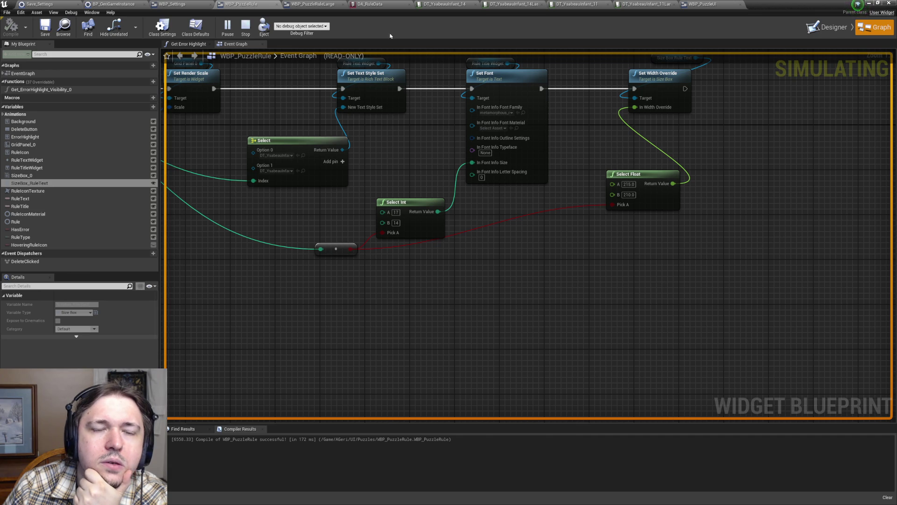
- Show WBP_Settings in the Designer and scroll to the Larger Text row
click(313, 4)
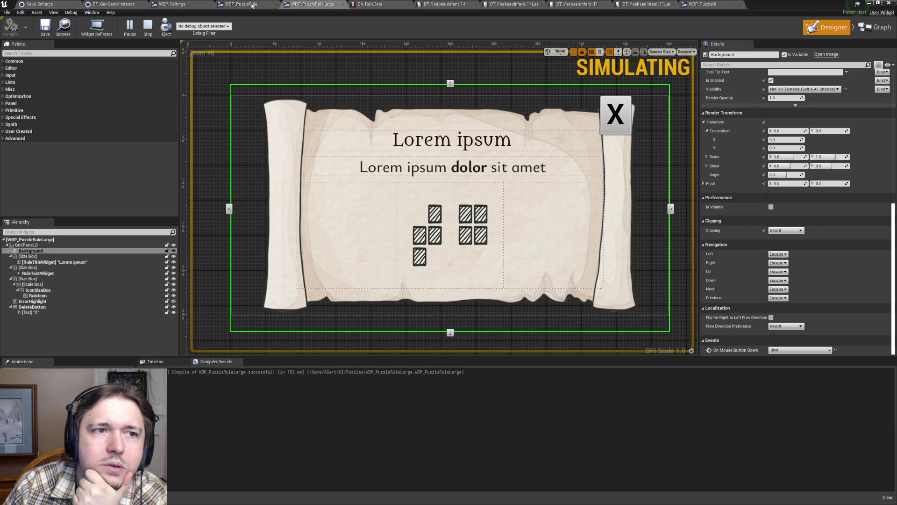
click(171, 5)
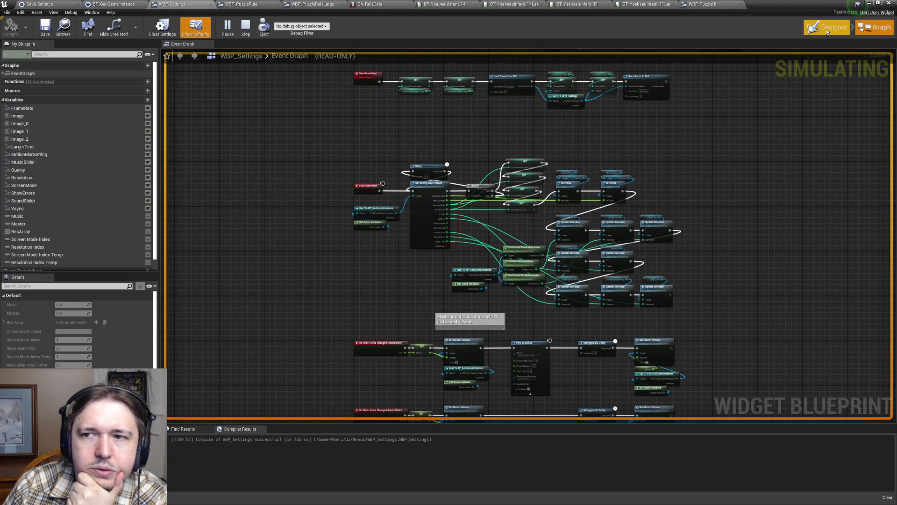
click(827, 27)
scroll(461, 315, up, 3)
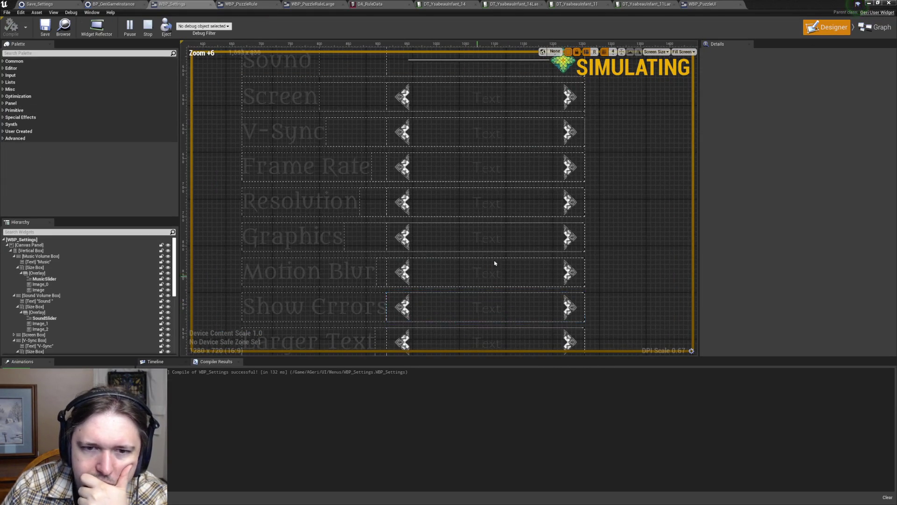
mouse_move(613, 143)
mouse_down()
mouse_move(602, 202)
mouse_move(593, 90)
mouse_move(575, 87)
mouse_up()
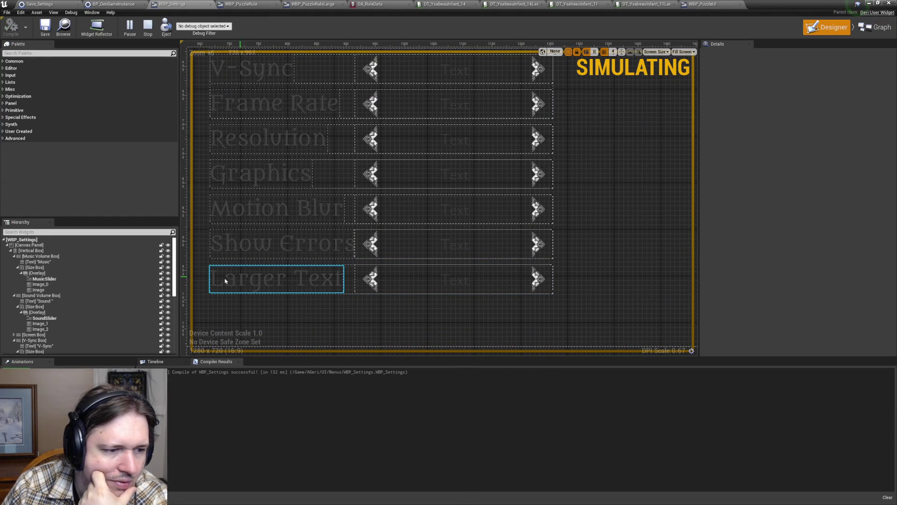
scroll(77, 315, down, 2)
scroll(77, 315, down, 3)
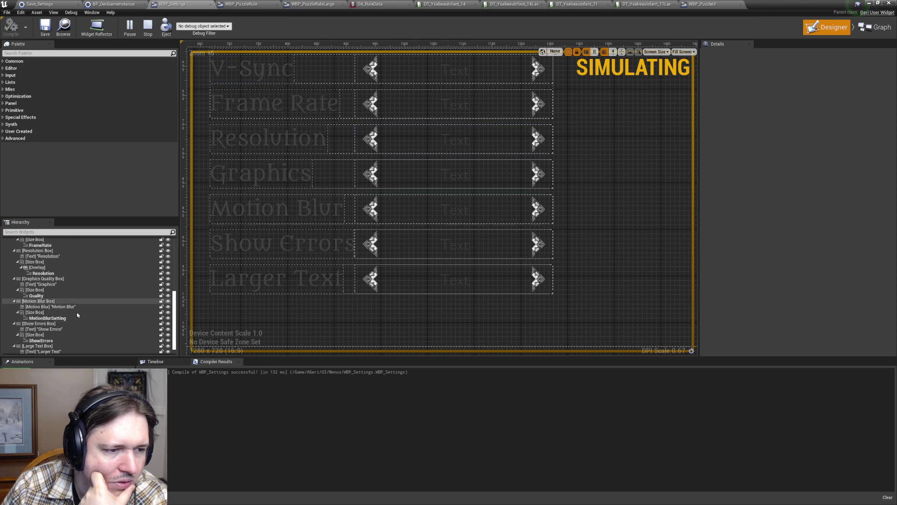
scroll(89, 318, down, 4)
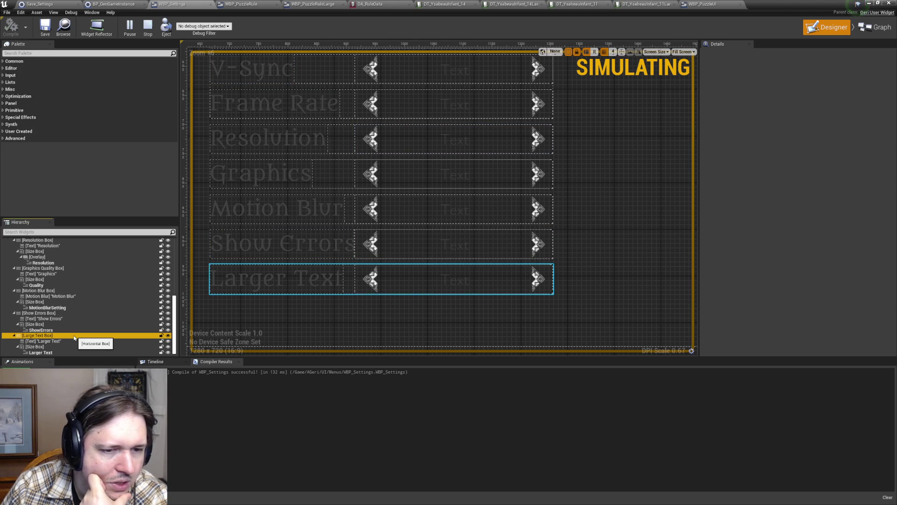
- Select the Larger Text label, size box and selector, then edit WBP_Selection
click(70, 341)
click(53, 347)
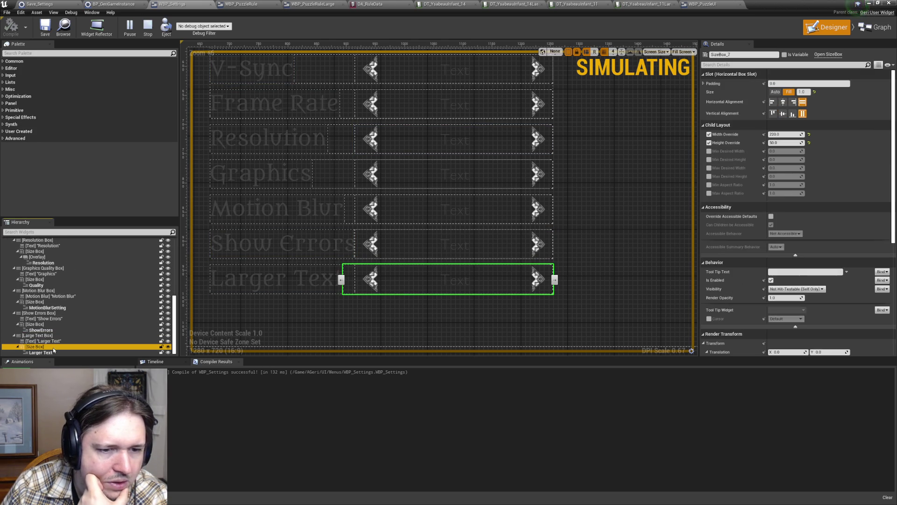
click(54, 352)
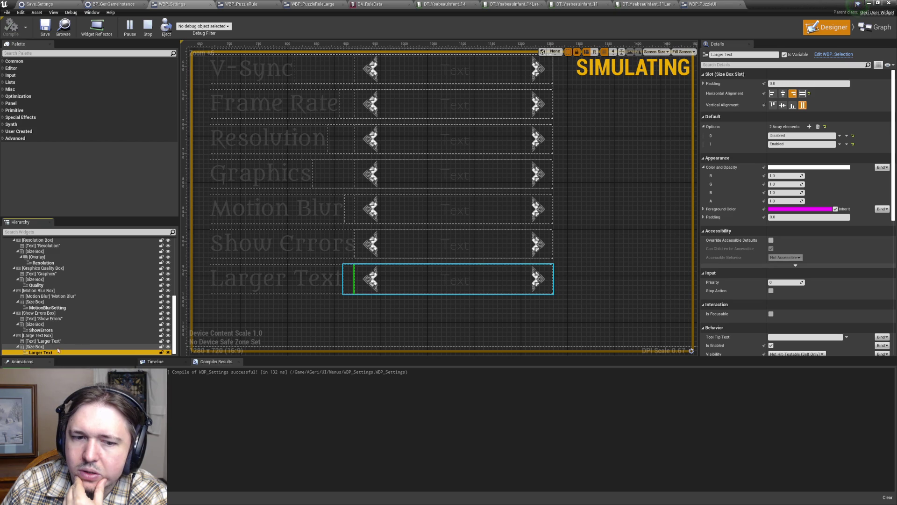
click(823, 54)
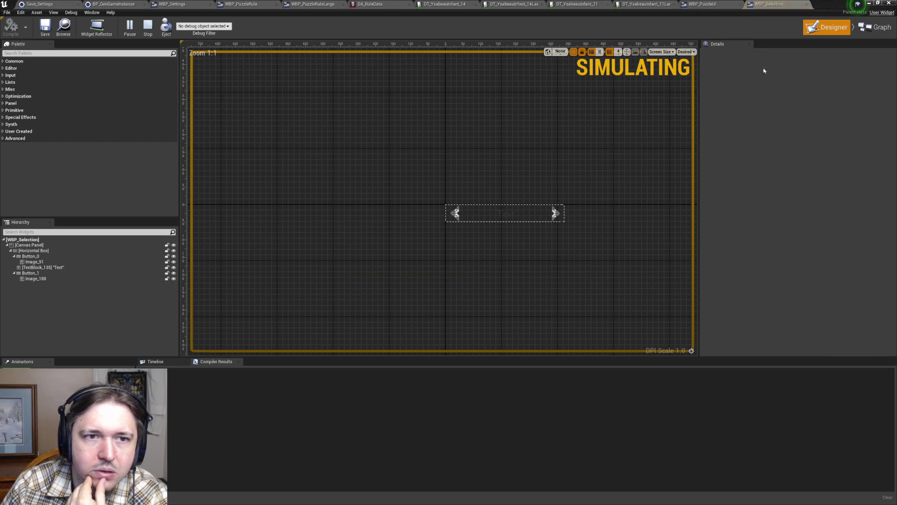
- Set WBP_Selection's Horizontal Box Size X to 370 and restore the editor window down
scroll(488, 164, up, 4)
drag(603, 221, 513, 172)
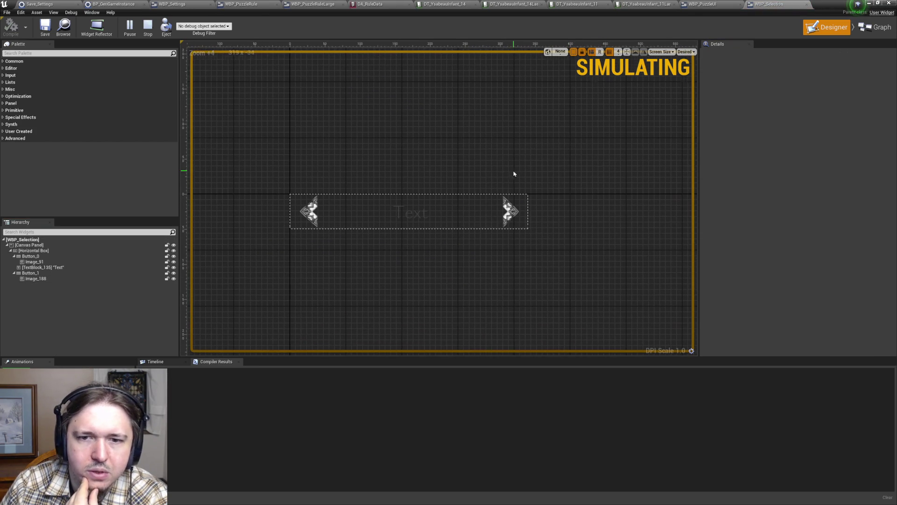
click(41, 240)
click(41, 251)
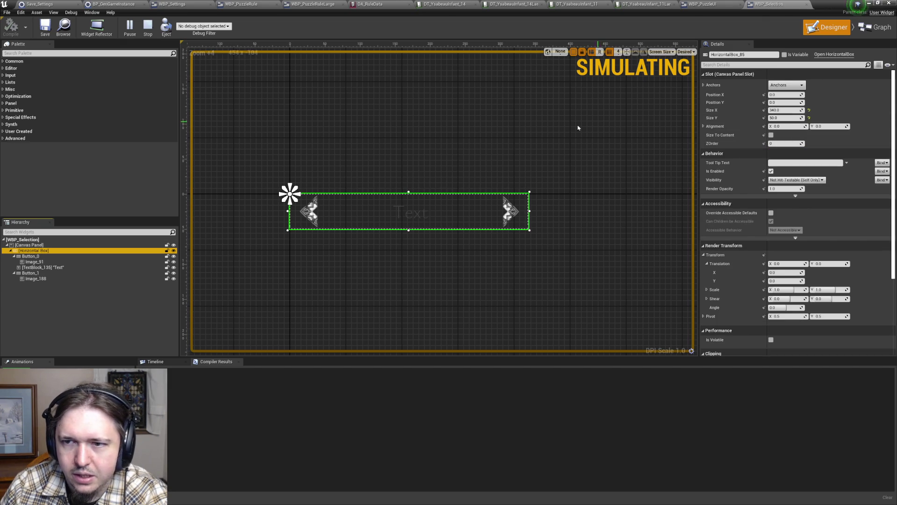
click(783, 111)
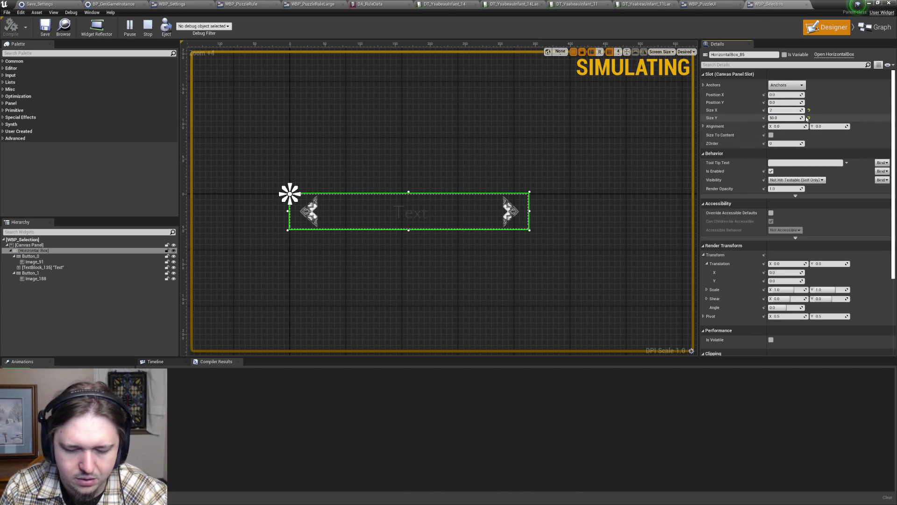
key(Return)
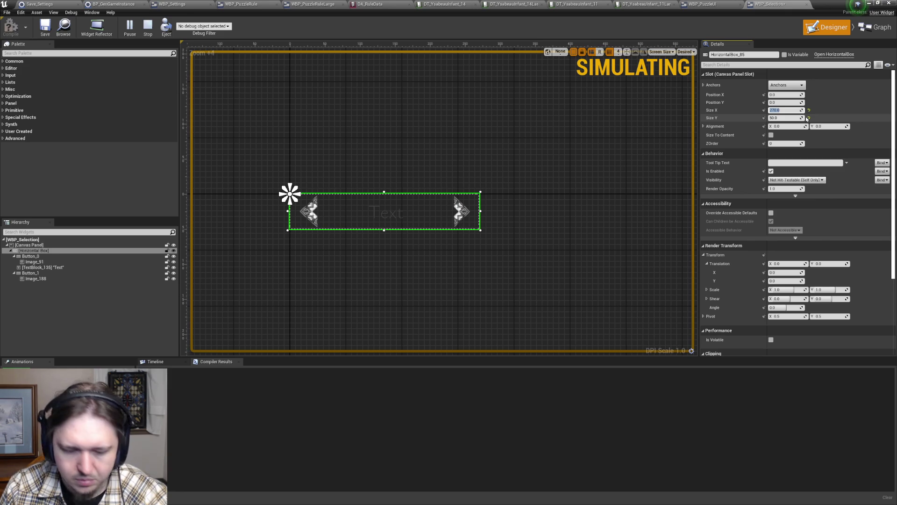
key(Return)
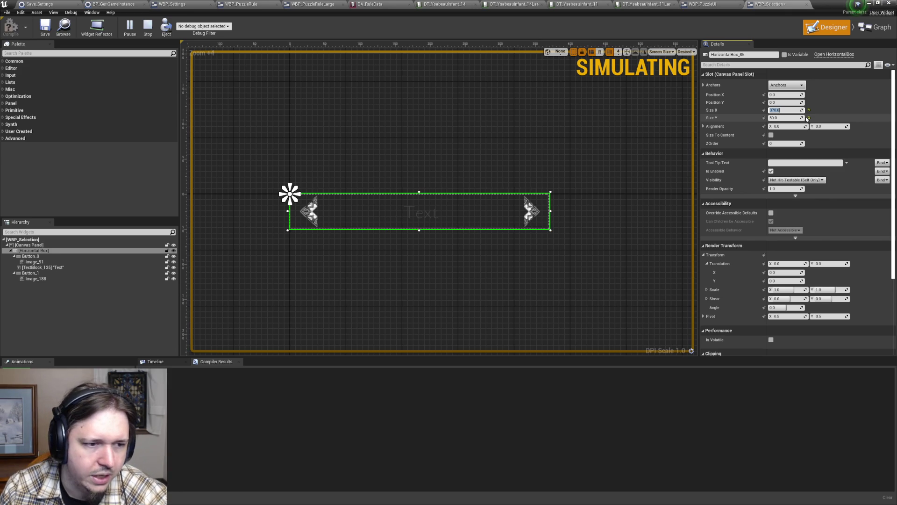
mouse_move(769, 4)
mouse_down()
mouse_move(774, 124)
mouse_move(762, 143)
mouse_up()
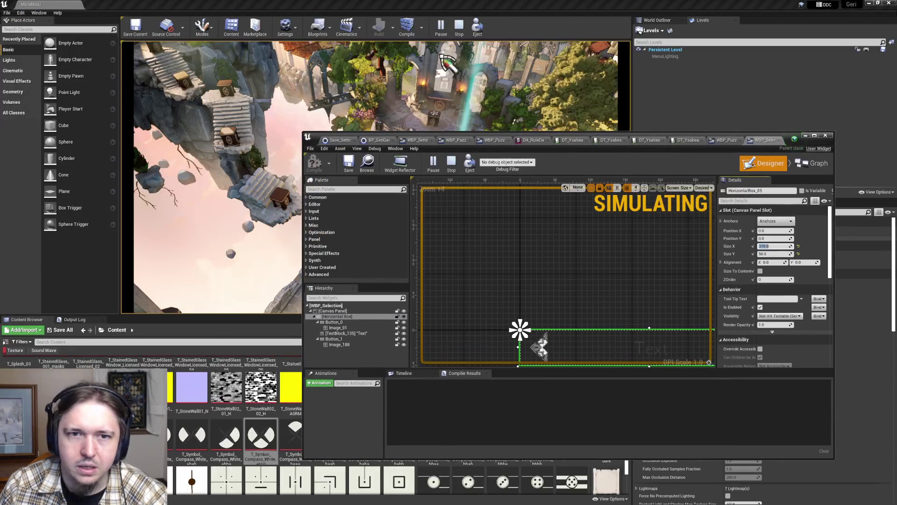
- Stop, compile WBP_Selection, replay to the game's Settings screen, and select TextBlock_135
click(456, 30)
click(315, 164)
click(433, 161)
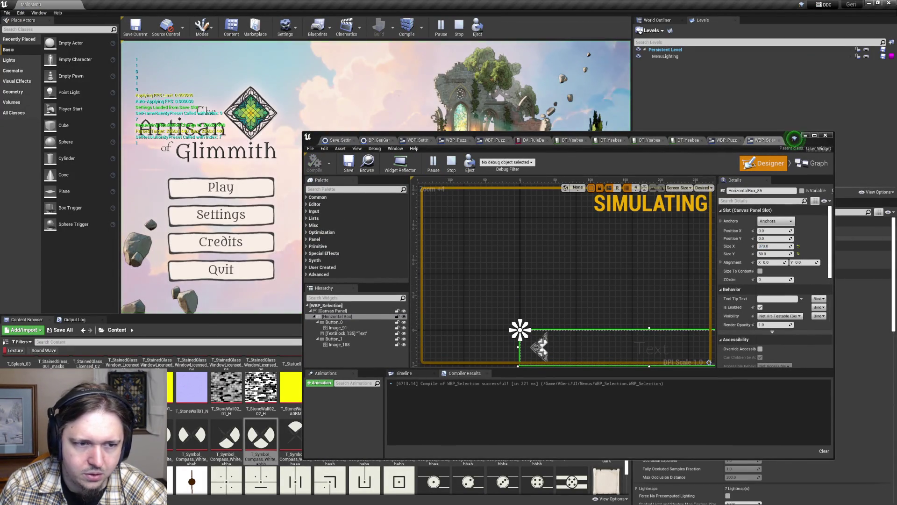
click(247, 219)
mouse_move(812, 147)
mouse_down()
mouse_move(767, 335)
mouse_move(748, 336)
mouse_up()
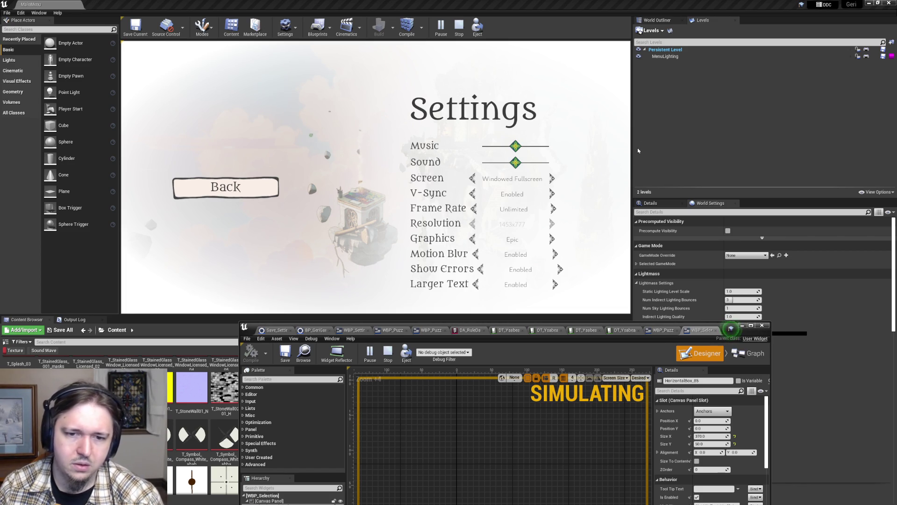
mouse_move(749, 335)
mouse_down()
mouse_move(747, 359)
mouse_move(751, 263)
mouse_move(747, 360)
mouse_move(715, 258)
mouse_move(732, 263)
mouse_move(719, 285)
mouse_move(705, 240)
mouse_move(697, 240)
mouse_move(677, 97)
mouse_up()
scroll(467, 243, up, 3)
click(458, 249)
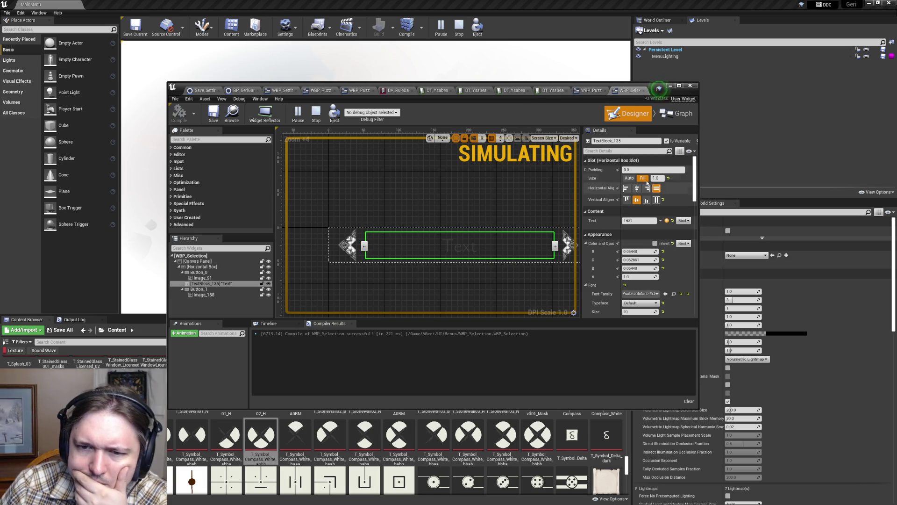
- Set TextBlock_135's font size to 22 and move the editor down to reveal Settings
click(679, 86)
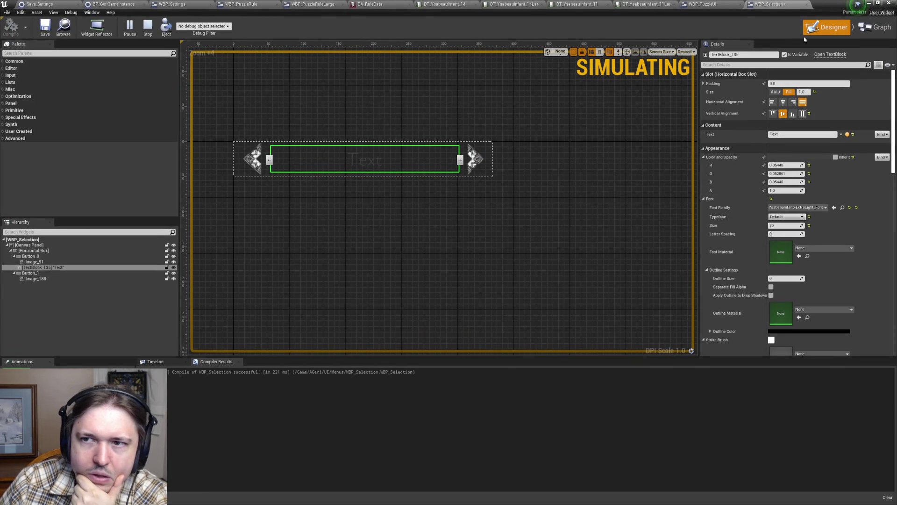
mouse_move(834, 4)
mouse_down()
mouse_move(706, 303)
mouse_move(638, 304)
mouse_move(630, 262)
mouse_move(558, 304)
mouse_move(511, 230)
mouse_move(581, 132)
mouse_move(561, 69)
mouse_up()
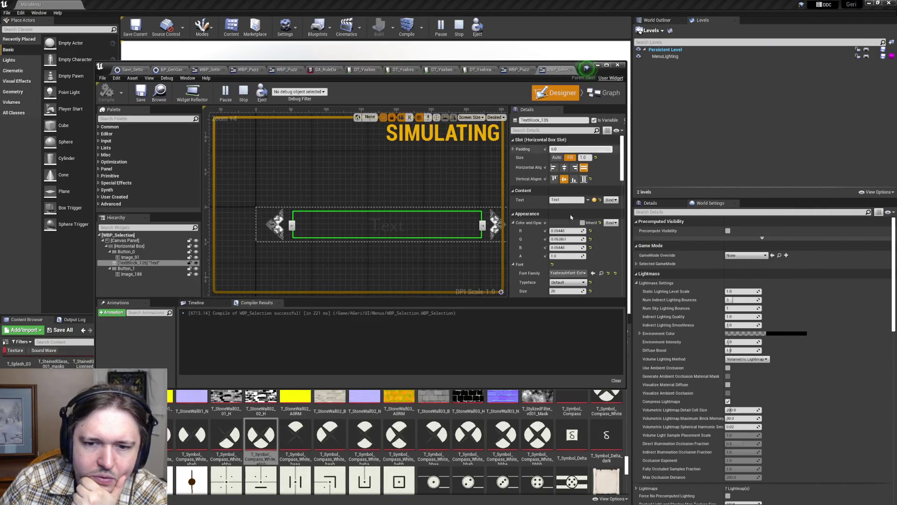
scroll(568, 257, down, 2)
text(22)
key(Return)
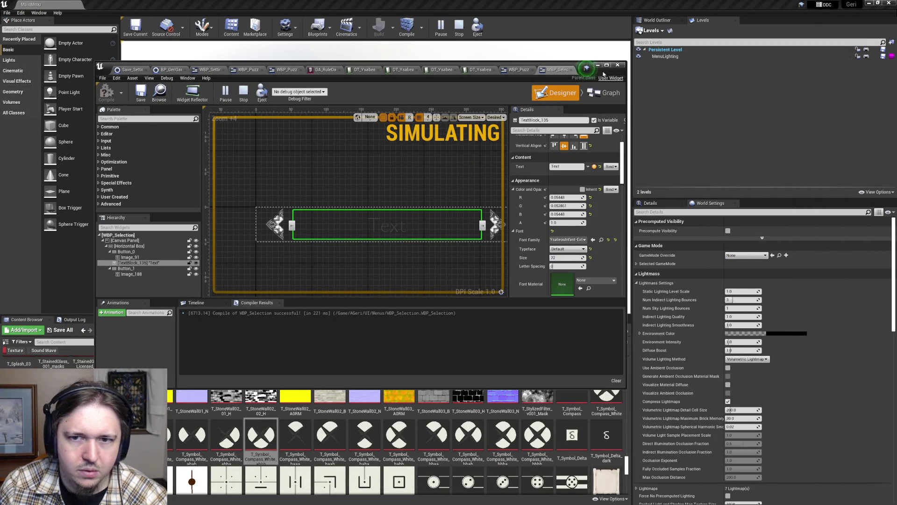
mouse_move(602, 73)
mouse_down()
mouse_move(700, 282)
mouse_move(647, 346)
mouse_move(660, 341)
mouse_up()
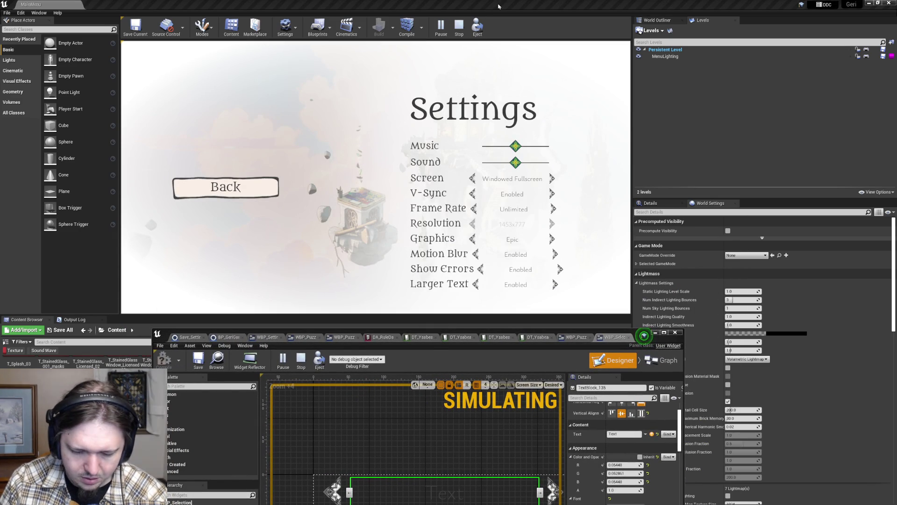
- Paste a first screenshot into Paint, then restart play and minimize the widget editor
key(ctrl+v)
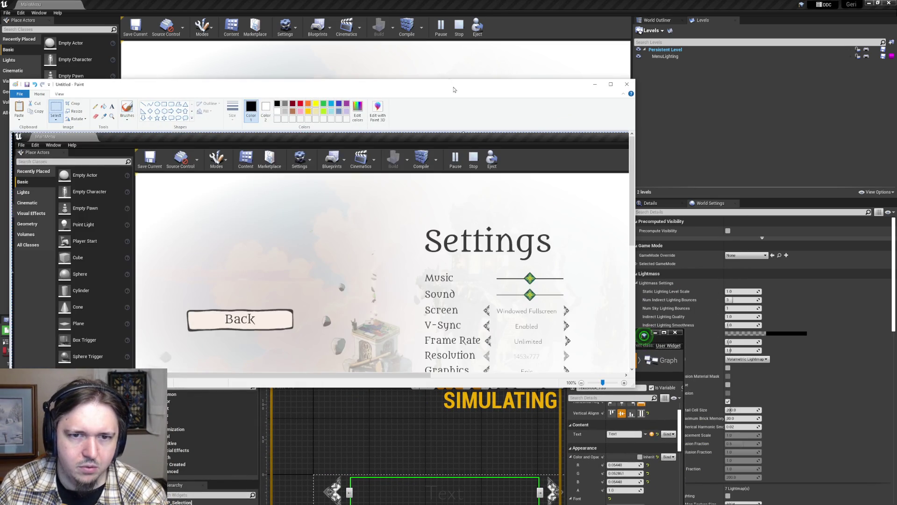
double_click(454, 89)
key(alt+Tab)
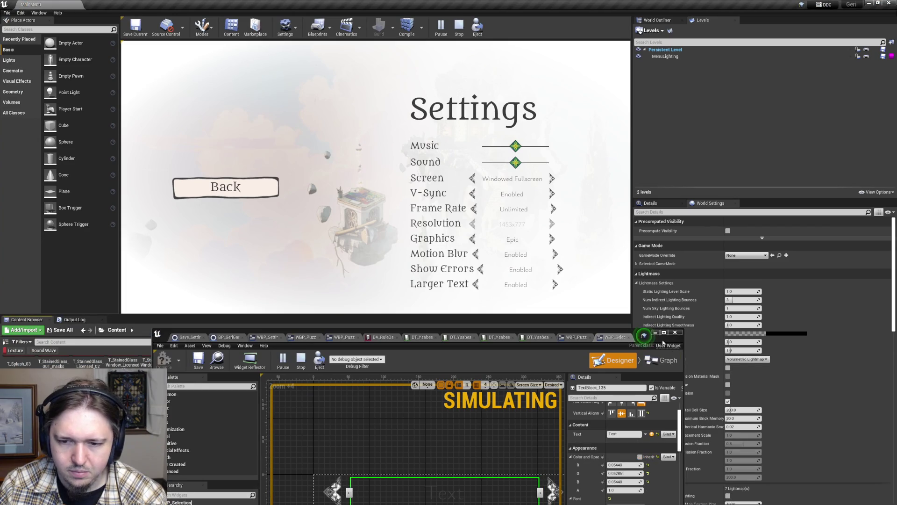
drag(645, 337, 740, 191)
click(459, 26)
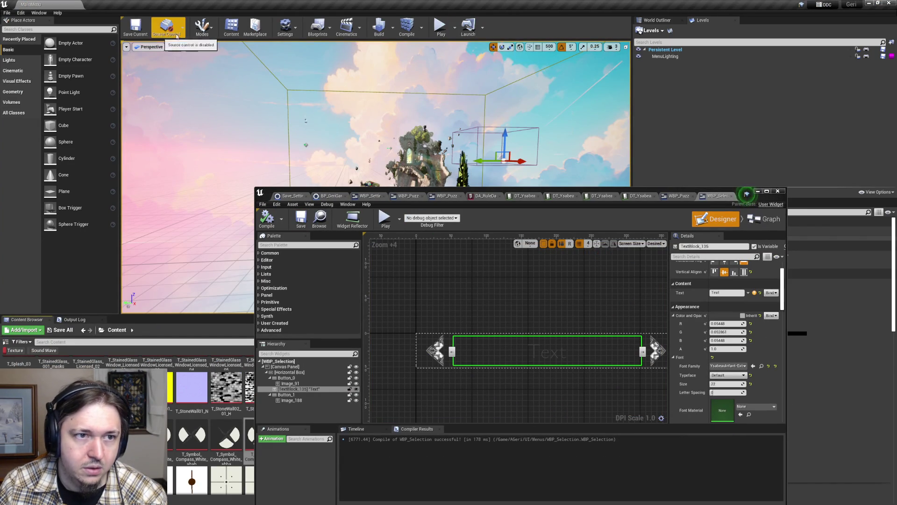
click(441, 25)
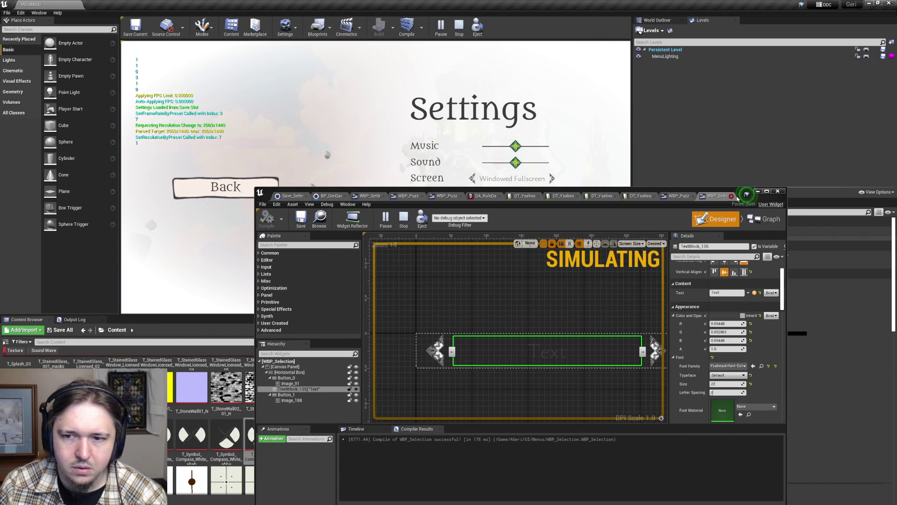
click(760, 191)
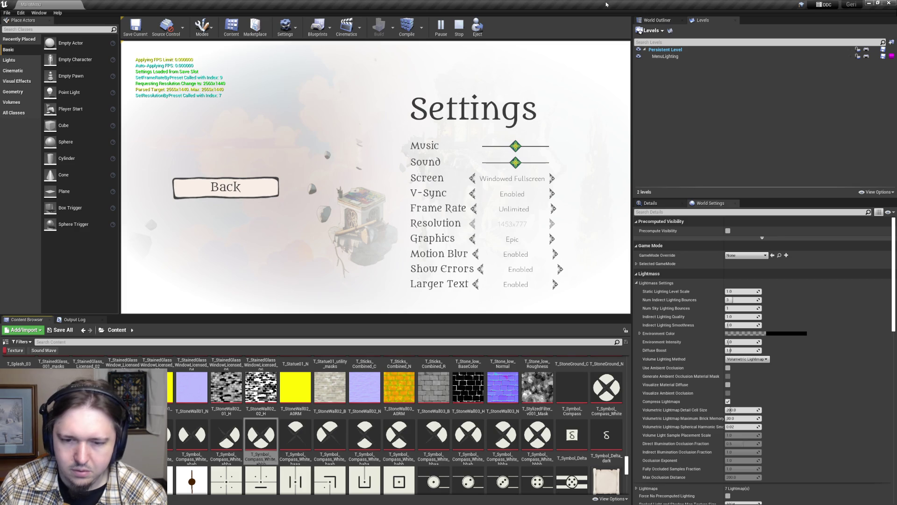
- Paste the new Settings screenshot in Paint and undo/redo to compare it with the old one
key(alt+Tab)
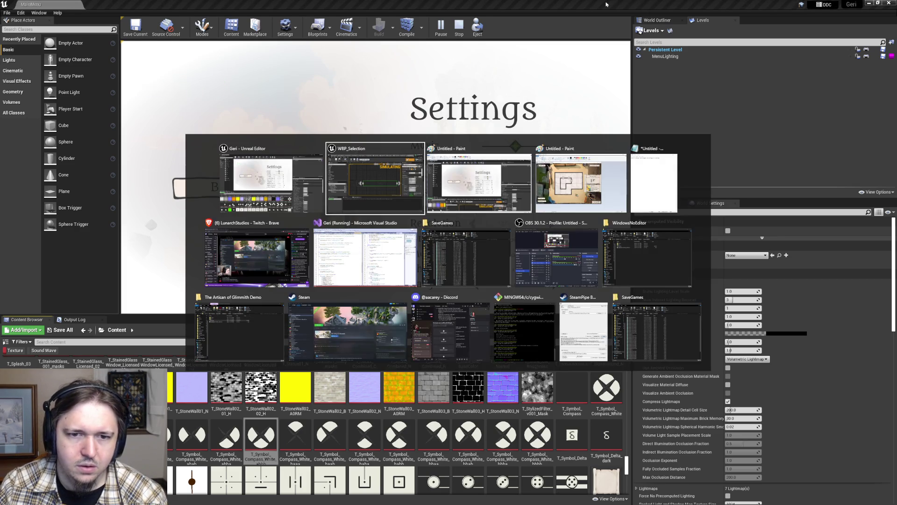
key(Tab)
key(ctrl+v)
key(ctrl+z)
key(ctrl+y)
key(ctrl+z)
key(ctrl+y)
key(ctrl+z)
key(ctrl+y)
key(ctrl+z)
key(ctrl+y)
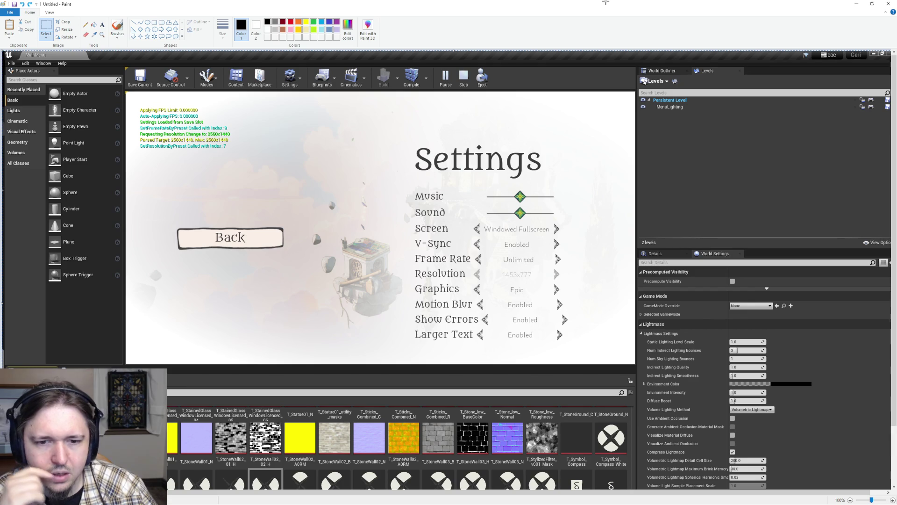
key(ctrl+z)
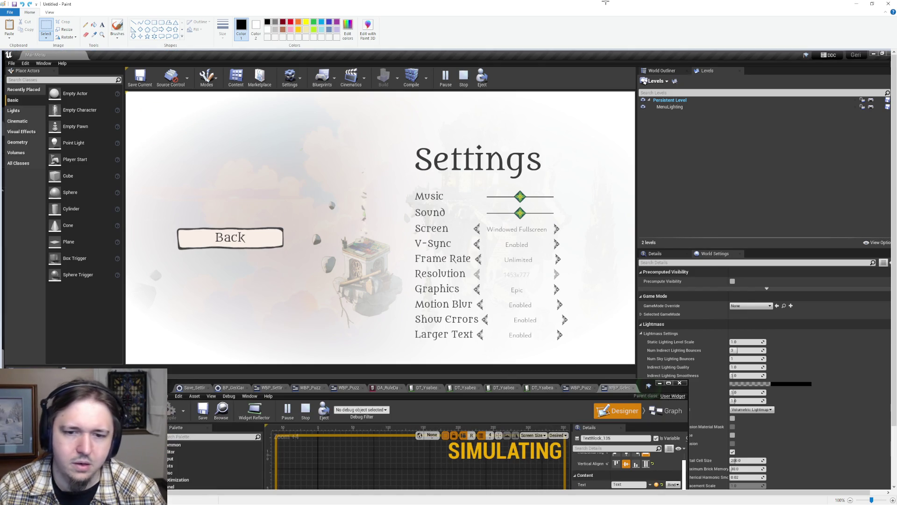
- Return to Unreal and bring the WBP_Selection editor window to the front
key(alt+Tab)
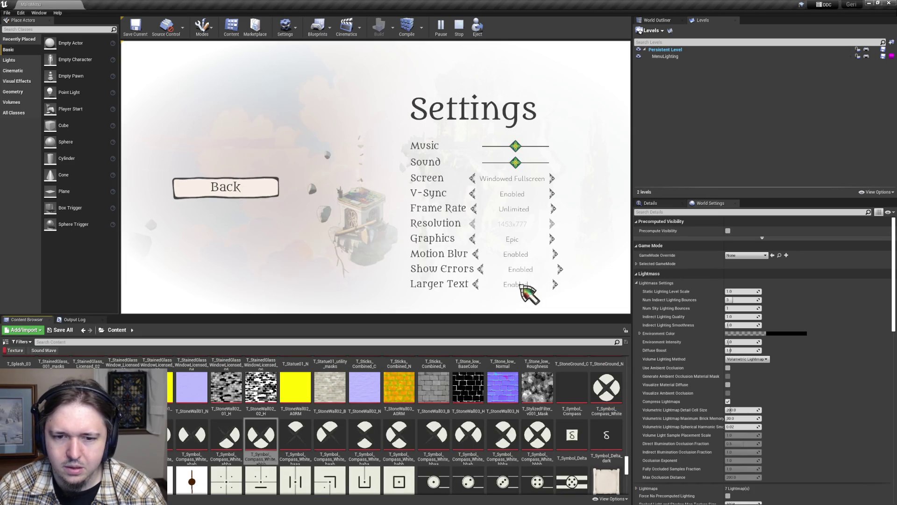
key(alt+Tab)
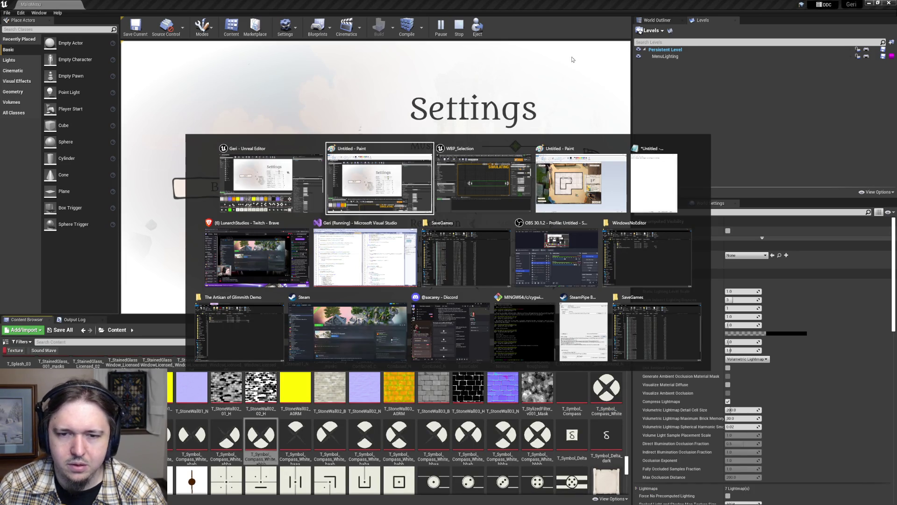
key(alt+Tab)
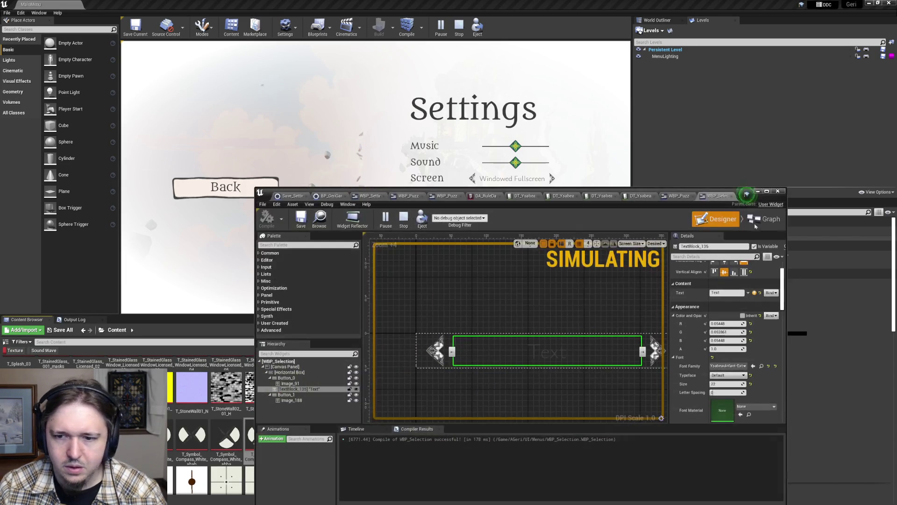
drag(751, 202, 712, 54)
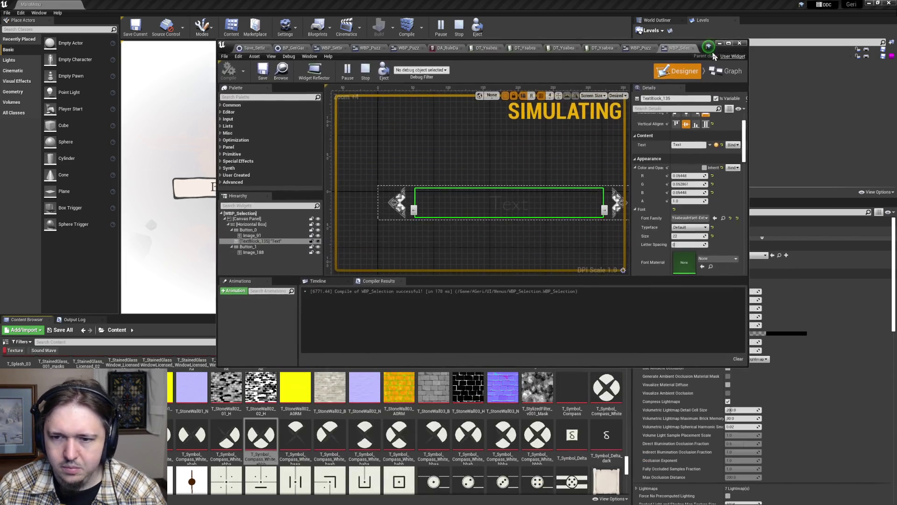
- Set the option text's font size to 24
click(687, 236)
text(24)
key(Return)
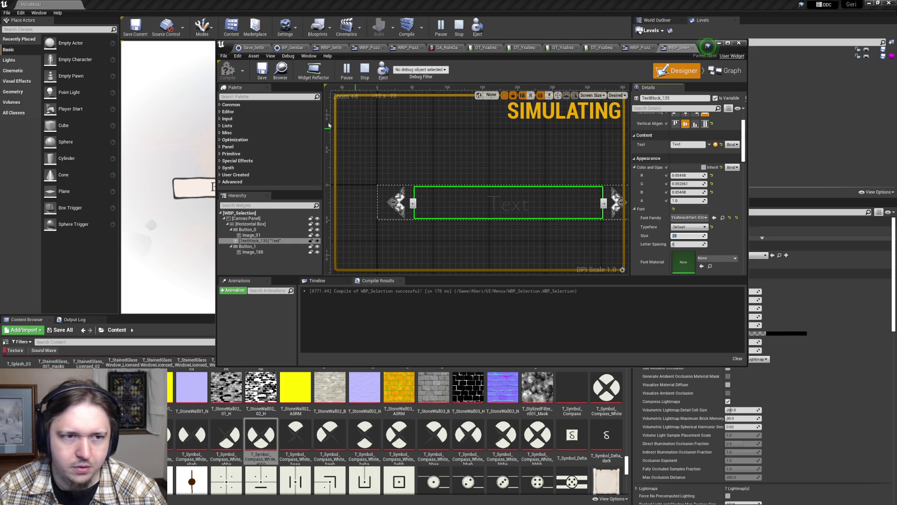
- Stop the session, recompile WBP_Selection, and relaunch the game to its Settings screen
click(459, 26)
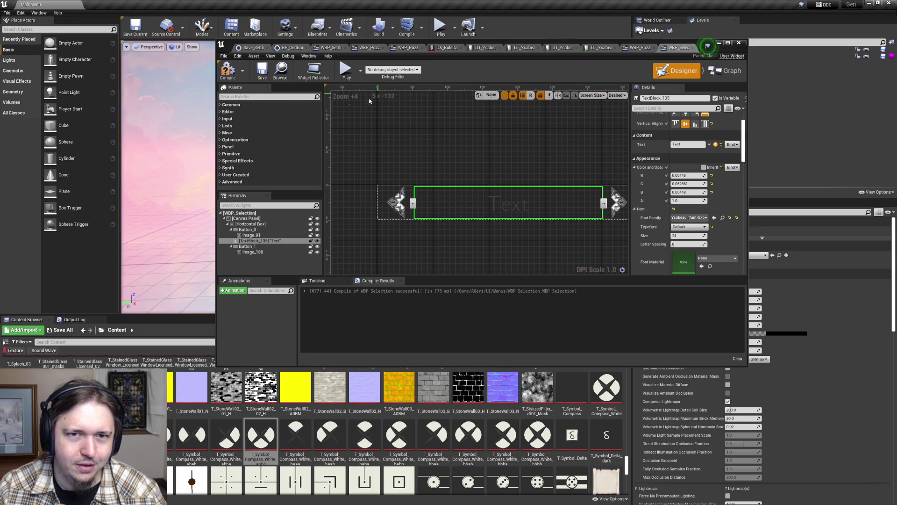
click(231, 76)
click(441, 34)
click(245, 217)
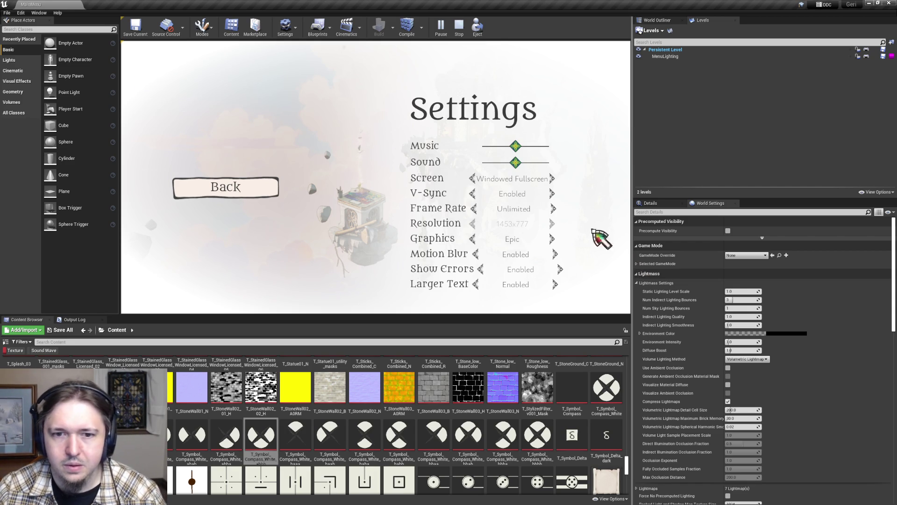
- Select the root canvas panel and review its render transform settings in Details
key(alt+Tab)
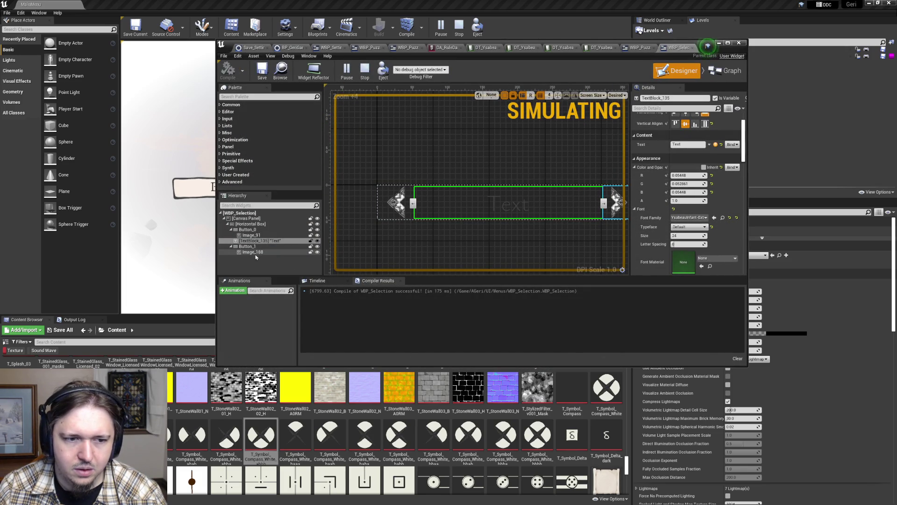
click(257, 219)
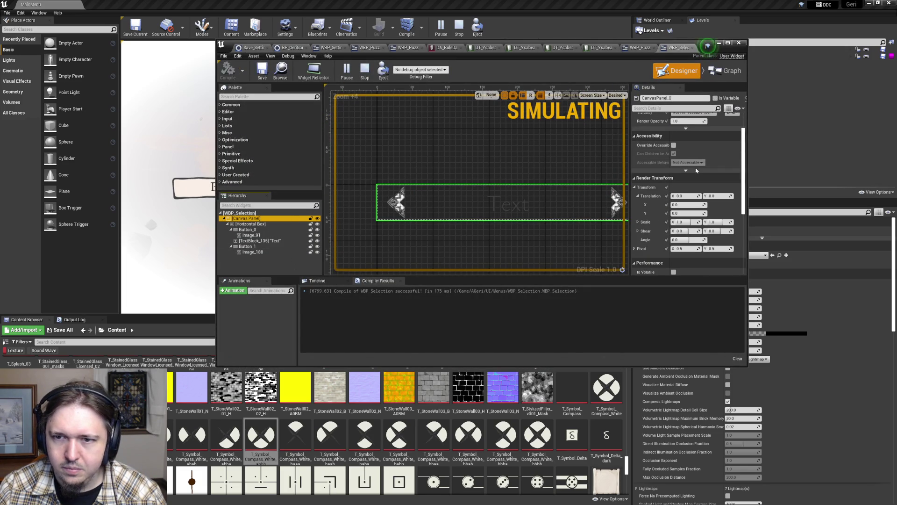
scroll(694, 168, up, 3)
scroll(706, 196, down, 2)
scroll(705, 201, up, 2)
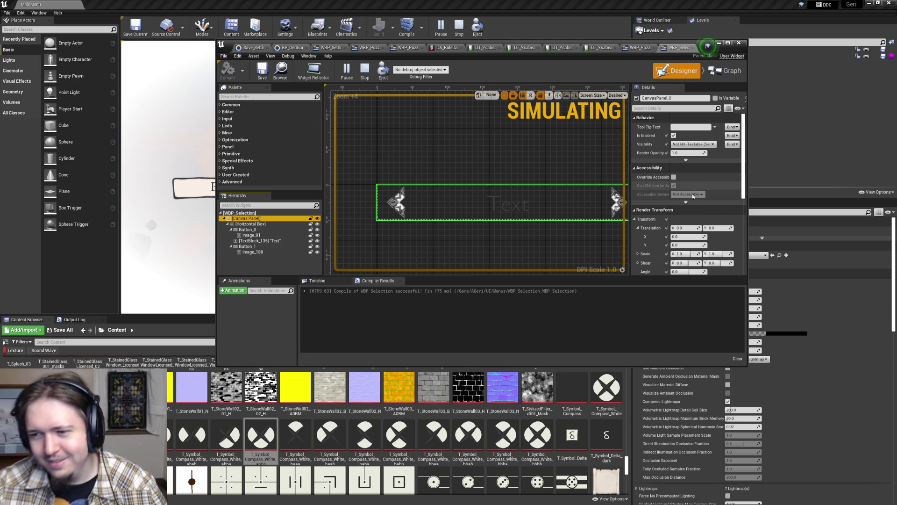
scroll(718, 208, down, 5)
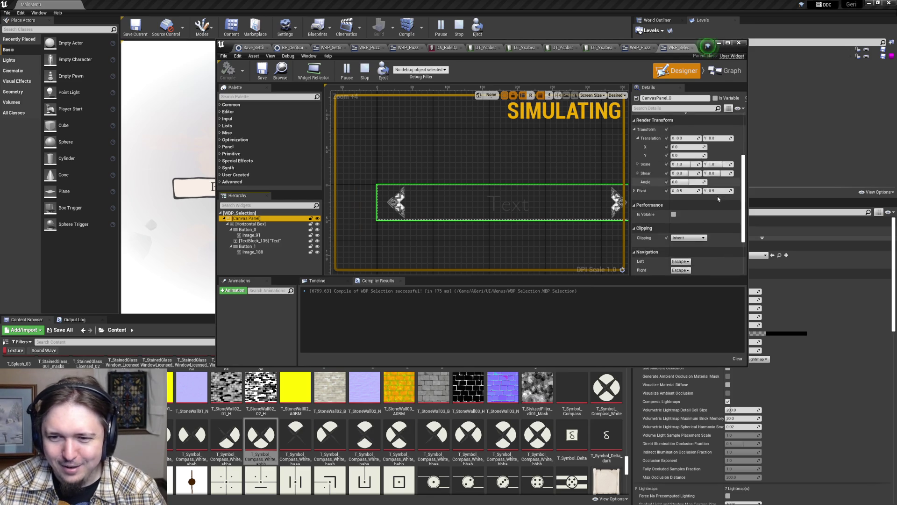
scroll(717, 196, up, 5)
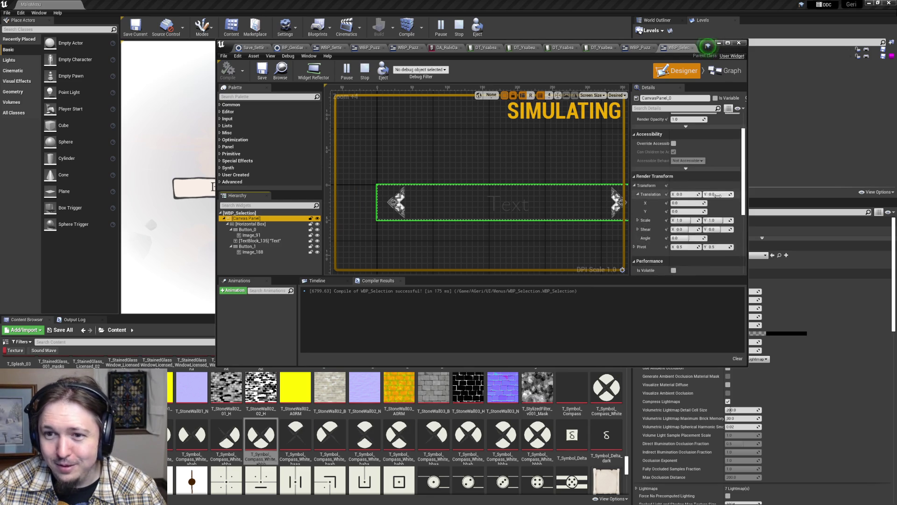
- Compare the root WBP_Selection and canvas panel properties, then stop the simulation
click(369, 222)
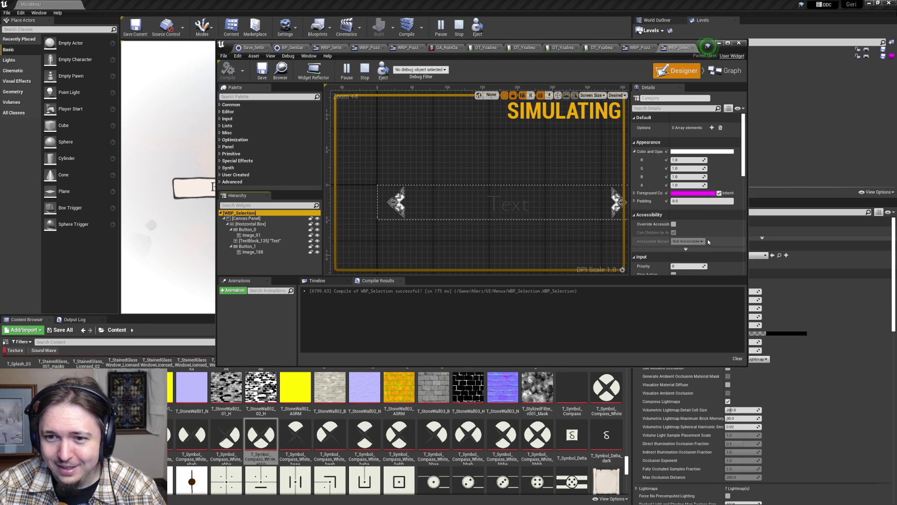
scroll(712, 245, down, 3)
scroll(717, 235, up, 3)
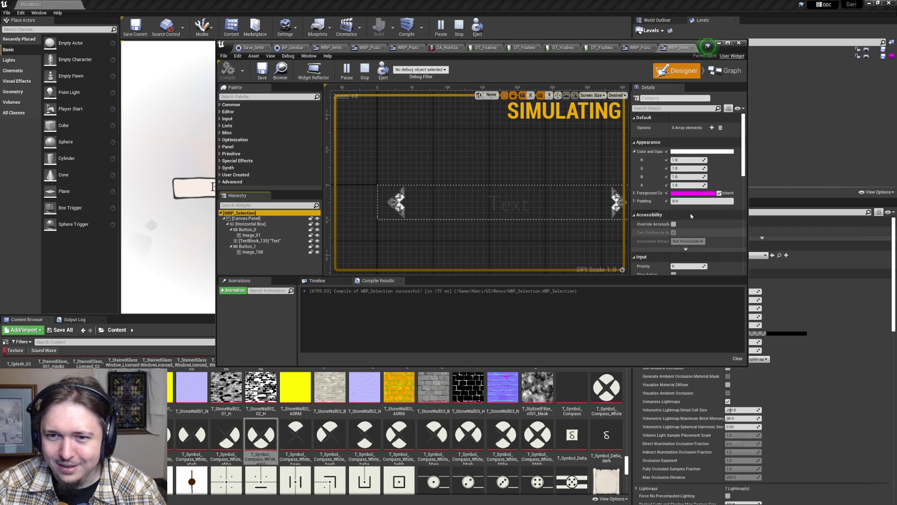
click(505, 205)
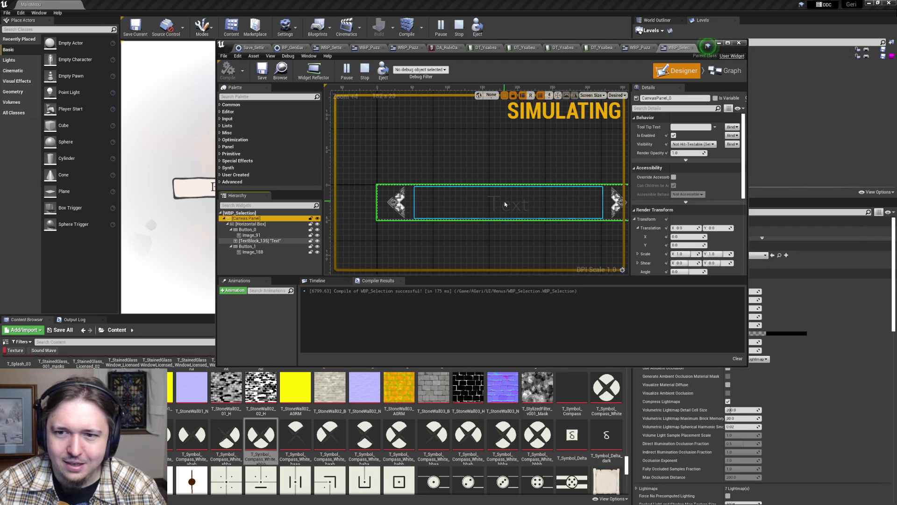
scroll(700, 210, down, 6)
scroll(700, 211, up, 5)
key(Escape)
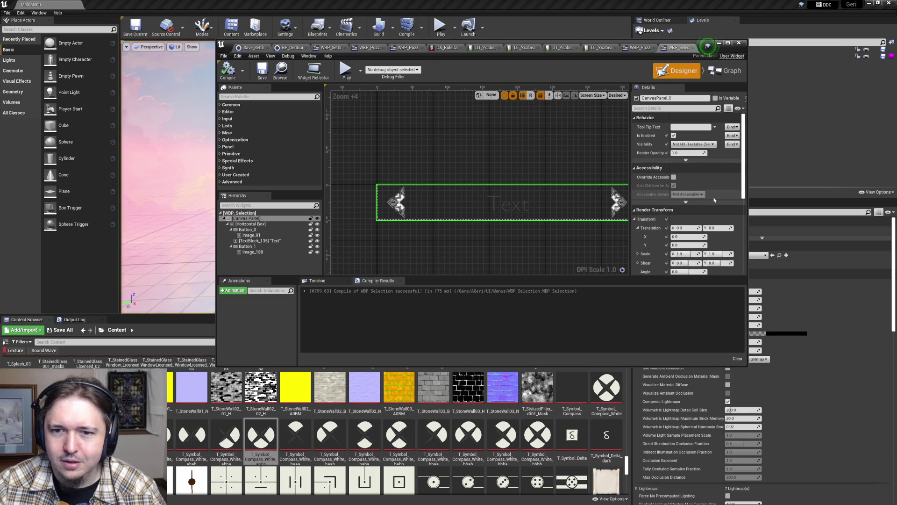
- Give the horizontal box holding the buttons a Slot Size X of 380
click(728, 42)
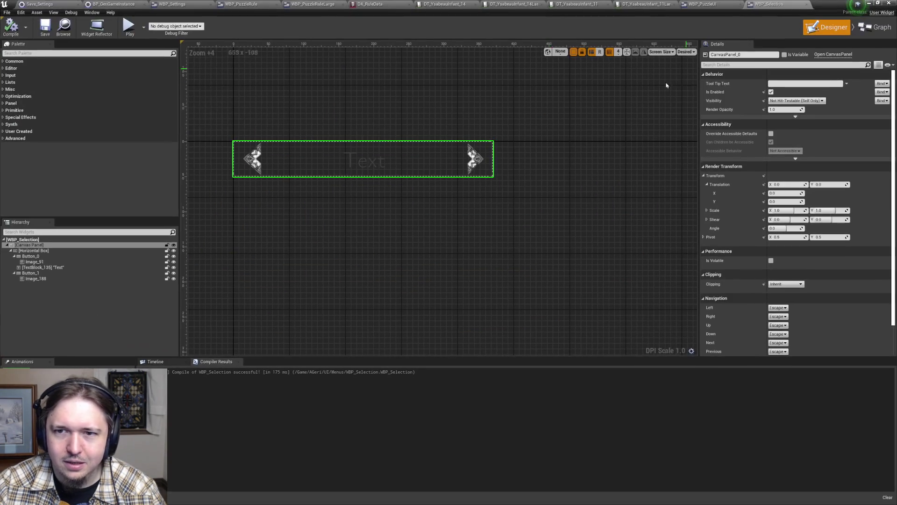
click(490, 161)
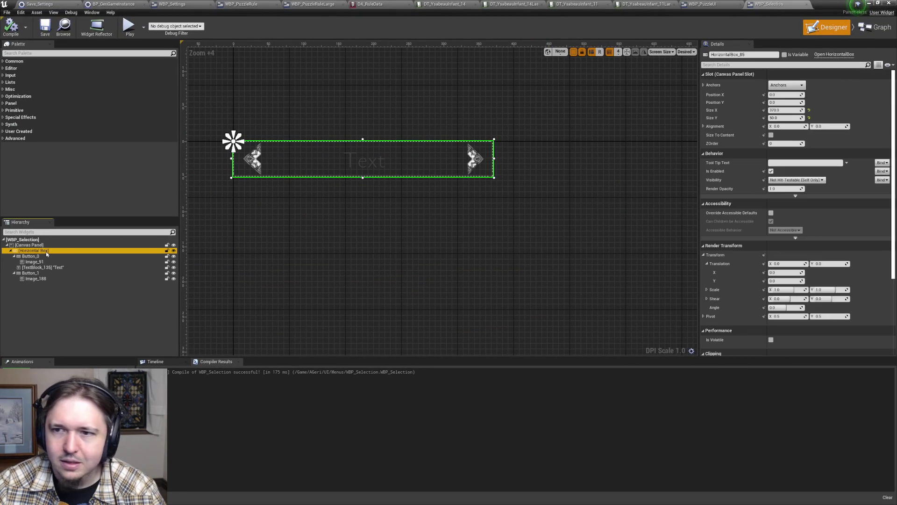
click(789, 110)
text(380)
key(Return)
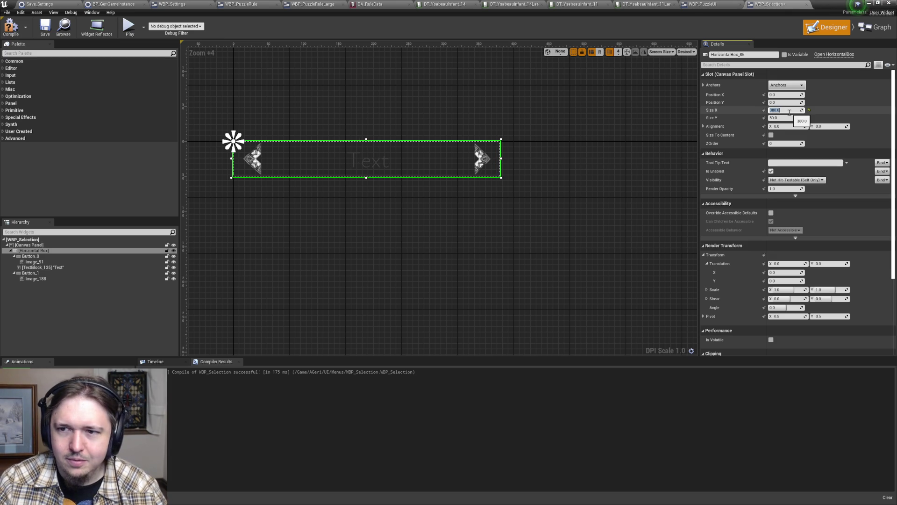
- Compile and save the WBP_Selection widget blueprint
click(517, 214)
click(17, 37)
click(44, 28)
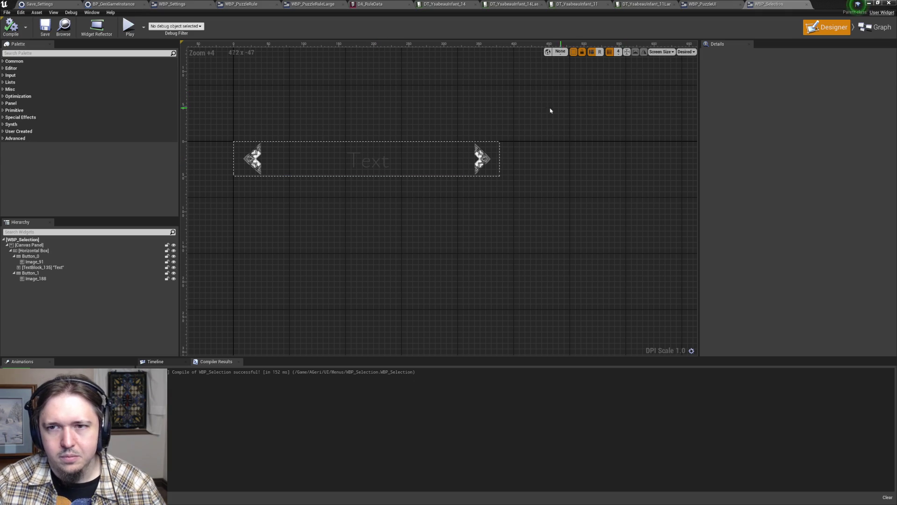
- Switch to the Event Graph and inspect the UpdateSelected and OnUpdated logic
click(875, 27)
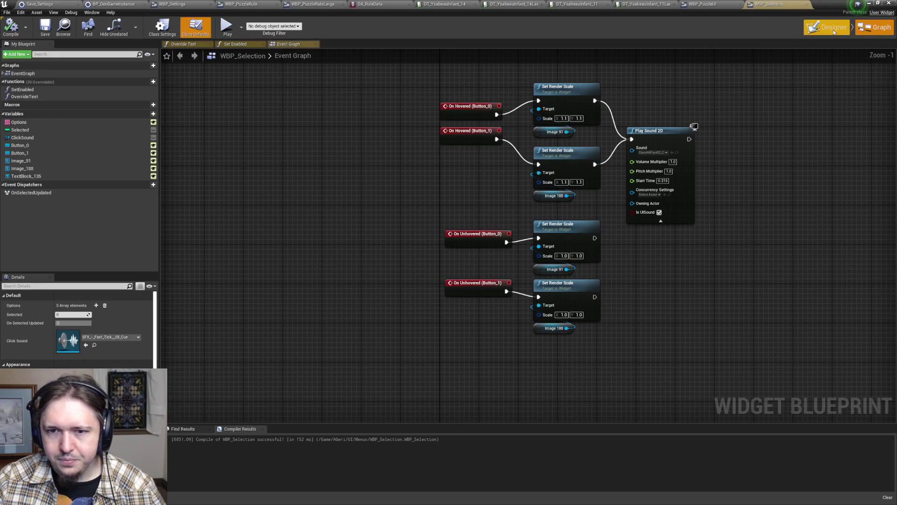
mouse_move(663, 84)
mouse_down()
mouse_move(576, 112)
mouse_move(581, 409)
mouse_up()
drag(556, 70, 556, 262)
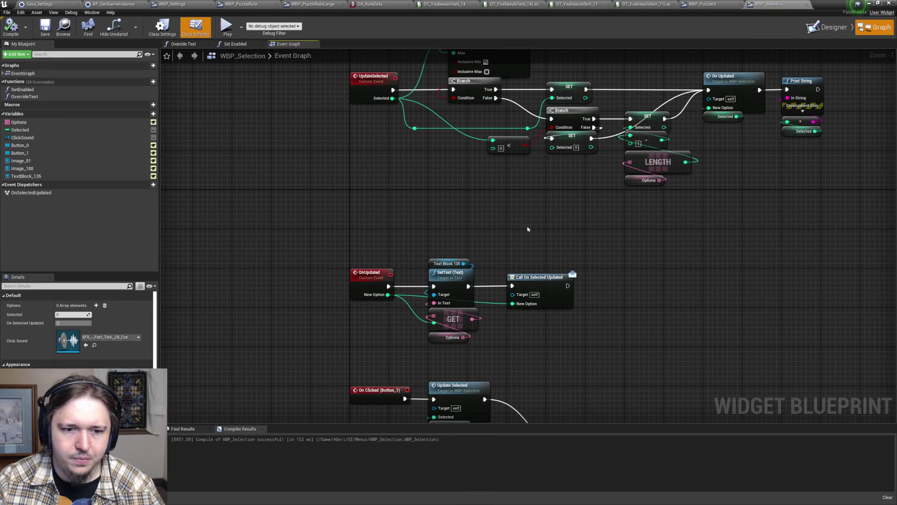
click(370, 276)
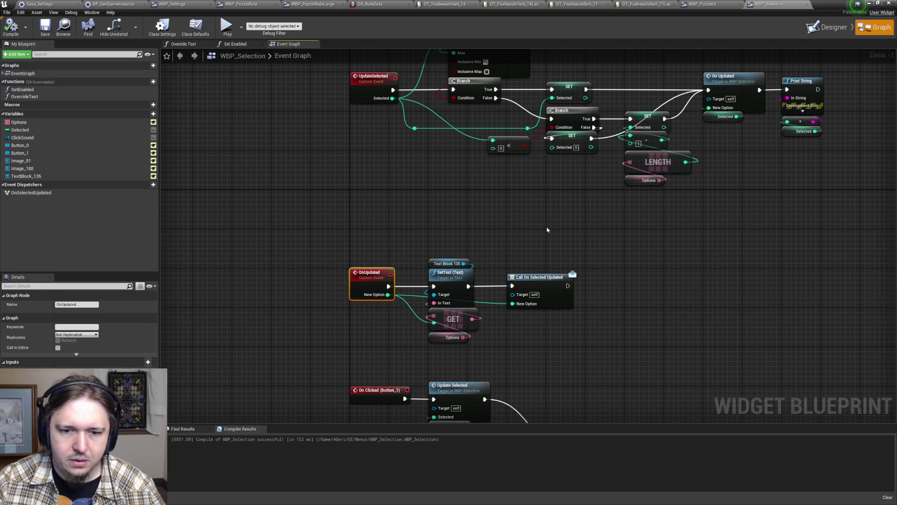
mouse_move(542, 225)
mouse_down()
mouse_move(497, 372)
mouse_move(467, 196)
mouse_up()
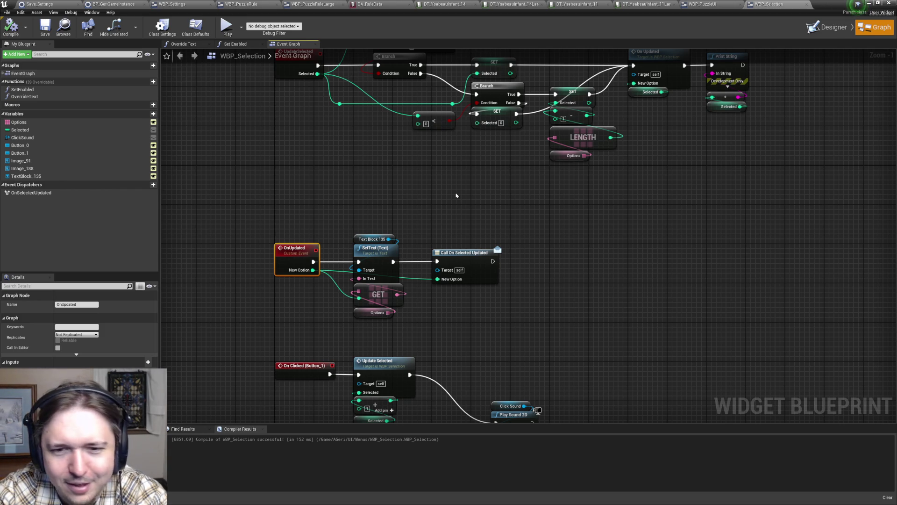
mouse_move(655, 236)
mouse_down()
mouse_move(639, 350)
mouse_move(669, 152)
mouse_up()
scroll(617, 145, down, 2)
scroll(616, 149, down, 2)
scroll(615, 154, up, 2)
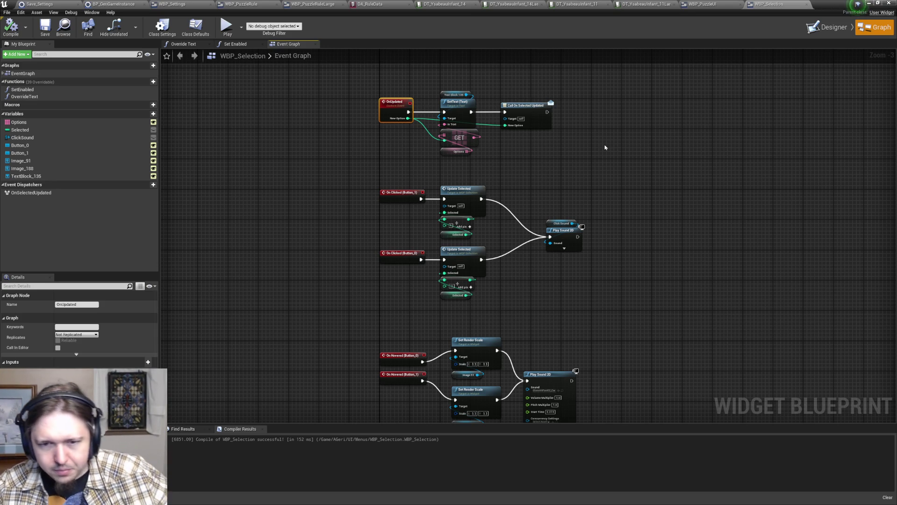
- Pan across the graph to review the On Clicked, On Hovered and On Unhovered nodes
mouse_move(550, 265)
mouse_down()
mouse_move(597, 210)
mouse_move(537, 185)
mouse_move(543, 260)
mouse_move(534, 217)
mouse_move(526, 275)
mouse_move(526, 251)
mouse_up()
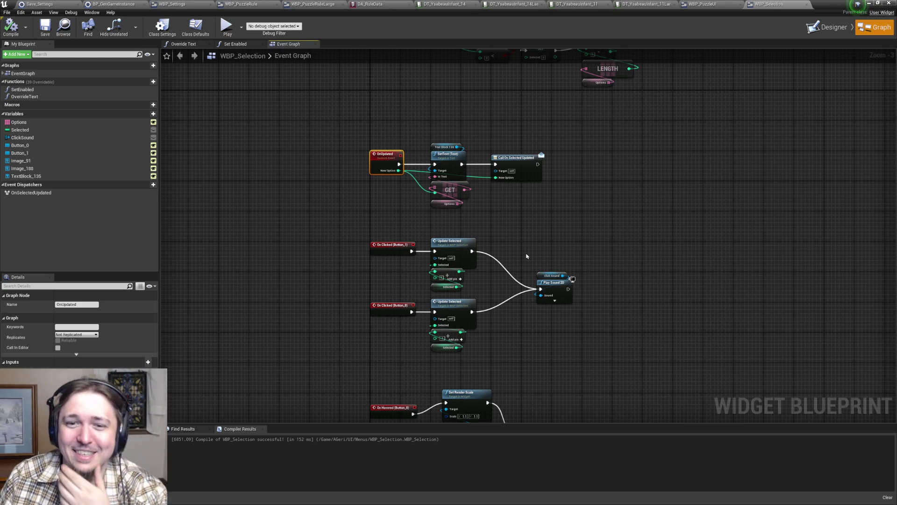
mouse_move(474, 231)
mouse_down()
mouse_move(507, 249)
mouse_move(470, 310)
mouse_move(528, 149)
mouse_move(527, 200)
mouse_move(491, 99)
mouse_move(471, 267)
mouse_up()
mouse_move(466, 154)
mouse_down()
mouse_move(499, 266)
mouse_move(551, 370)
mouse_move(607, 328)
mouse_move(618, 376)
mouse_move(593, 389)
mouse_up()
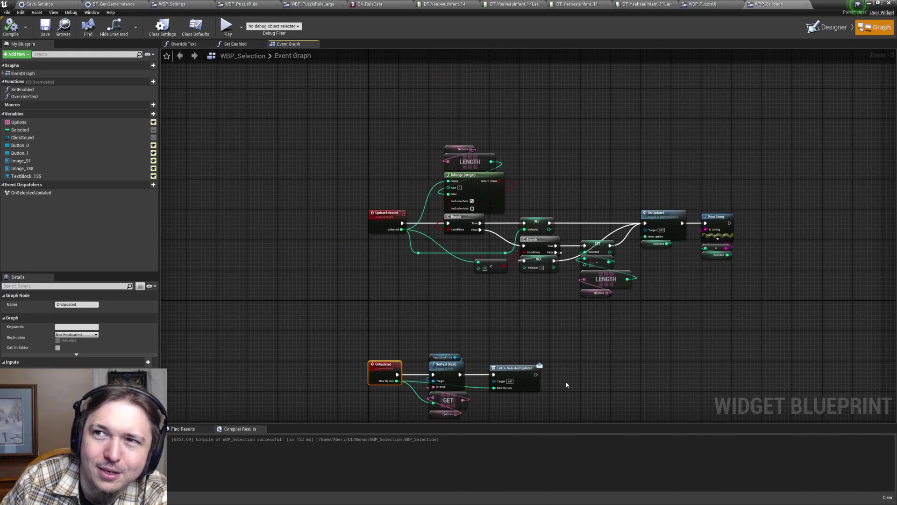
mouse_move(569, 385)
mouse_down()
mouse_move(593, 320)
mouse_move(591, 304)
mouse_move(575, 304)
mouse_move(570, 104)
mouse_up()
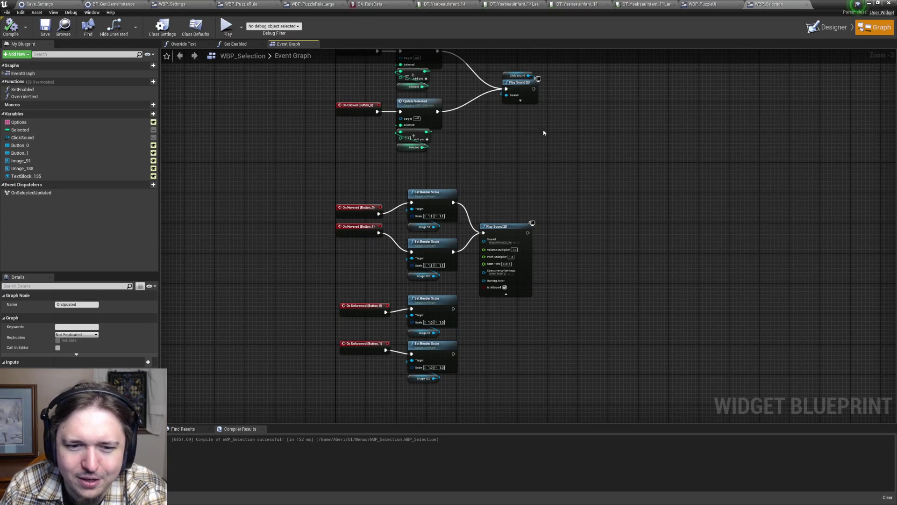
mouse_move(579, 171)
mouse_down()
mouse_move(568, 188)
mouse_move(447, 199)
mouse_up()
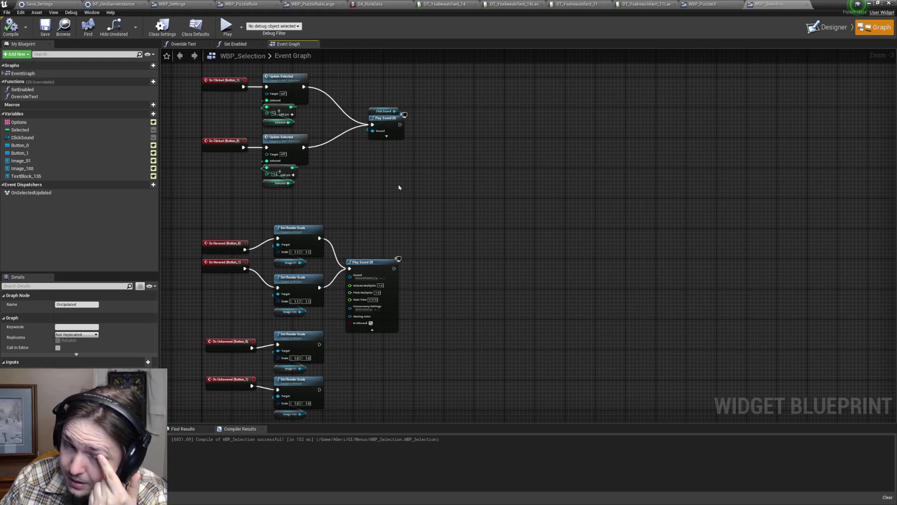
mouse_move(398, 203)
mouse_down()
mouse_move(569, 161)
mouse_move(615, 202)
mouse_up()
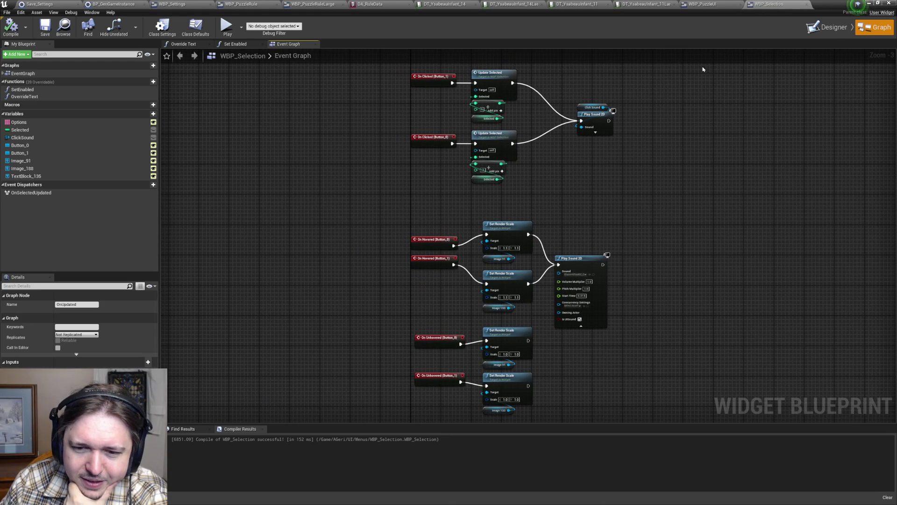
mouse_move(650, 119)
mouse_down()
mouse_move(593, 254)
mouse_move(563, 241)
mouse_move(537, 335)
mouse_move(530, 330)
mouse_move(585, 191)
mouse_move(548, 99)
mouse_move(546, 258)
mouse_up()
drag(548, 206, 540, 230)
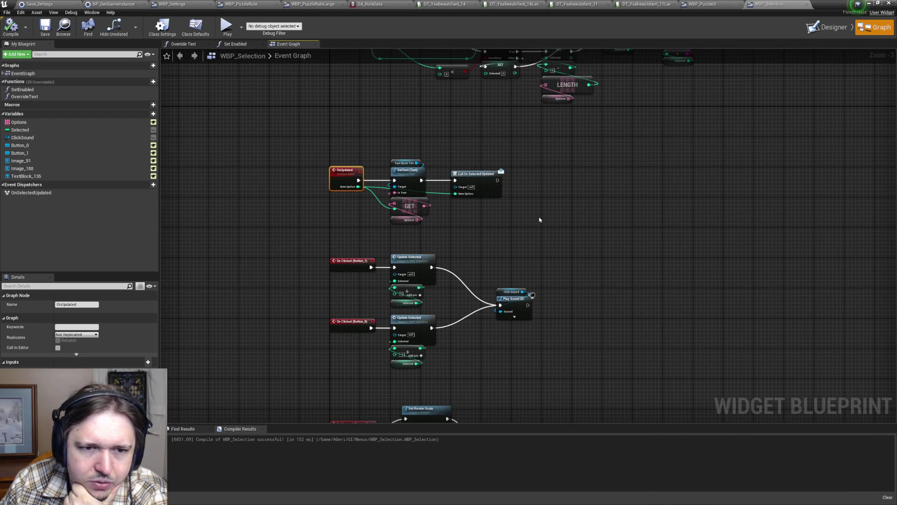
mouse_move(542, 196)
mouse_down()
mouse_move(553, 203)
mouse_move(511, 280)
mouse_up()
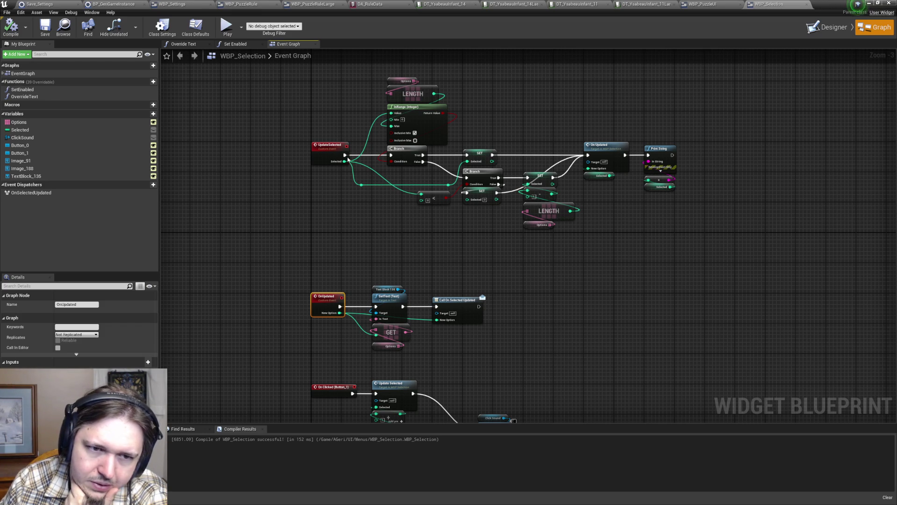
scroll(326, 134, up, 3)
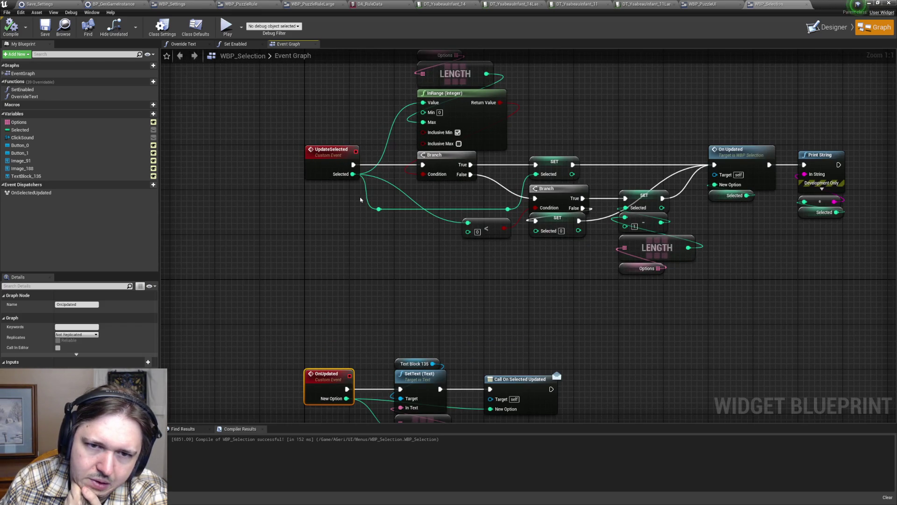
scroll(348, 217, down, 2)
mouse_move(371, 281)
mouse_down()
mouse_move(652, 249)
mouse_move(575, 245)
mouse_up()
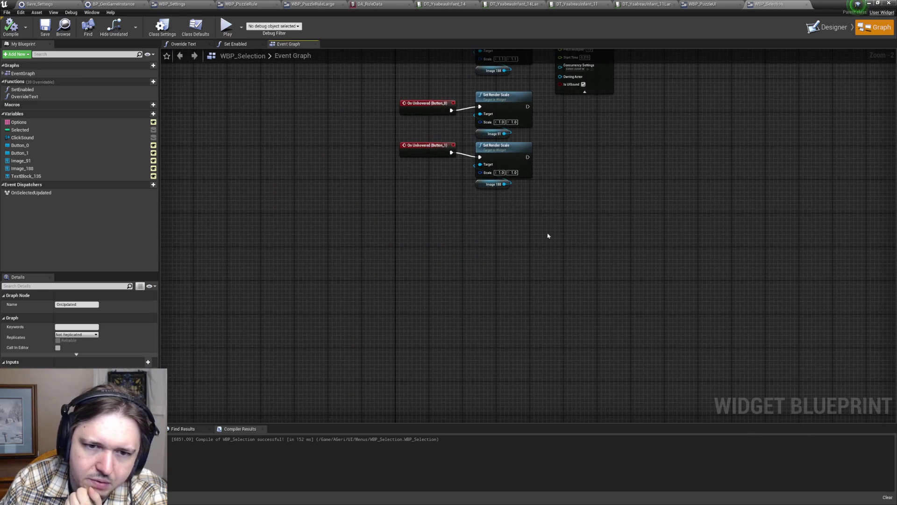
- Add an Event Tick node to the WBP_Selection graph
right_click(408, 223)
text(tick)
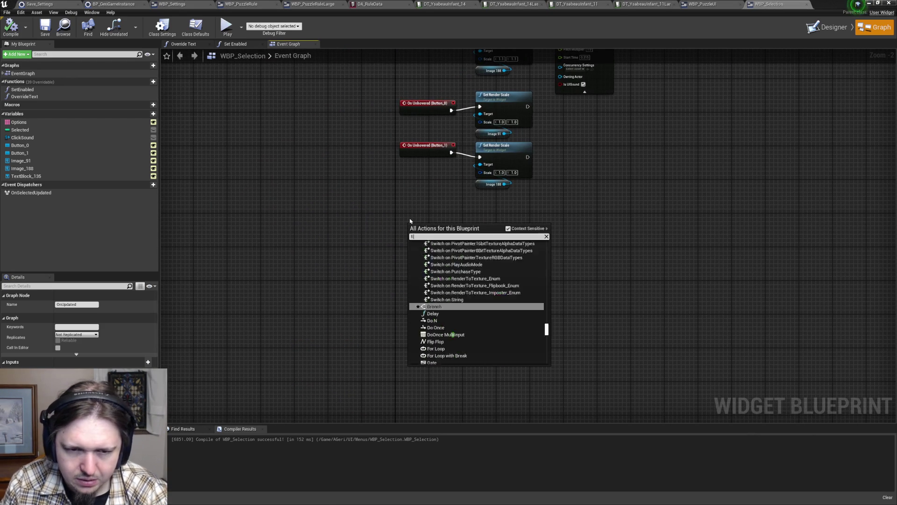
key(Return)
drag(421, 227, 408, 227)
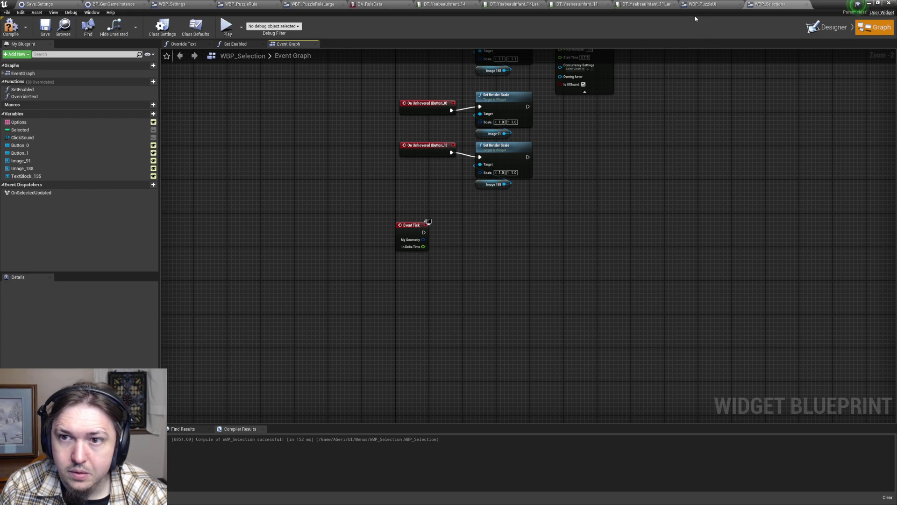
- Select the Cast, Get Game Instance and Get Setting Save Values nodes in WBP_PuzzleRule's graph
click(456, 5)
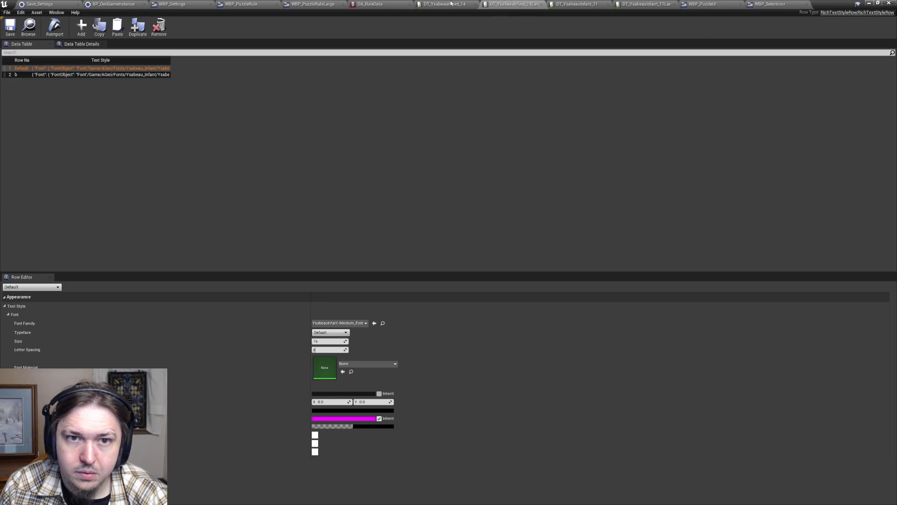
click(376, 4)
click(451, 4)
click(313, 4)
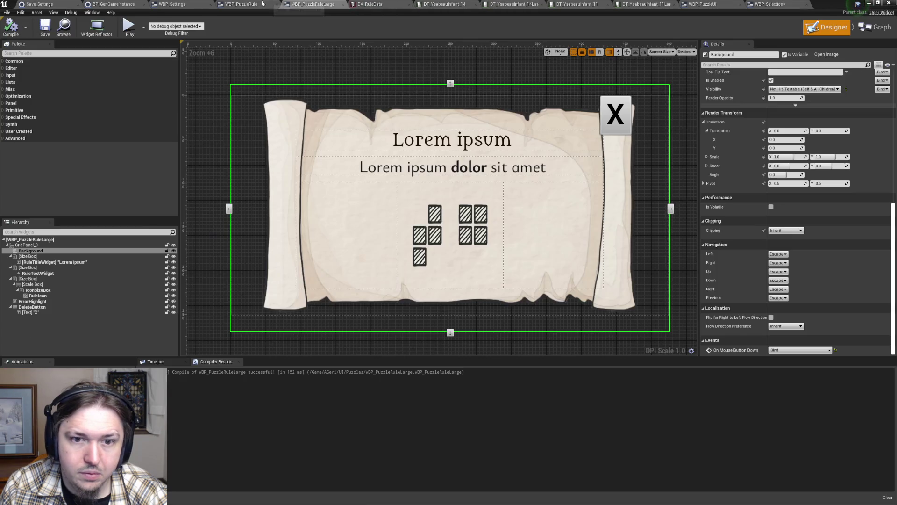
click(240, 3)
mouse_move(433, 120)
mouse_down()
mouse_move(888, 261)
mouse_move(866, 190)
mouse_up()
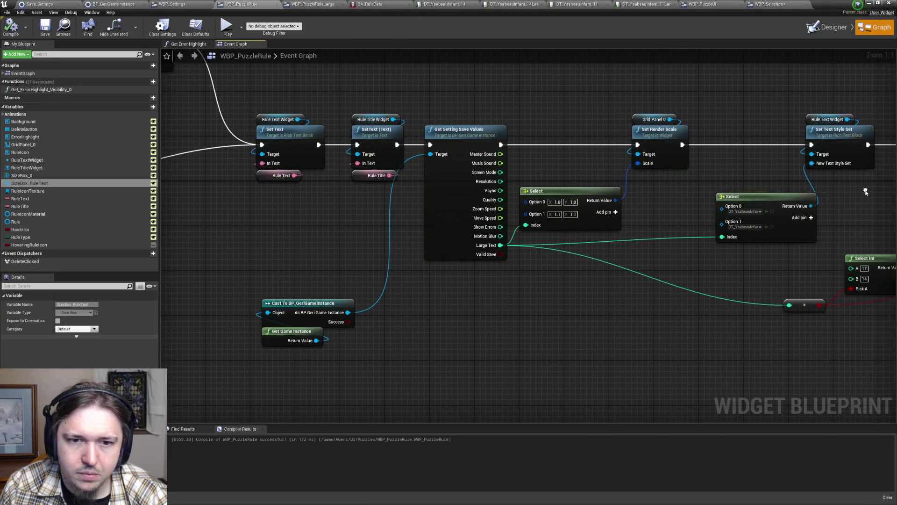
drag(269, 279, 299, 334)
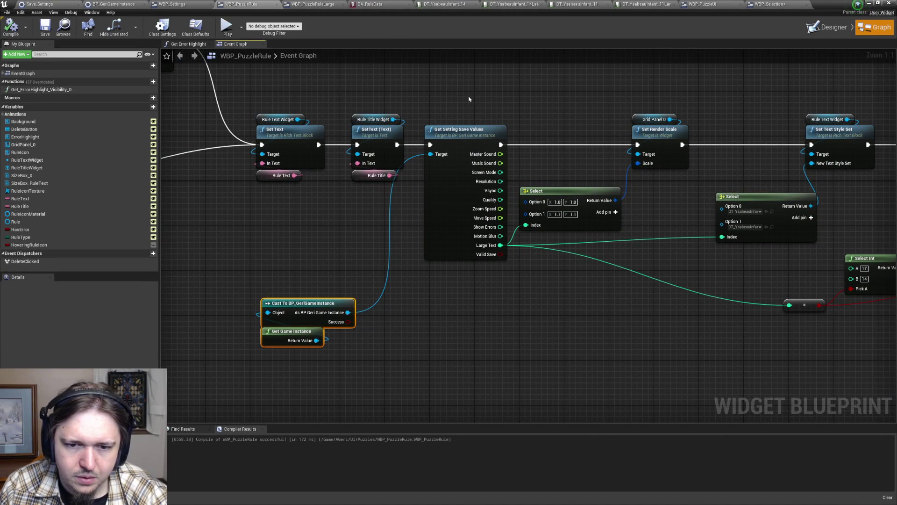
drag(462, 125, 514, 279)
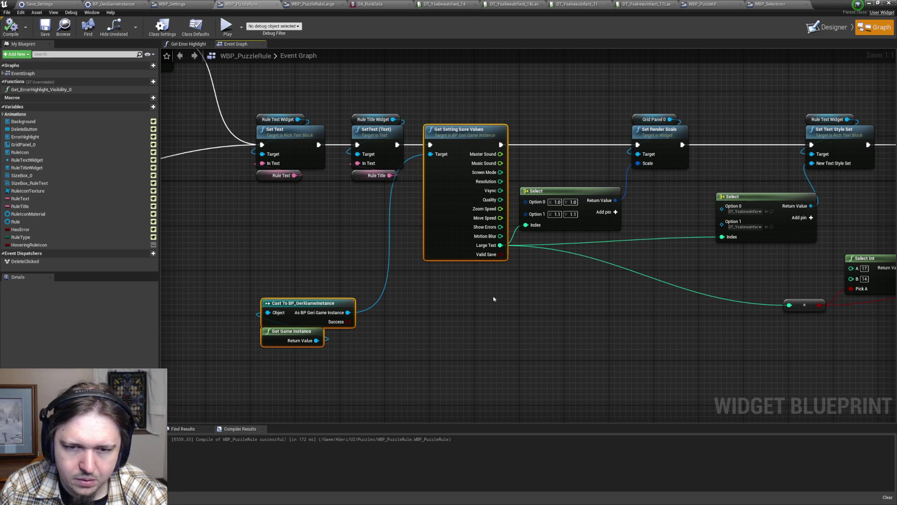
click(771, 4)
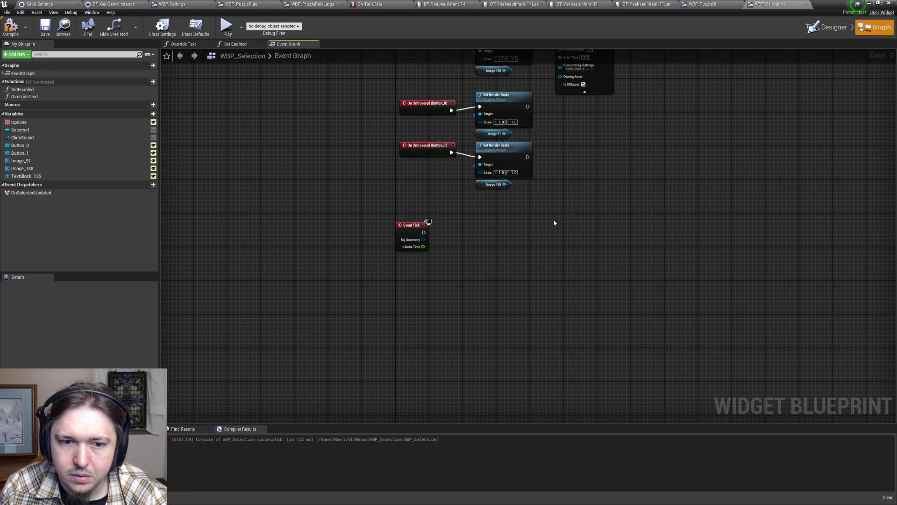
- Paste the save-values nodes and wire Event Tick and the game instance cast into them
key(ctrl+v)
drag(637, 152, 481, 244)
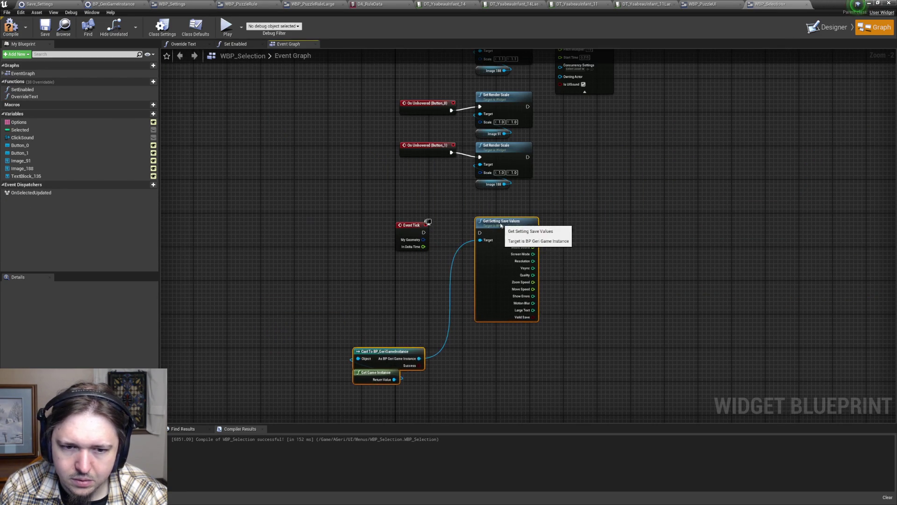
drag(424, 232, 484, 237)
drag(423, 362, 484, 244)
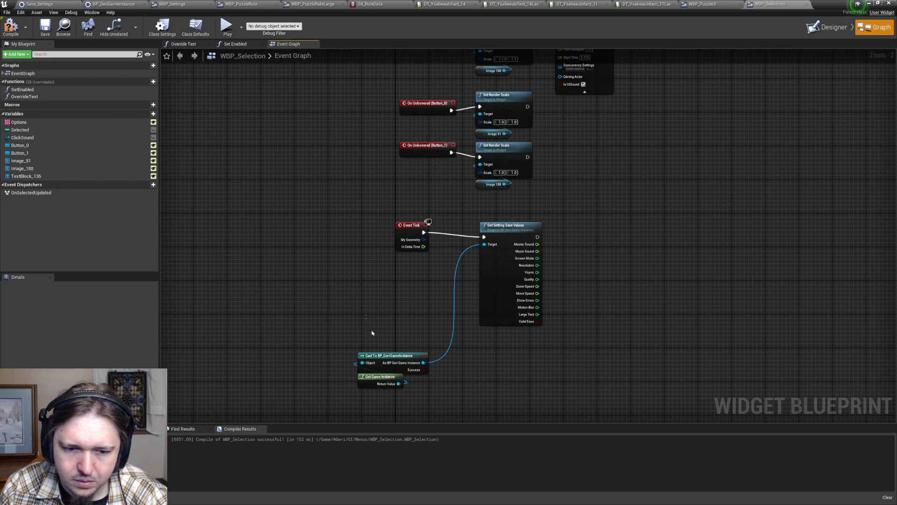
mouse_move(383, 337)
mouse_down()
mouse_move(425, 299)
mouse_move(431, 248)
mouse_up()
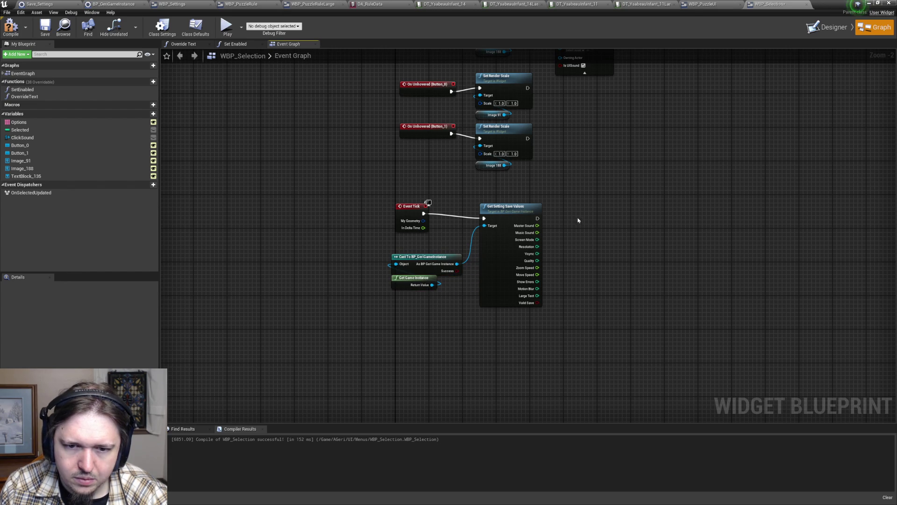
drag(511, 208, 514, 204)
click(615, 213)
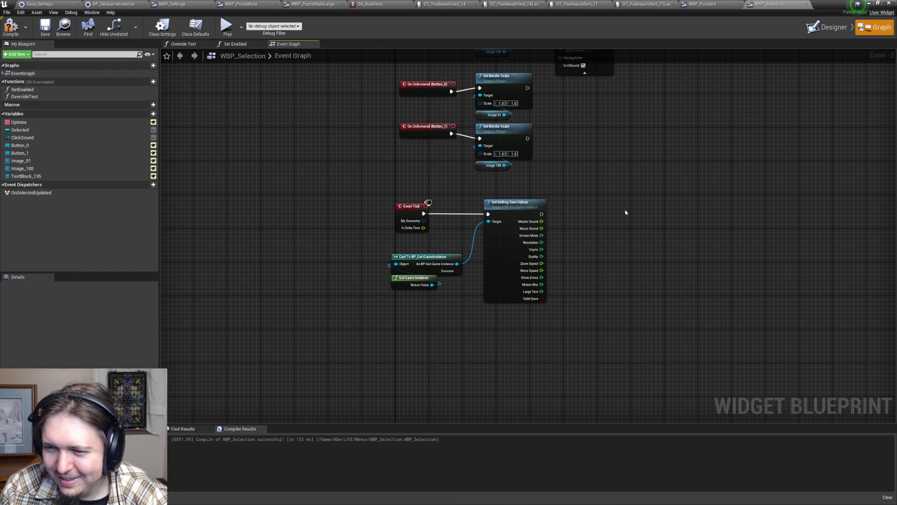
- Switch to the Designer and select TextBlock_135
scroll(624, 223, up, 2)
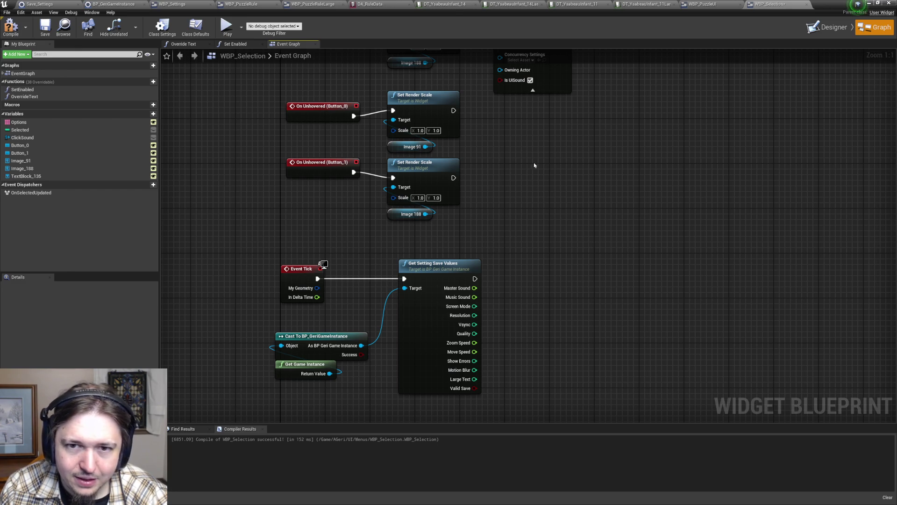
scroll(530, 209, down, 4)
scroll(525, 211, up, 2)
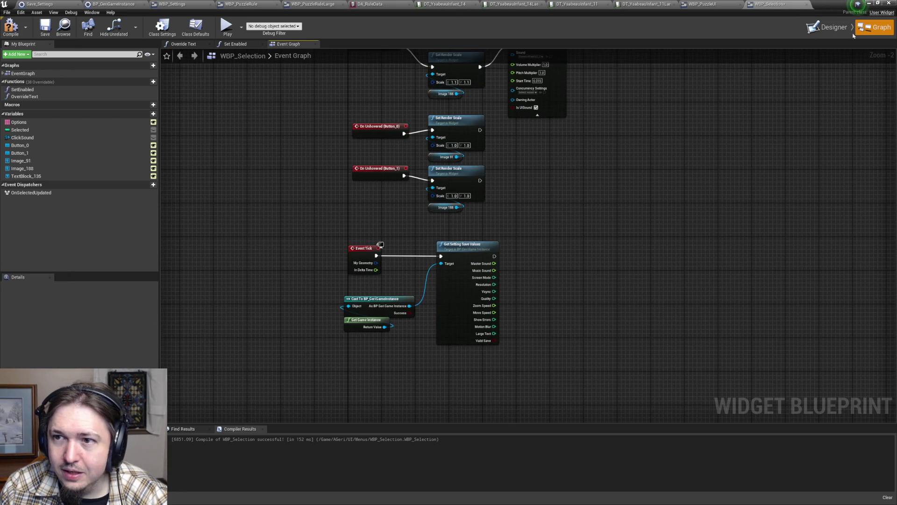
click(828, 27)
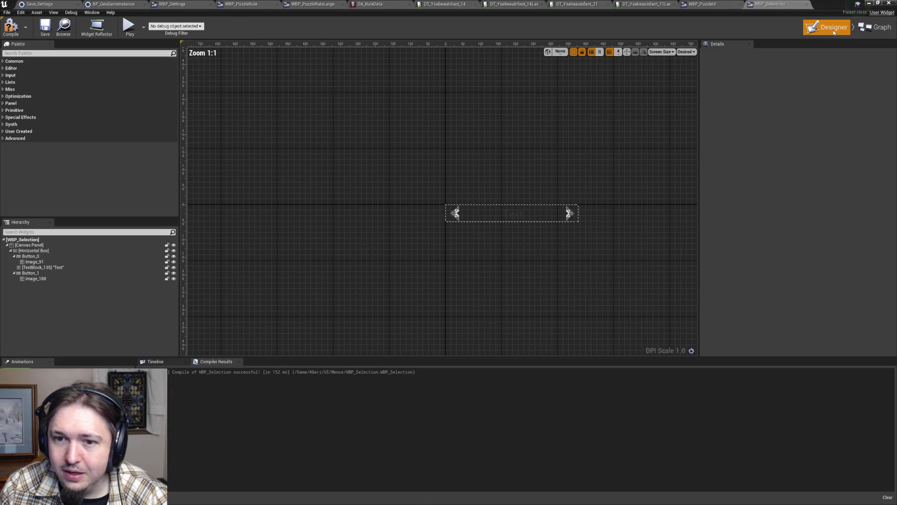
click(536, 221)
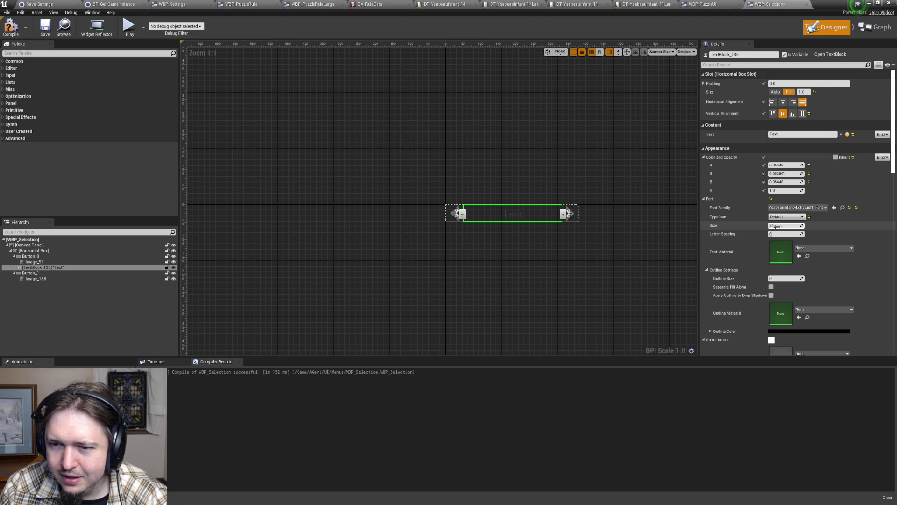
- Set TextBlock_135's font size to 20 and review its Font Family options
text(20)
key(Return)
key(Return)
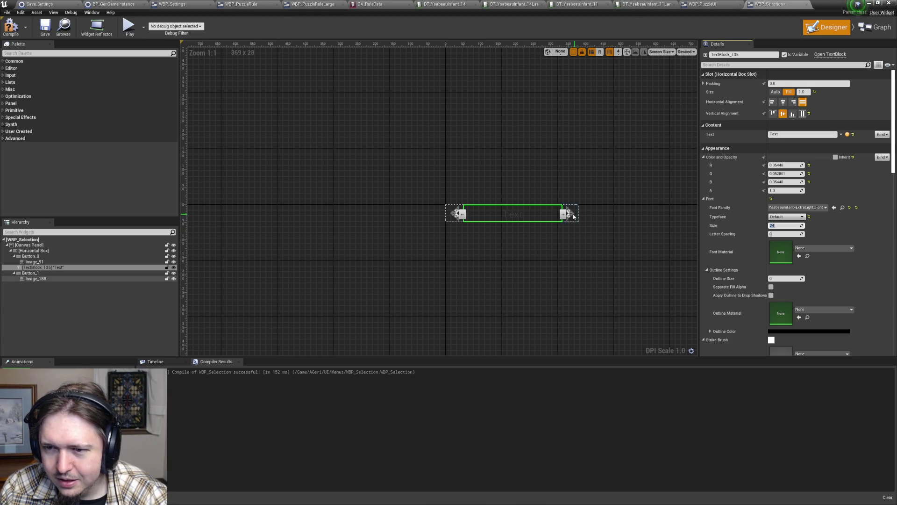
click(816, 208)
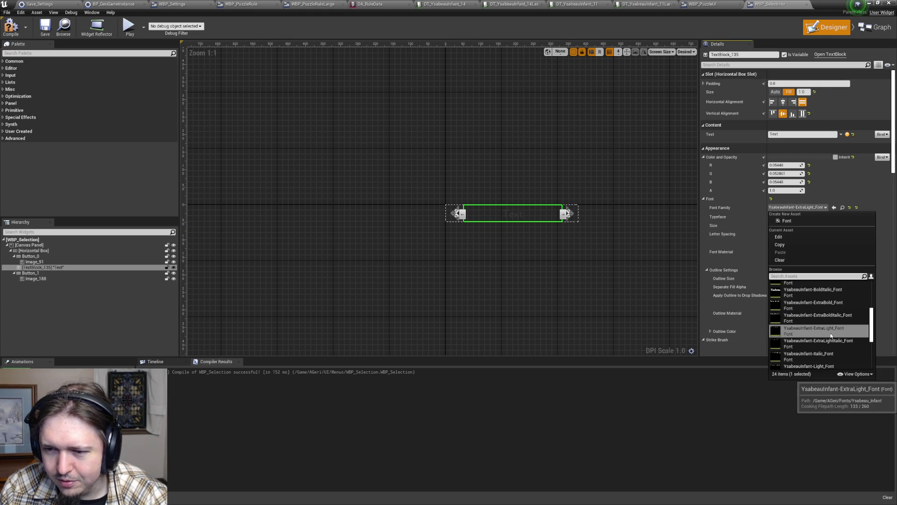
click(603, 182)
click(551, 208)
click(870, 29)
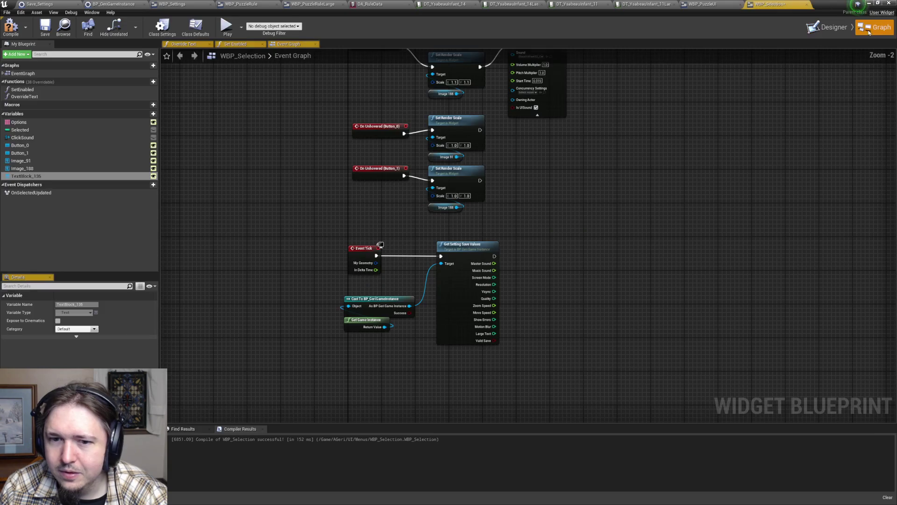
- Clear space in the graph and select TextBlock_135 in the widget hierarchy
scroll(546, 281, up, 2)
mouse_move(528, 277)
mouse_down()
mouse_move(531, 156)
mouse_move(537, 220)
mouse_move(519, 294)
mouse_up()
mouse_move(509, 231)
mouse_down()
mouse_move(520, 320)
mouse_move(513, 140)
mouse_up()
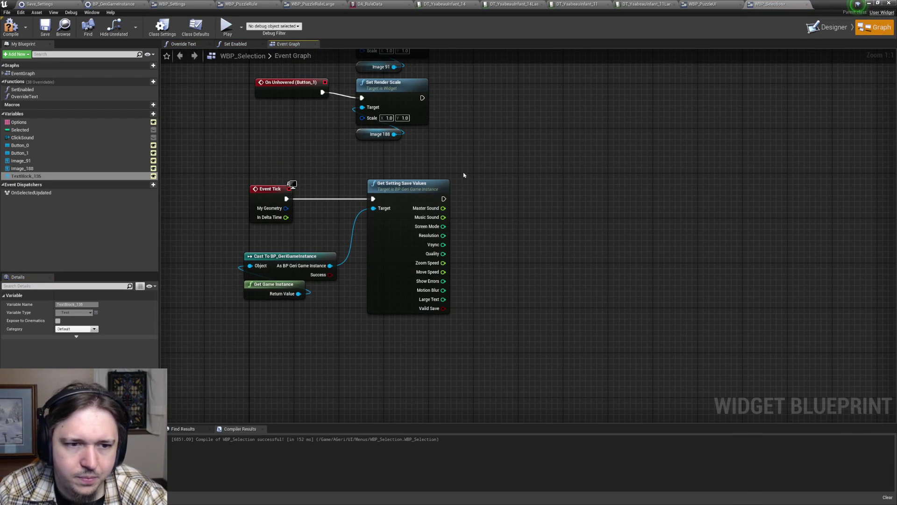
click(826, 28)
click(39, 267)
click(875, 27)
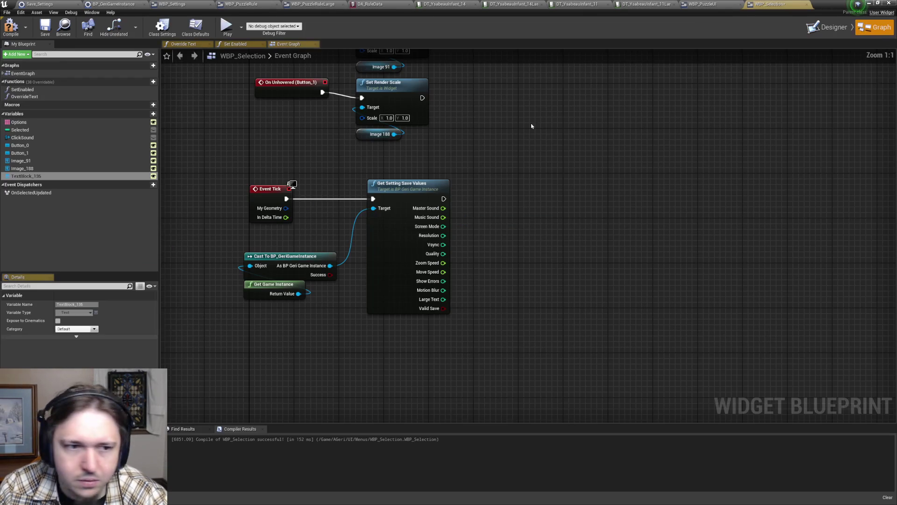
- Add a TextBlock_135 getter feeding a Set Font node and split its Font Info pin
mouse_move(28, 176)
mouse_down()
mouse_move(536, 245)
mouse_move(538, 180)
mouse_move(608, 217)
mouse_up()
click(561, 186)
text(set font)
key(Return)
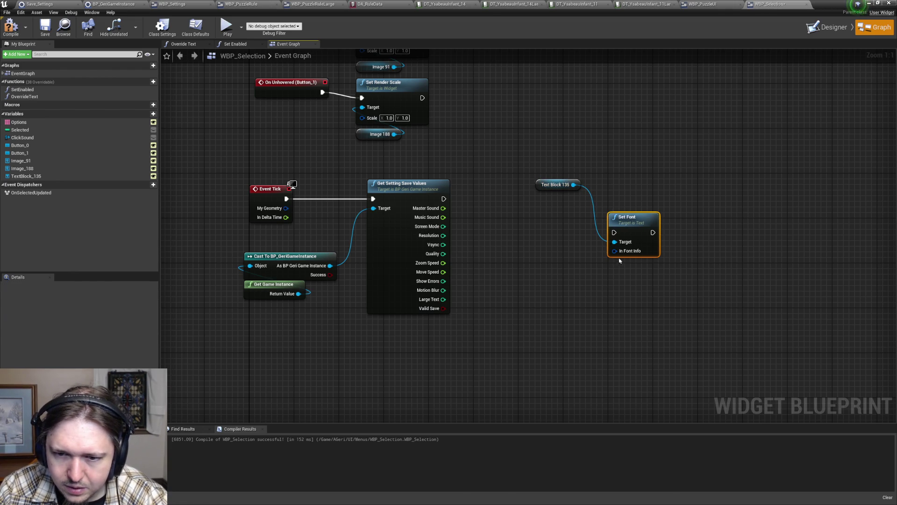
right_click(626, 251)
click(661, 267)
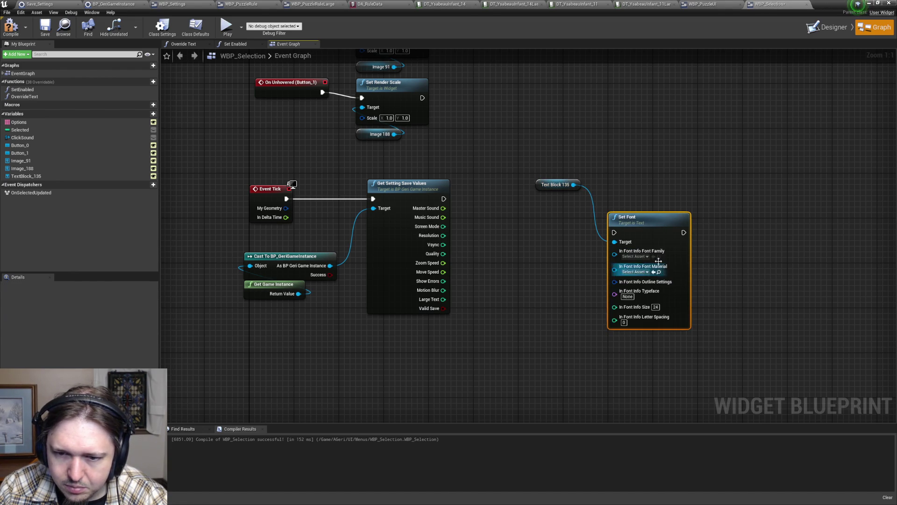
- Reposition the Set Font nodes and begin a Select node from the Font Family pin
mouse_move(541, 185)
mouse_down()
mouse_move(622, 208)
mouse_move(637, 159)
mouse_up()
shift+click(653, 215)
click(727, 267)
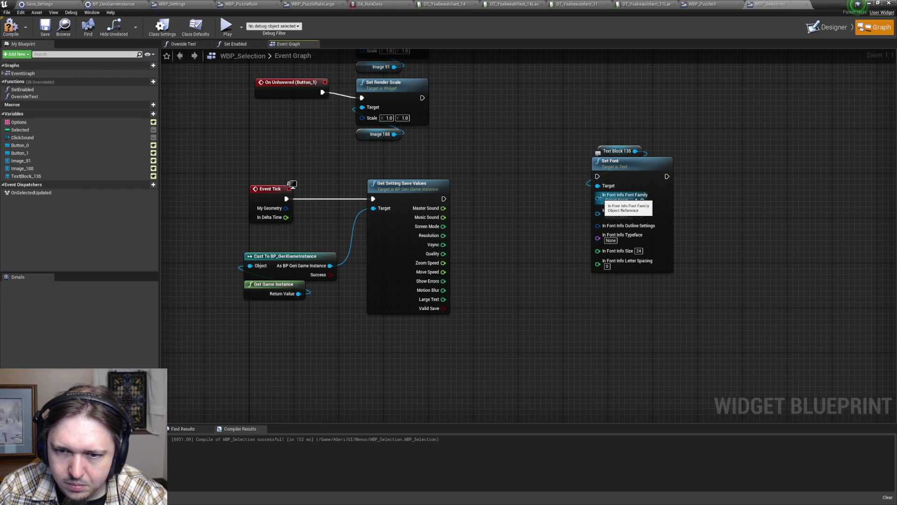
drag(580, 140, 677, 275)
drag(622, 162, 683, 155)
drag(660, 194, 608, 209)
text(select)
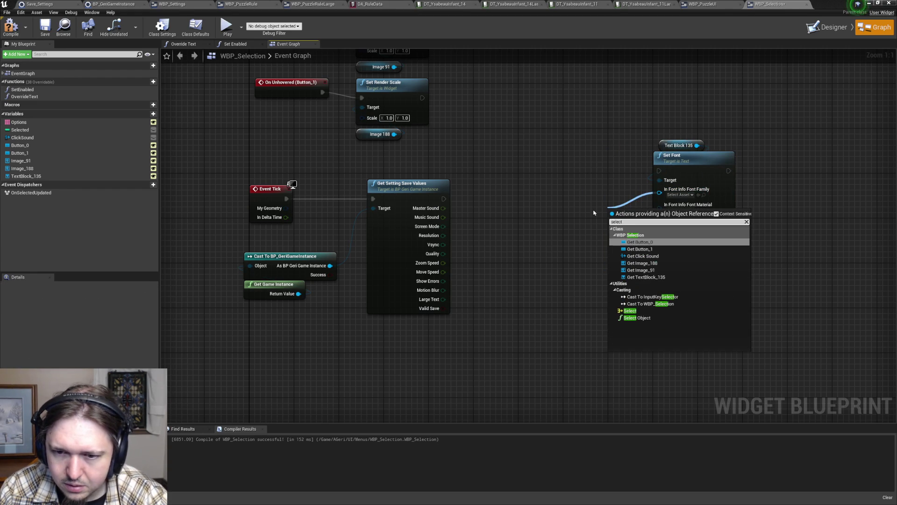
- Add a Select node for Font Family and a Select Int node for Font Size
click(630, 311)
mouse_move(633, 213)
mouse_down()
mouse_move(549, 184)
mouse_move(673, 187)
mouse_up()
click(655, 280)
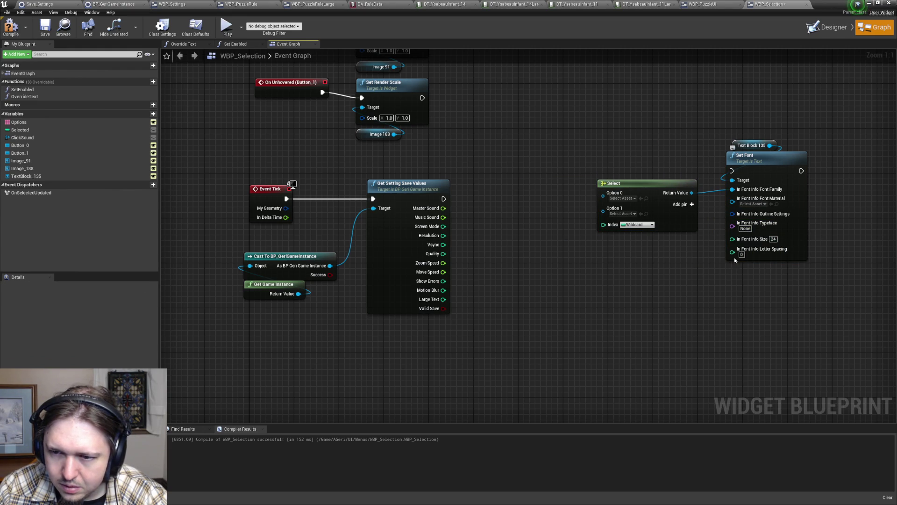
drag(732, 239, 673, 281)
text(select)
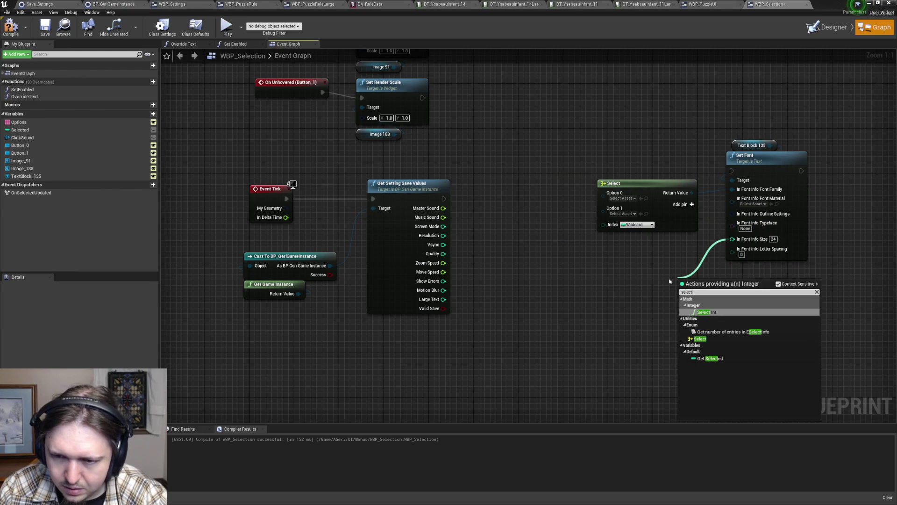
key(Return)
mouse_move(715, 283)
mouse_down()
mouse_move(633, 277)
mouse_move(645, 271)
mouse_up()
click(475, 254)
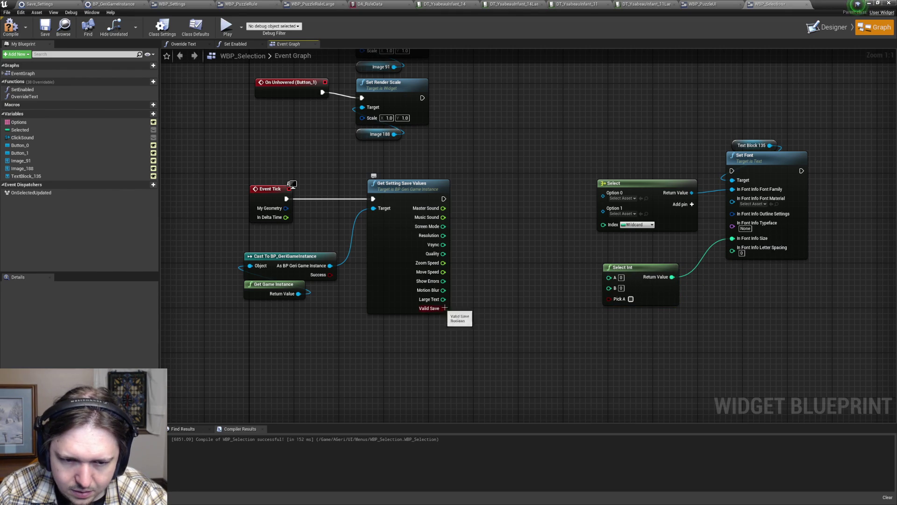
- Wire Large Text into Select Int's Pick A and the Select node's Index
drag(443, 299, 609, 298)
mouse_move(443, 300)
mouse_down()
mouse_move(489, 303)
mouse_move(591, 242)
mouse_move(603, 225)
mouse_up()
drag(486, 189, 523, 257)
drag(494, 227, 527, 306)
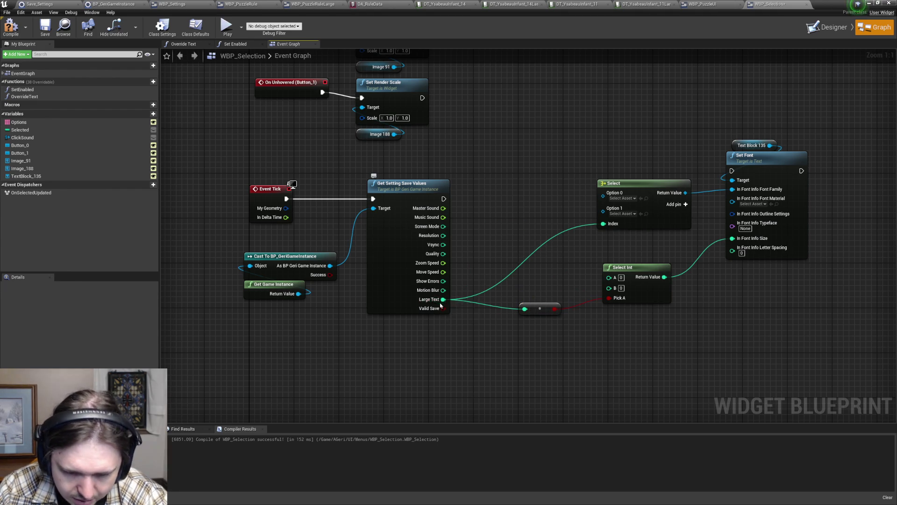
click(632, 185)
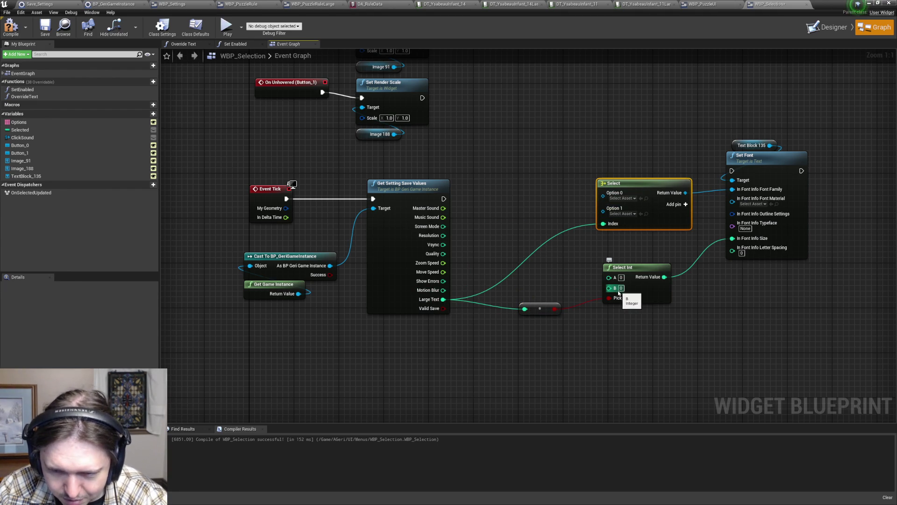
click(841, 28)
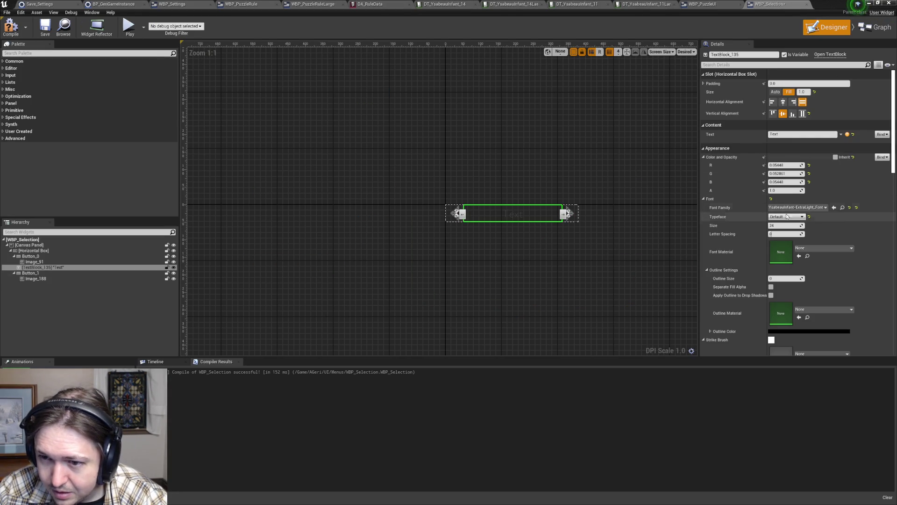
- Copy the text block's font reference and pick YsabeauInfant-ExtraLight_Font for Option 0
right_click(801, 208)
click(805, 210)
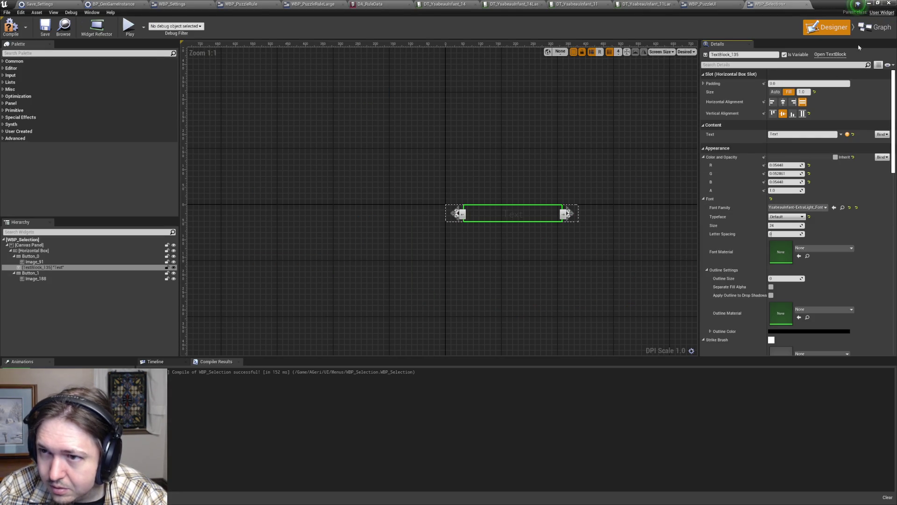
click(873, 28)
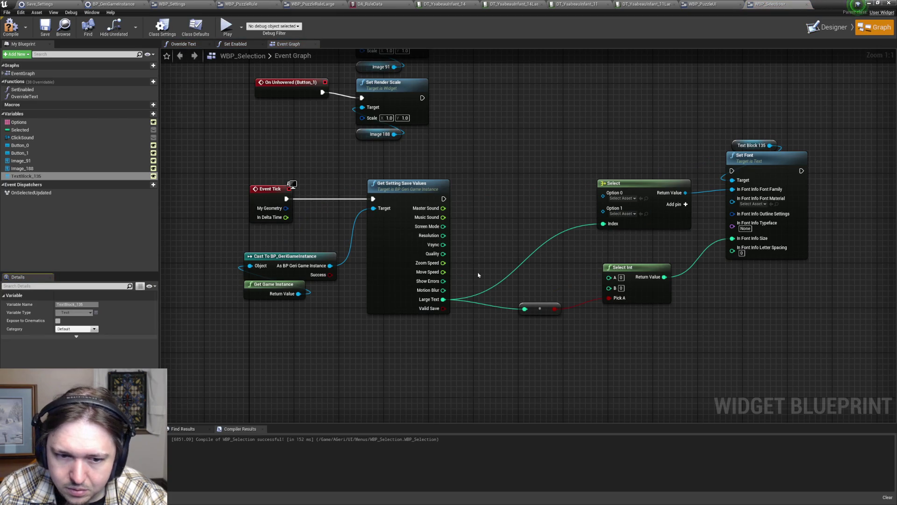
right_click(617, 200)
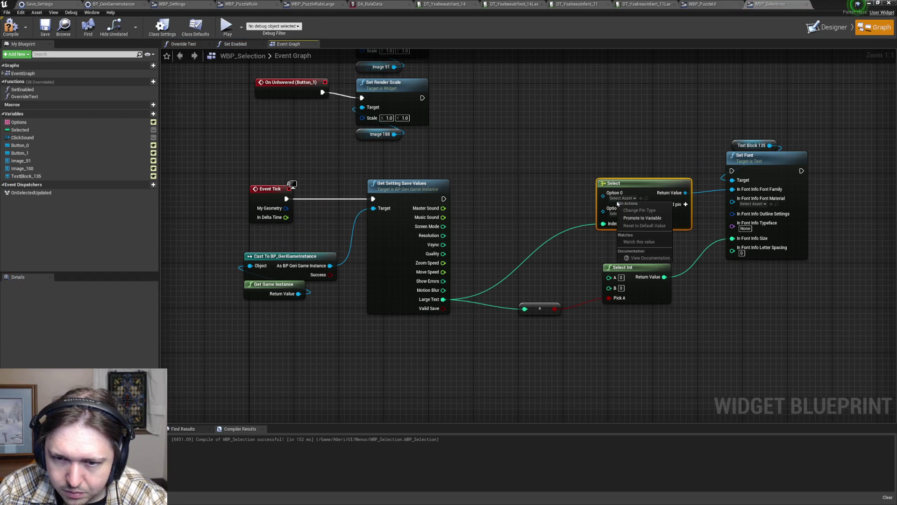
click(620, 198)
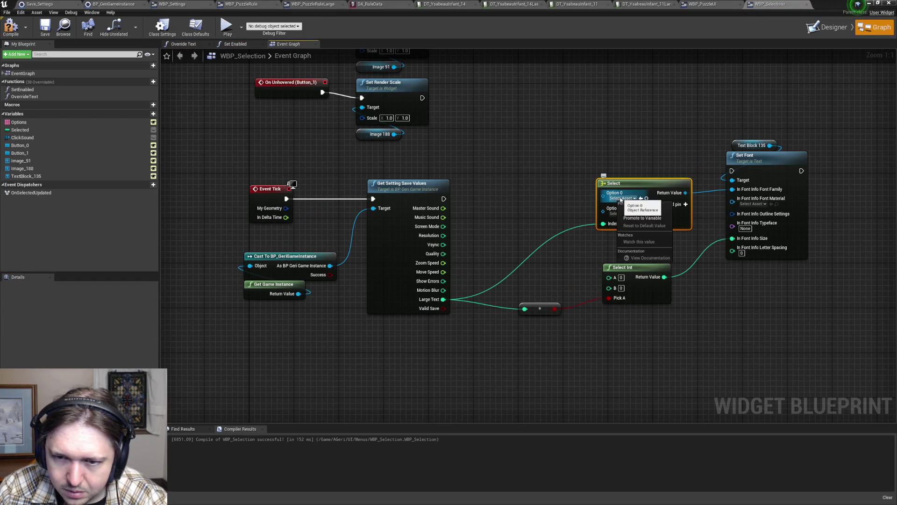
click(621, 198)
key(ctrl+v)
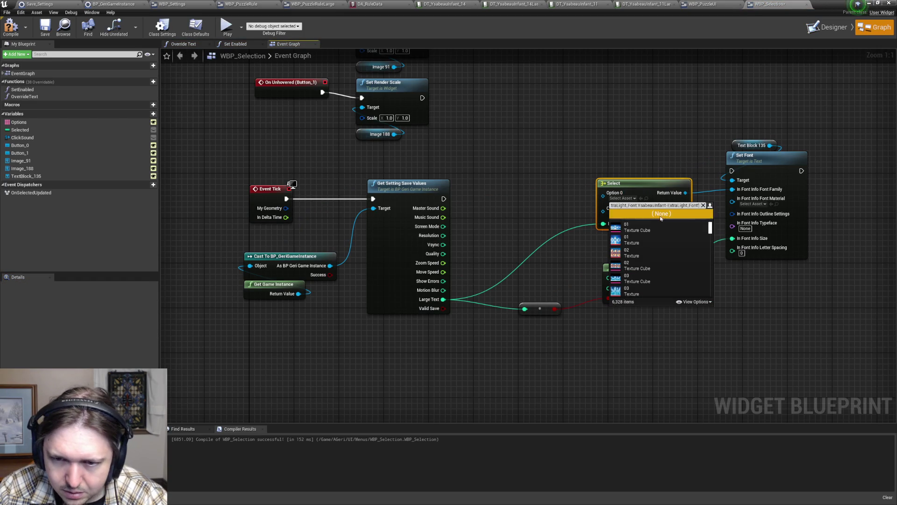
key(ctrl+a)
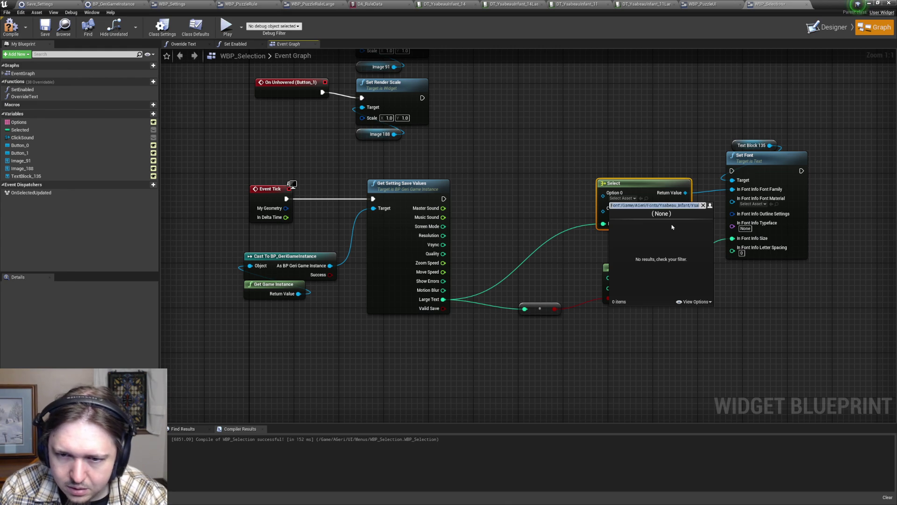
key(BackSpace)
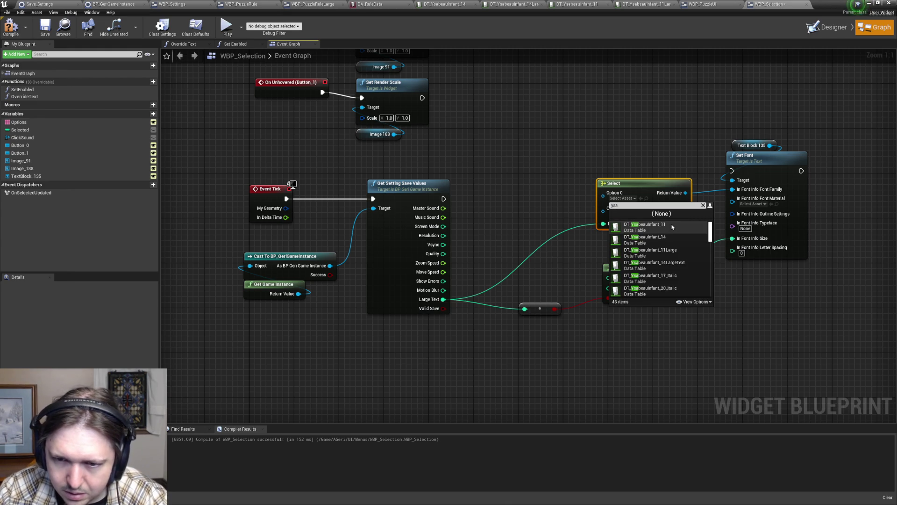
scroll(675, 262, down, 2)
scroll(678, 276, down, 5)
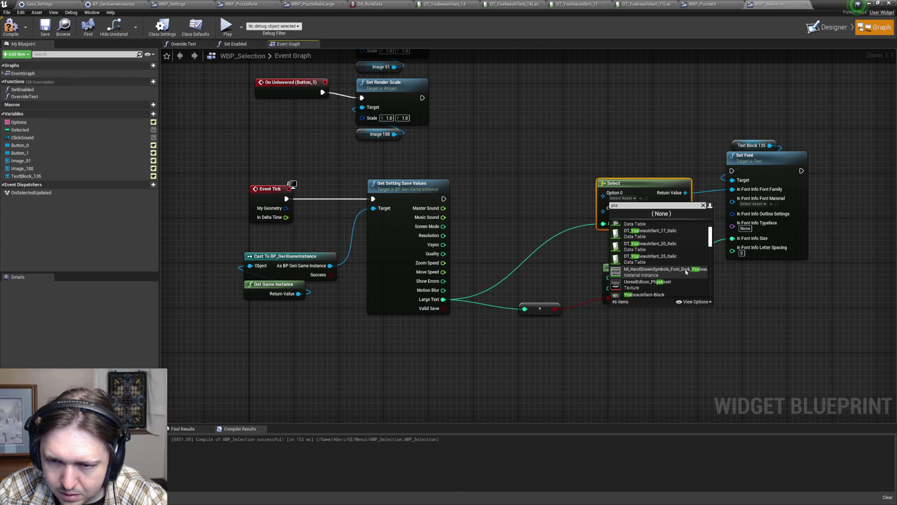
scroll(689, 270, down, 4)
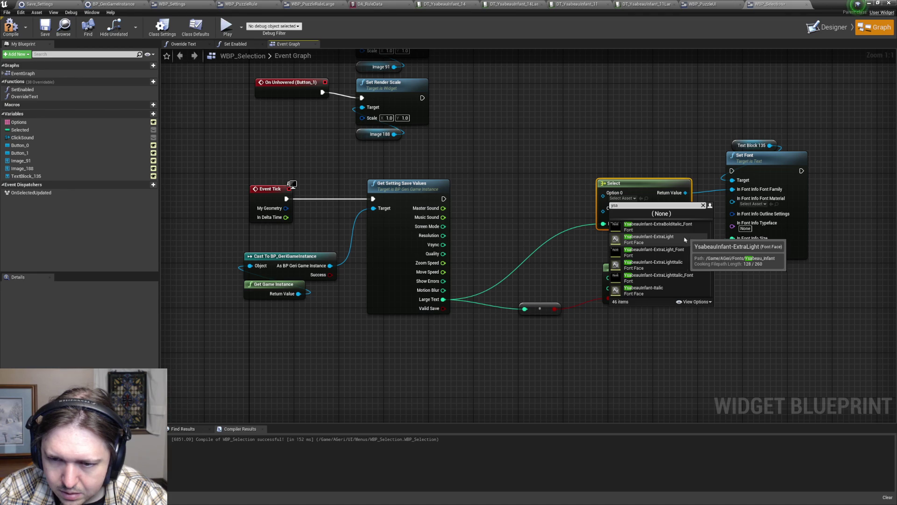
click(688, 239)
- Check the text block's font family in Designer and reconfirm ExtraLight_Font for Option 0
click(835, 33)
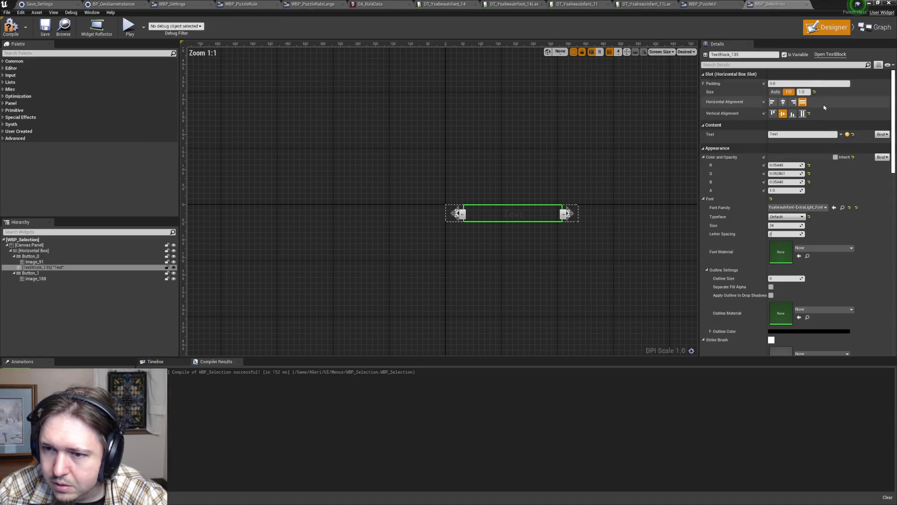
click(823, 209)
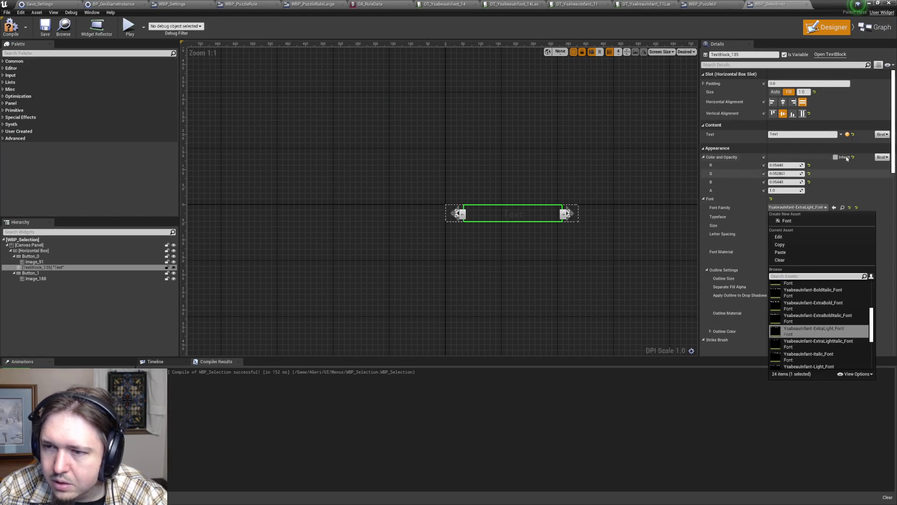
click(876, 27)
click(623, 214)
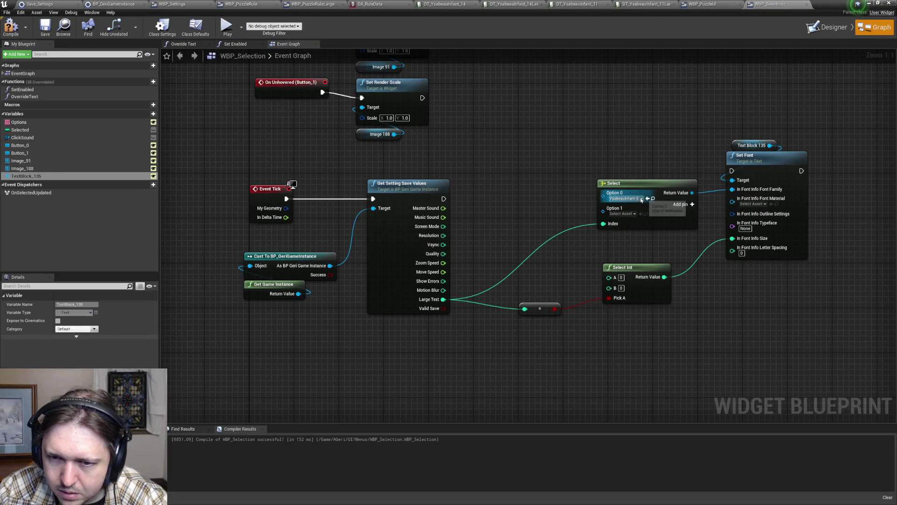
click(626, 211)
mouse_move(709, 229)
mouse_down()
mouse_move(701, 280)
mouse_move(676, 274)
mouse_up()
scroll(677, 273, up, 10)
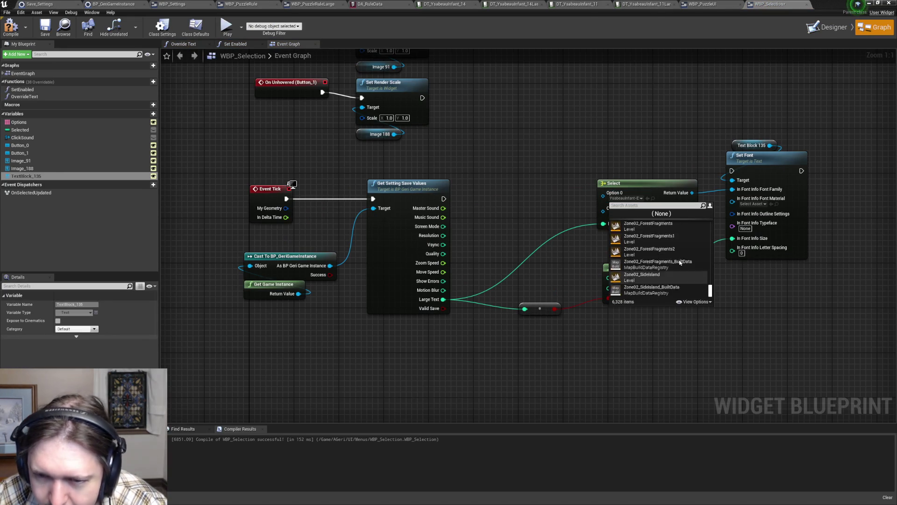
scroll(684, 274, up, 10)
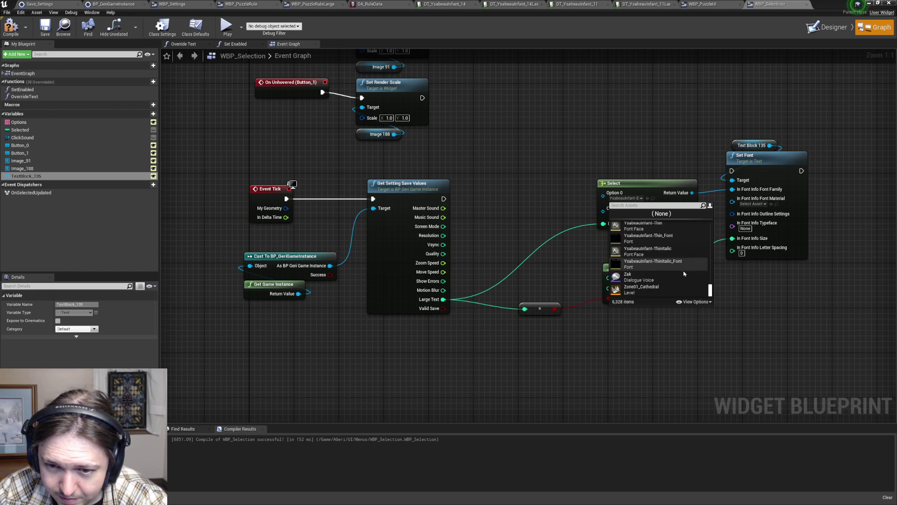
scroll(686, 251, up, 5)
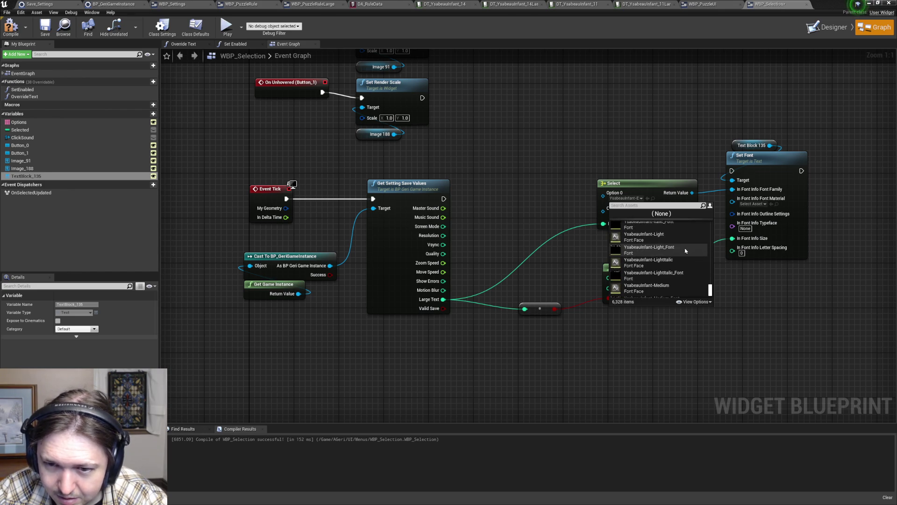
scroll(691, 250, up, 1)
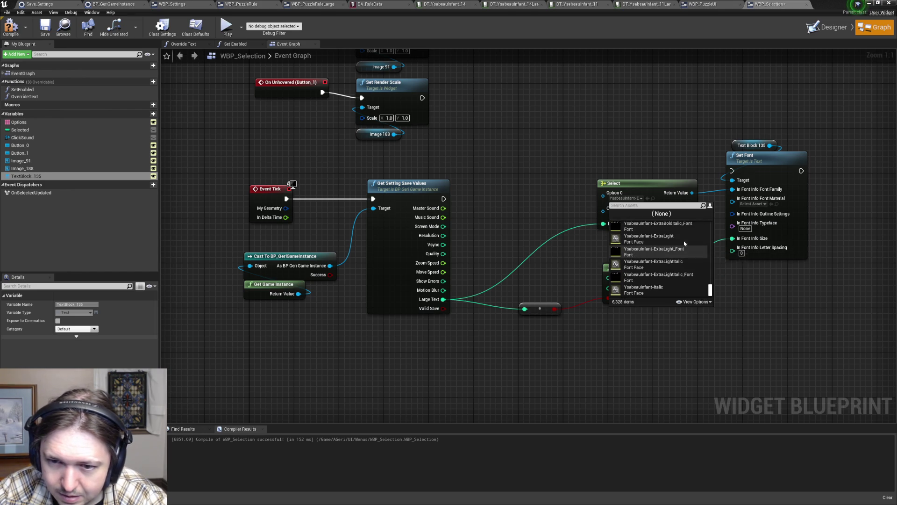
click(662, 257)
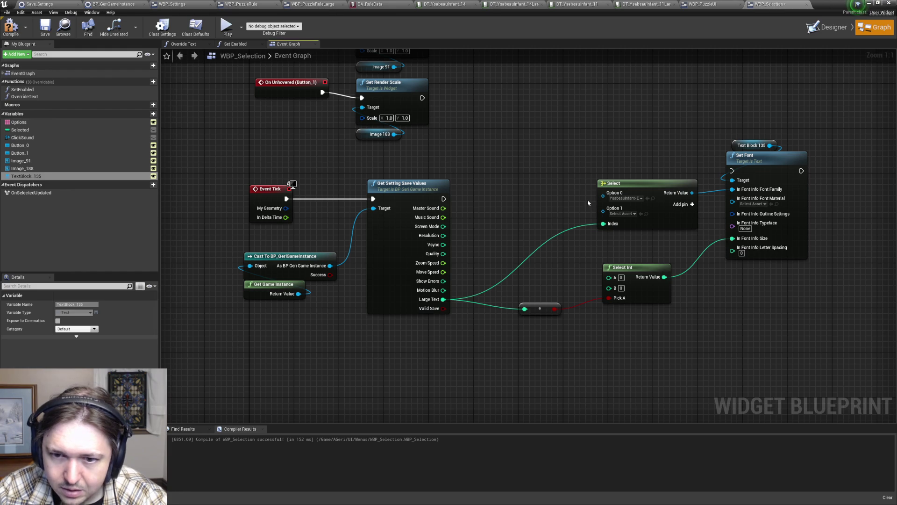
- Set the Select node's Option 1 font to YsabeauInfant-Light_Font and compile WBP_Selection
click(625, 215)
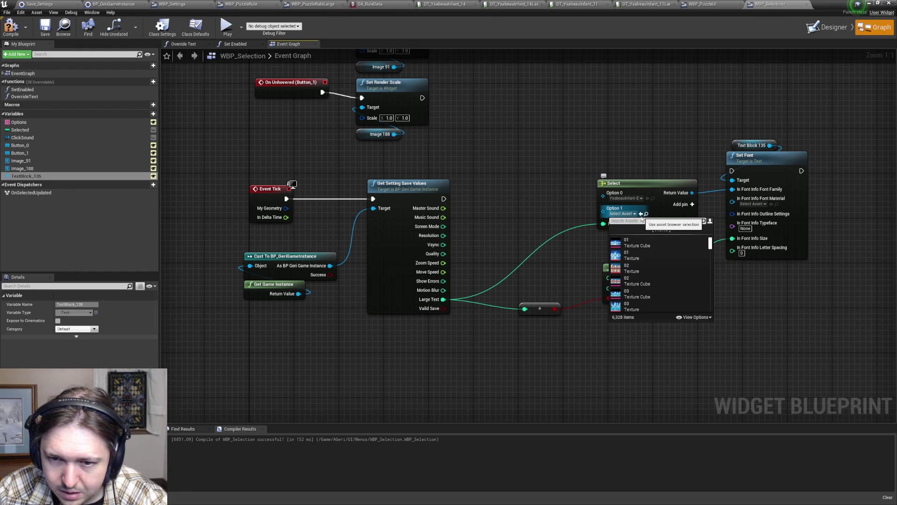
text(ysabea)
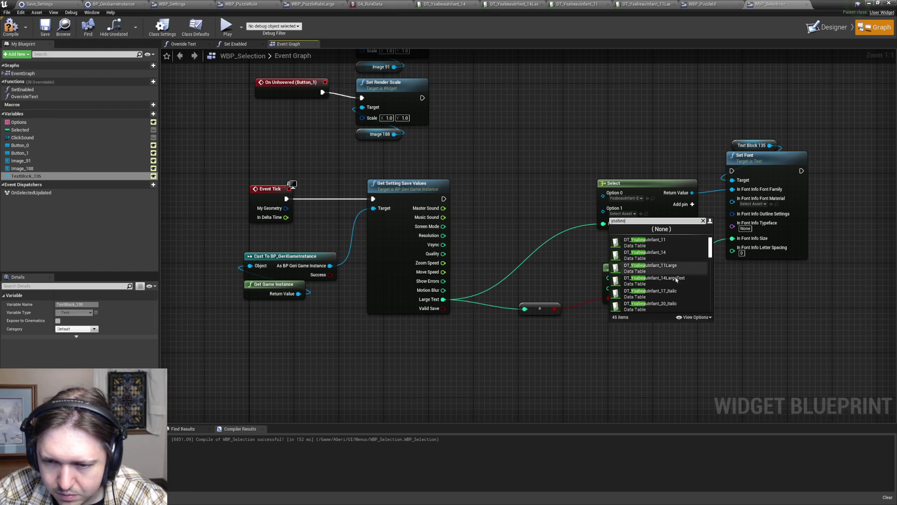
scroll(685, 278, down, 5)
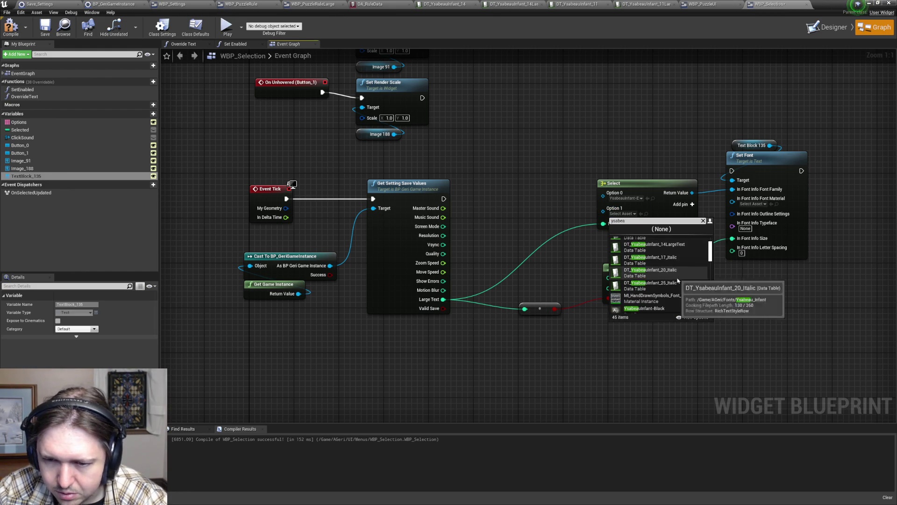
scroll(685, 278, down, 5)
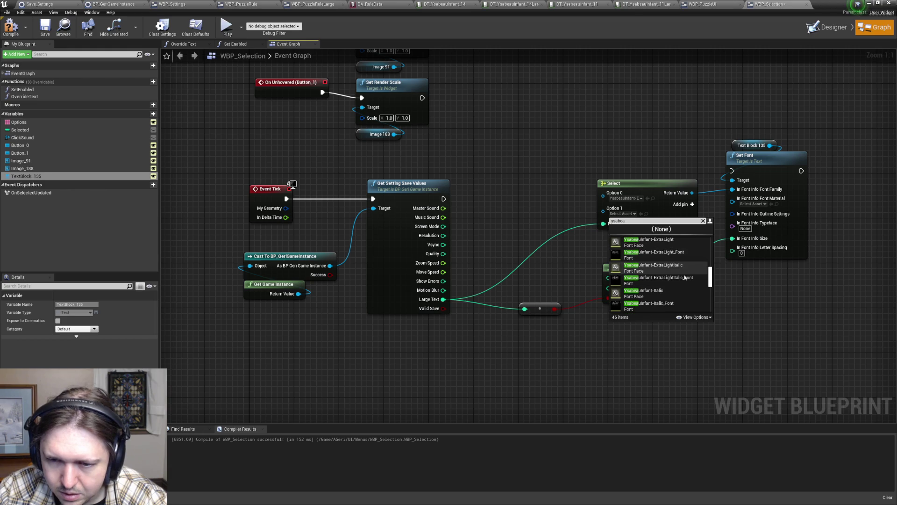
scroll(683, 276, down, 3)
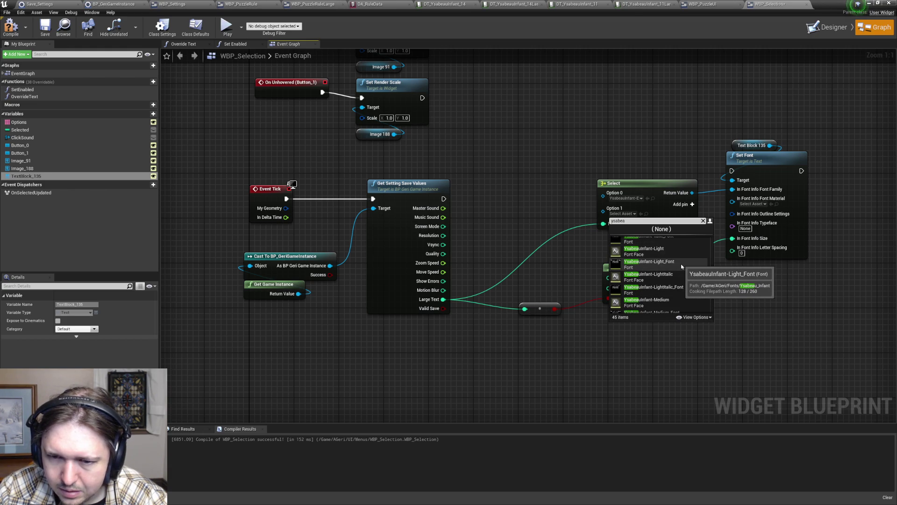
scroll(679, 276, up, 4)
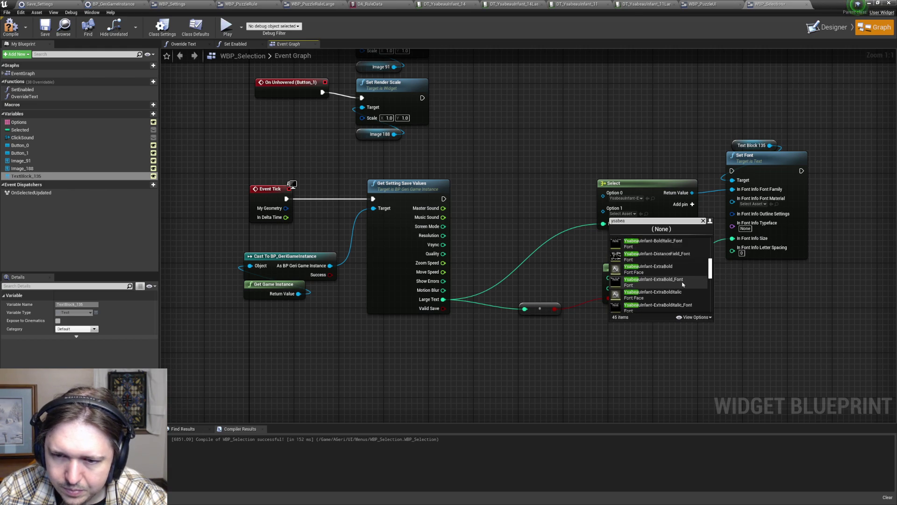
scroll(685, 284, up, 3)
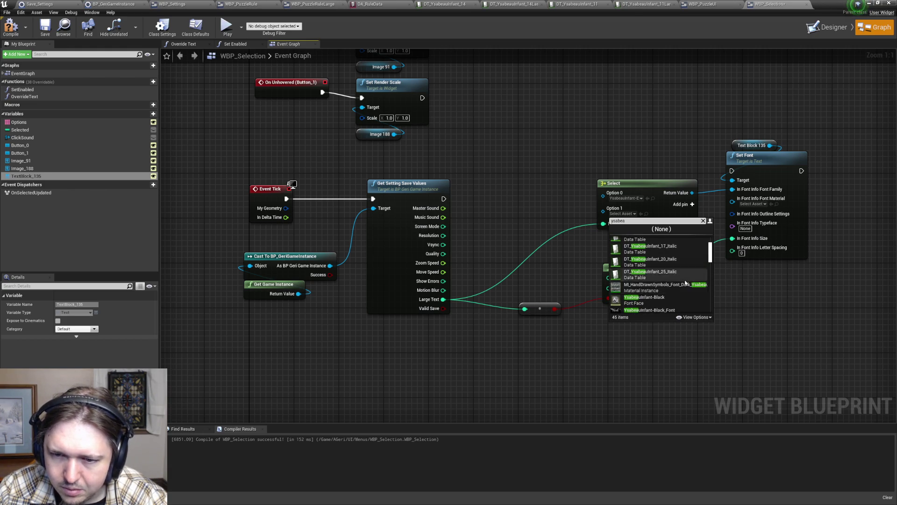
scroll(681, 257, down, 2)
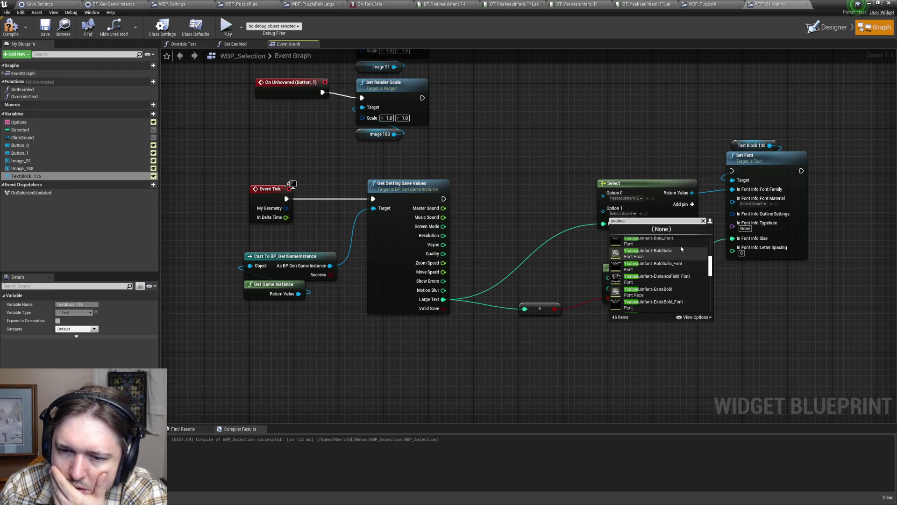
scroll(679, 257, down, 2)
scroll(677, 258, down, 2)
scroll(678, 264, down, 1)
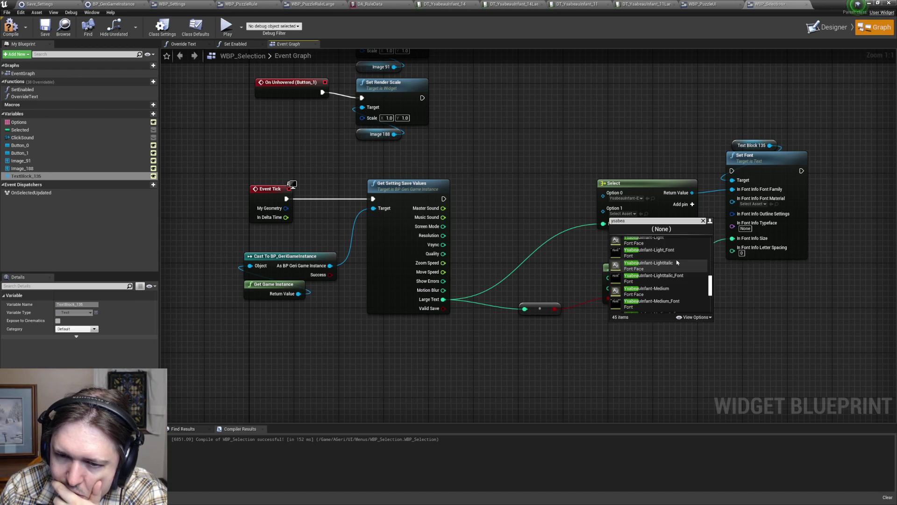
scroll(673, 262, down, 1)
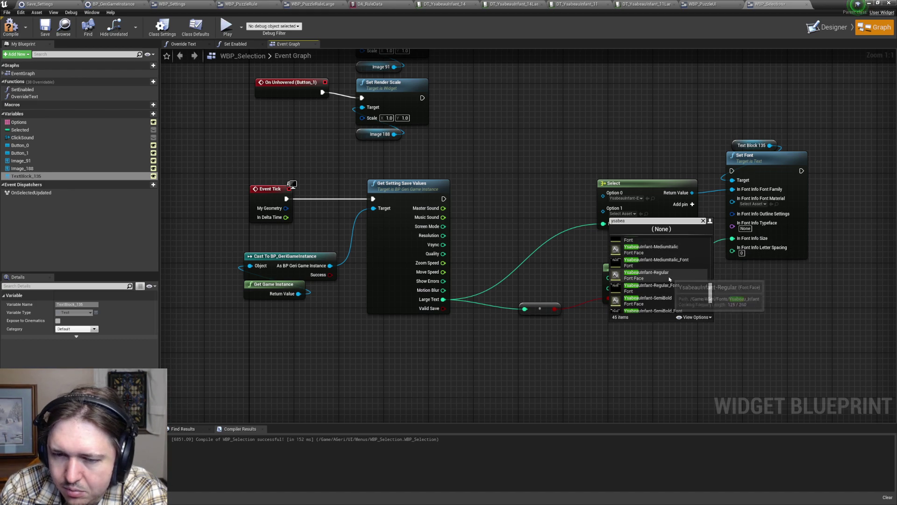
scroll(673, 280, down, 2)
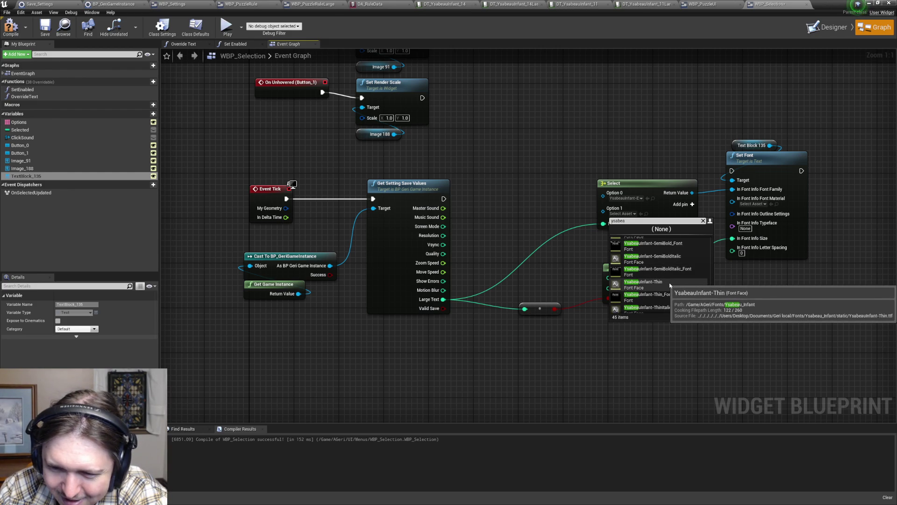
scroll(672, 283, up, 6)
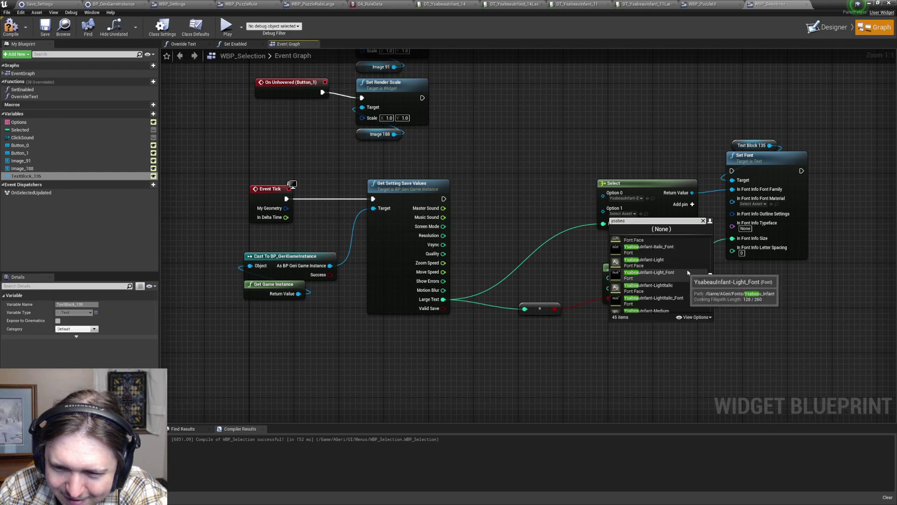
scroll(669, 288, up, 1)
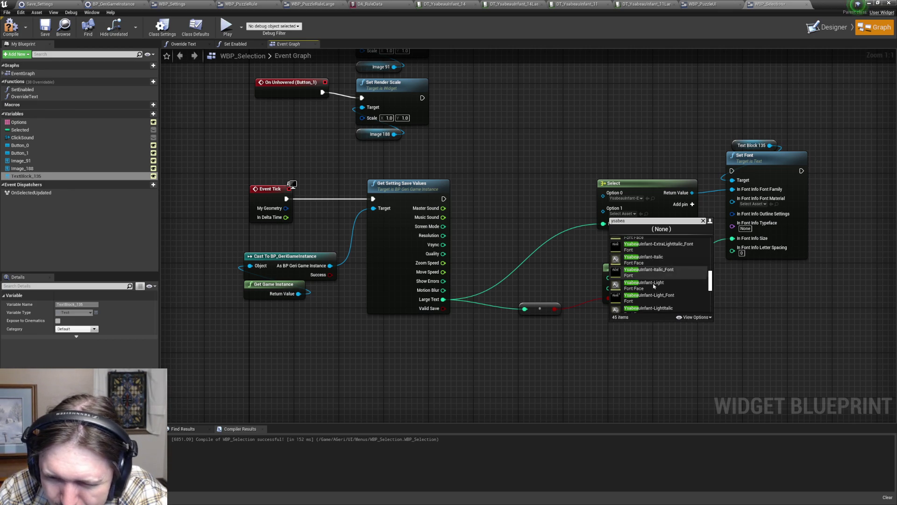
scroll(686, 286, down, 1)
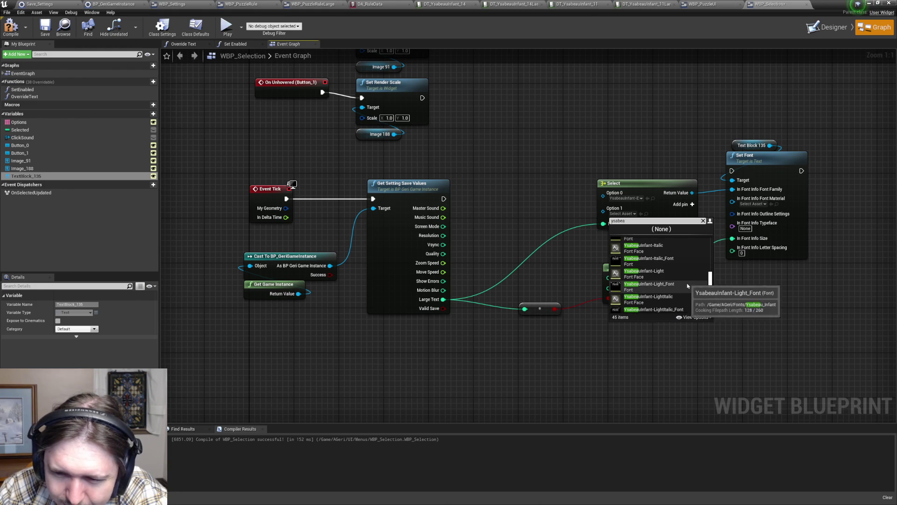
click(687, 285)
click(45, 25)
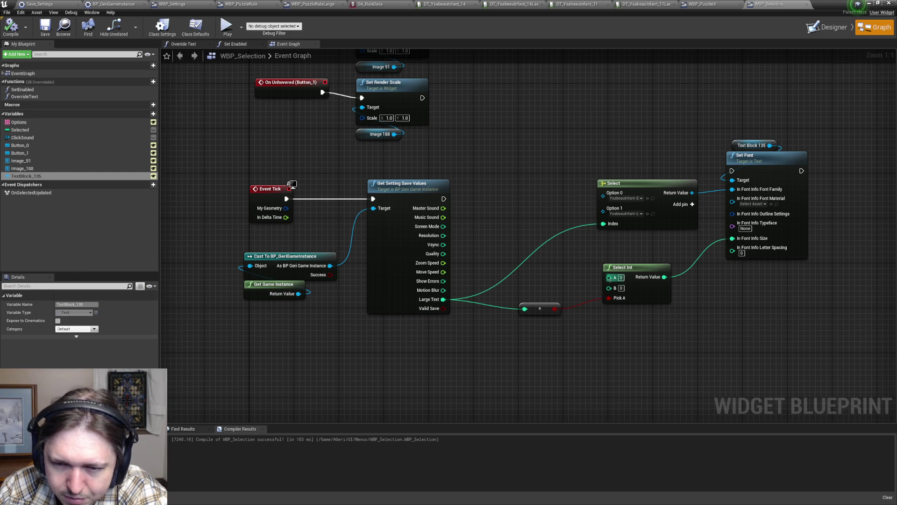
text(24)
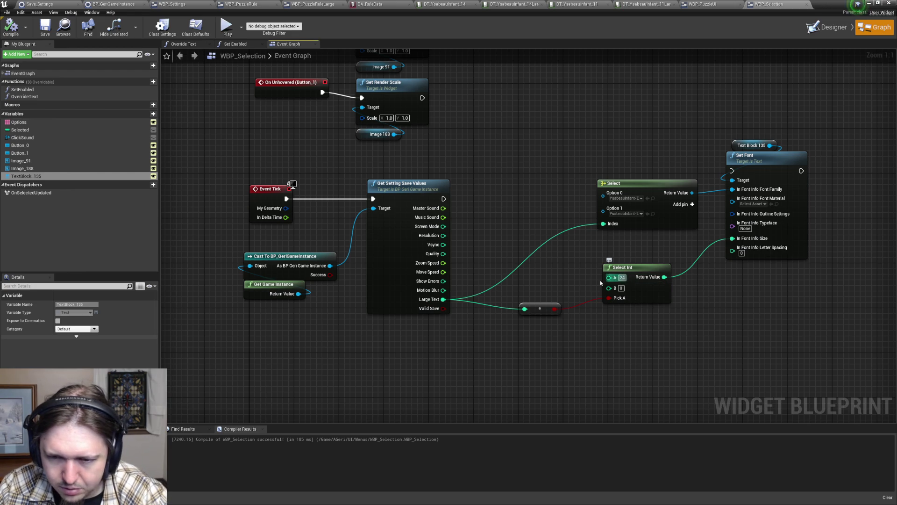
- Set the Select Int node's B value to 20 and run Set Font after Get Setting Save Values
click(620, 288)
text(20)
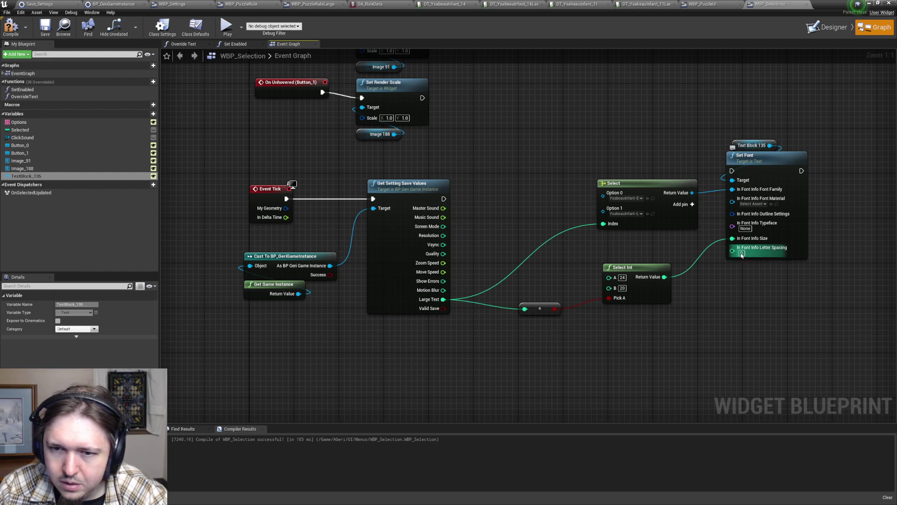
drag(443, 198, 732, 170)
drag(645, 183, 599, 205)
drag(636, 266, 614, 266)
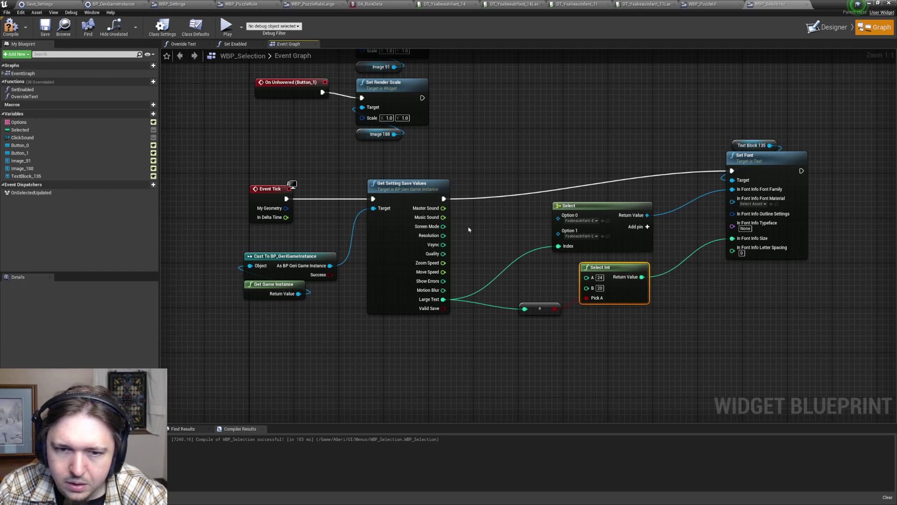
- Compile and save WBP_Selection, then return to the Designer layout
click(11, 26)
click(45, 31)
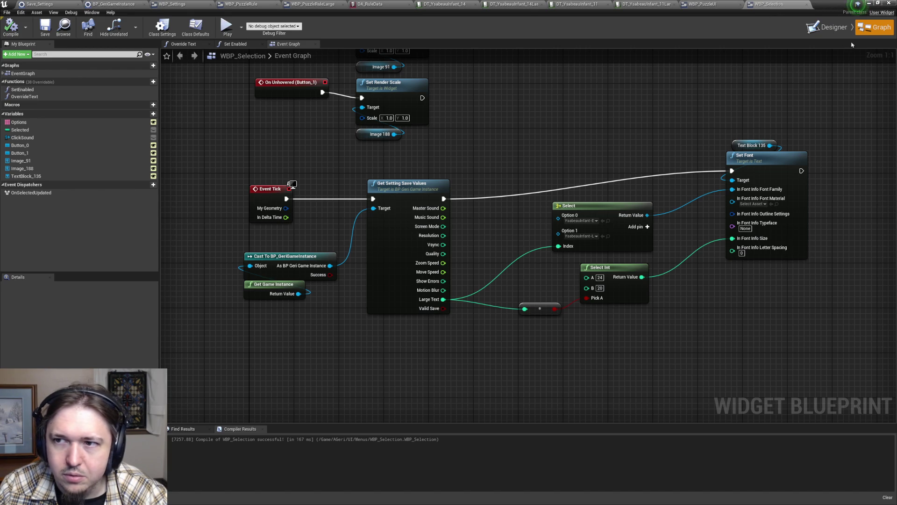
click(827, 27)
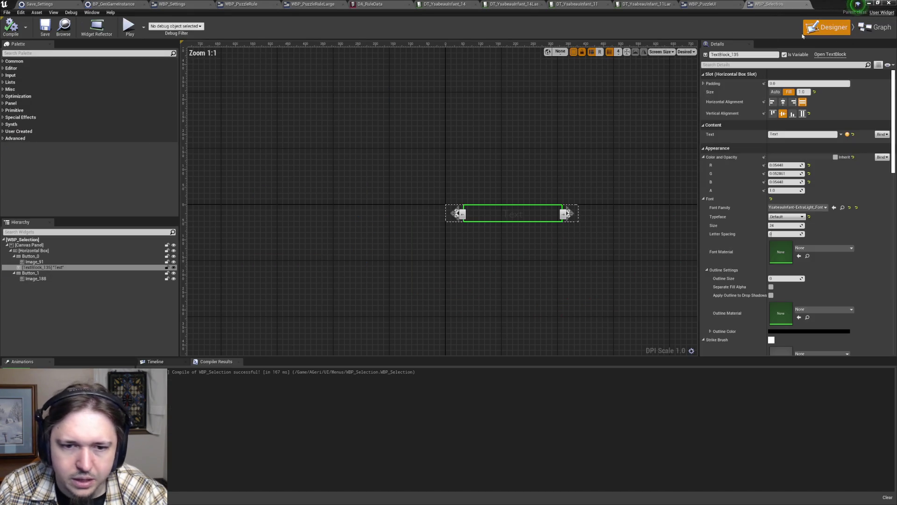
- Select the option row's horizontal box in the Hierarchy and tick Is Variable
click(40, 246)
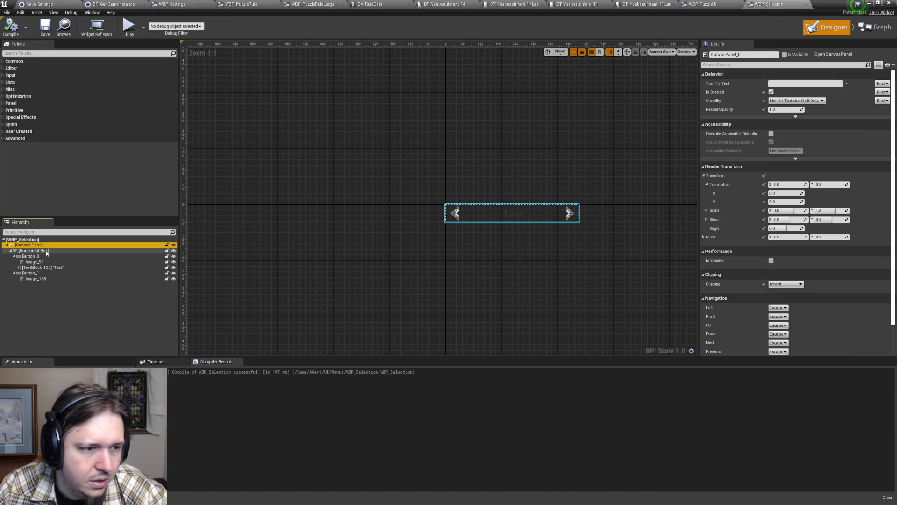
click(44, 251)
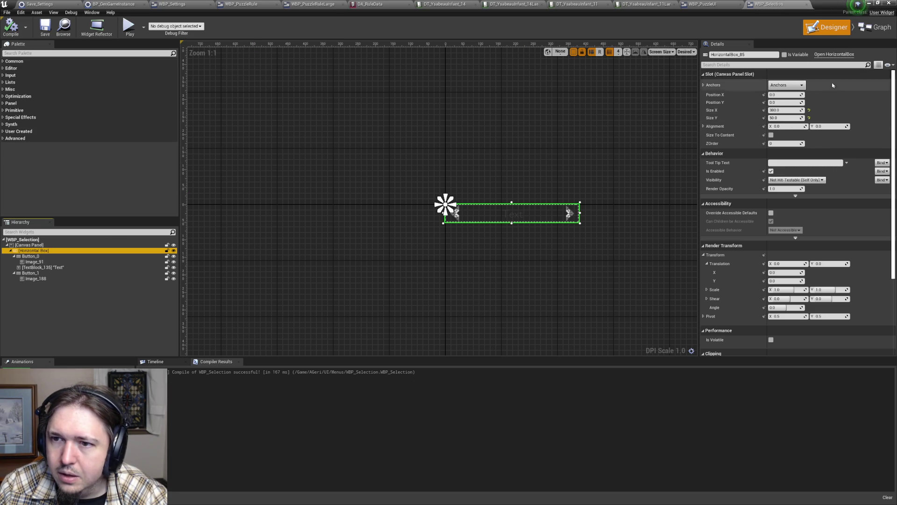
click(785, 54)
- Place a HorizontalBox_85 getter in the event graph and search its 'set siz' actions
click(876, 27)
mouse_move(28, 161)
mouse_down()
mouse_move(837, 159)
mouse_move(838, 135)
mouse_up()
click(863, 143)
drag(660, 186, 679, 209)
text(set siz)
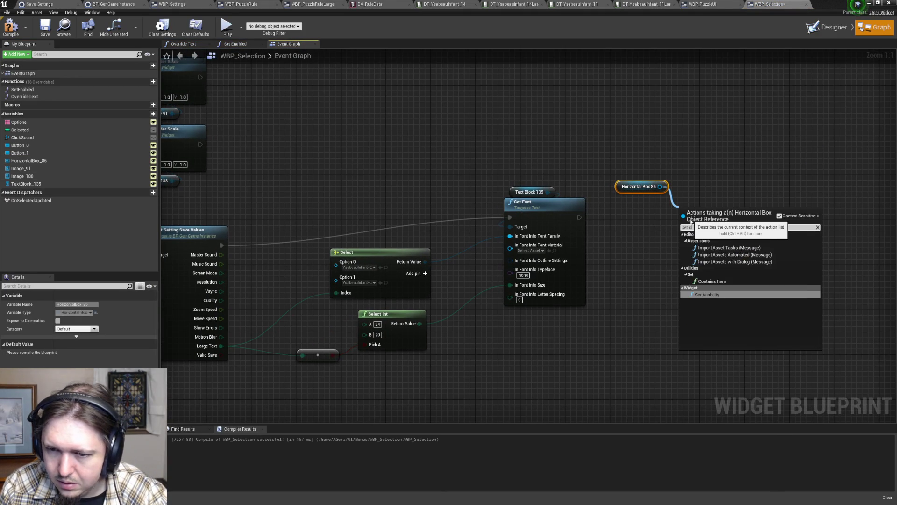
- Browse the horizontal box's Set actions, close the menu without adding anything, and return to Designer
key(BackSpace)
key(BackSpace)
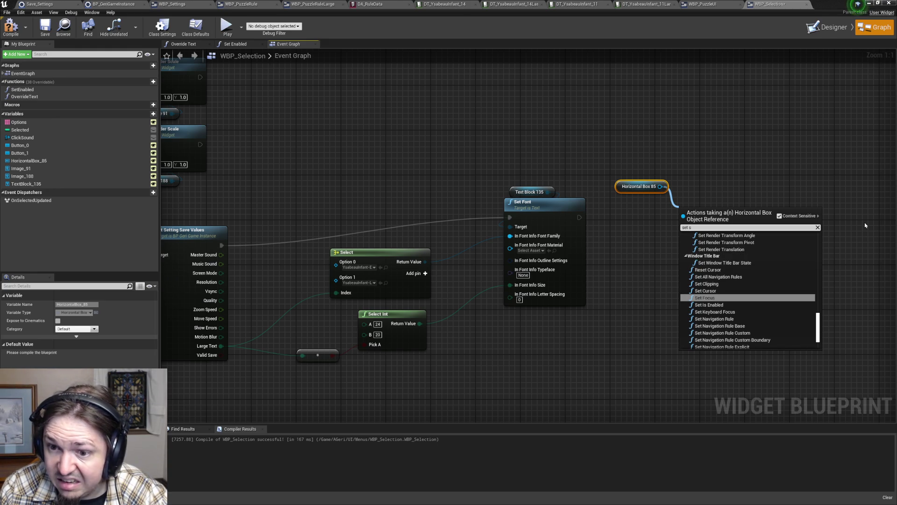
scroll(785, 323, down, 3)
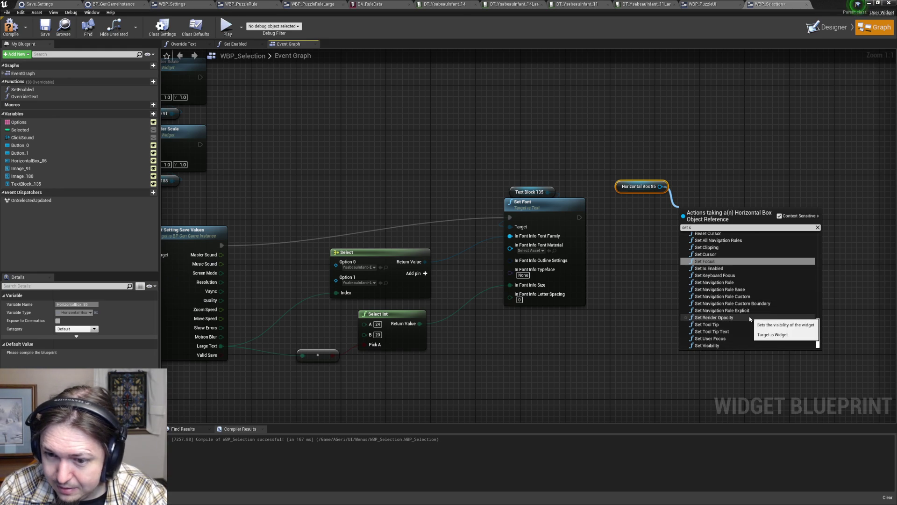
scroll(791, 337, up, 5)
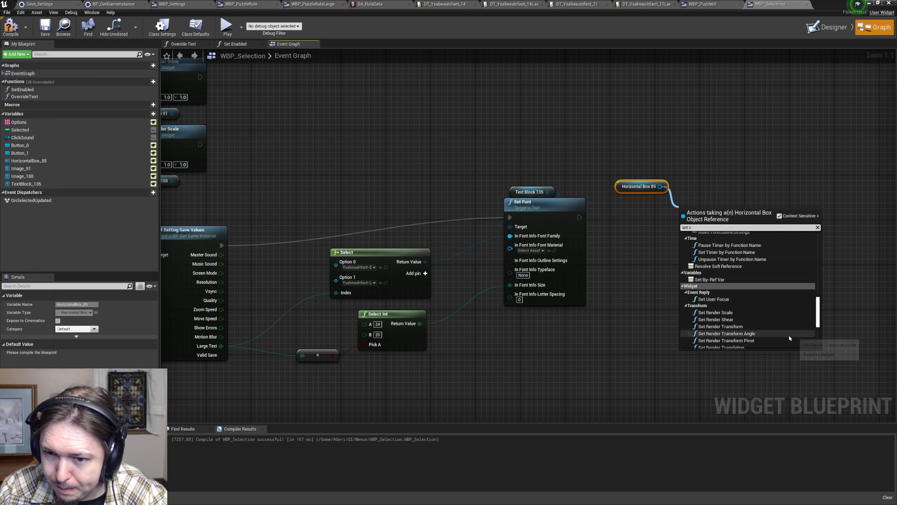
scroll(788, 335, up, 8)
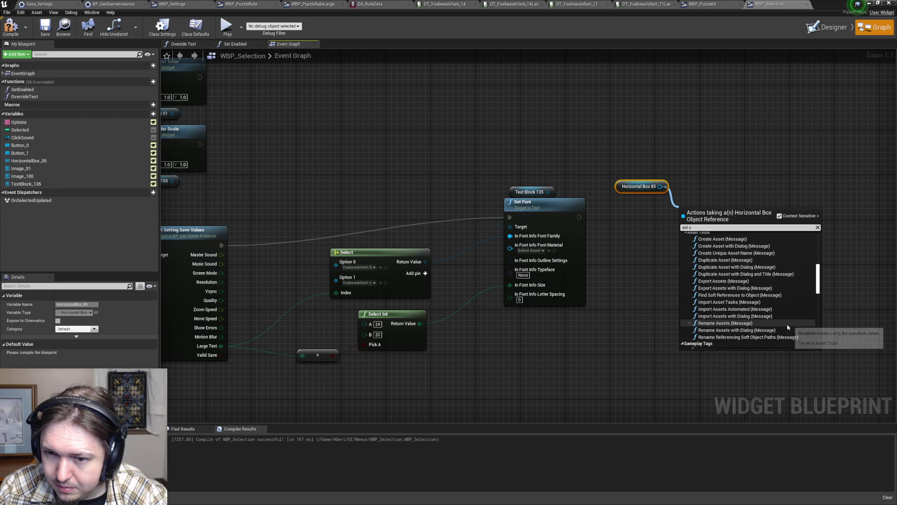
scroll(789, 322, up, 5)
key(BackSpace)
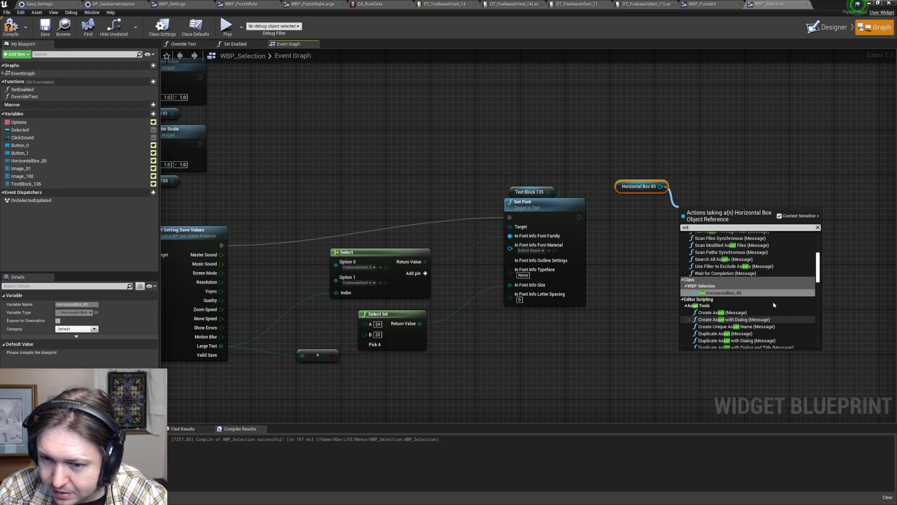
scroll(821, 283, down, 3)
scroll(821, 283, down, 5)
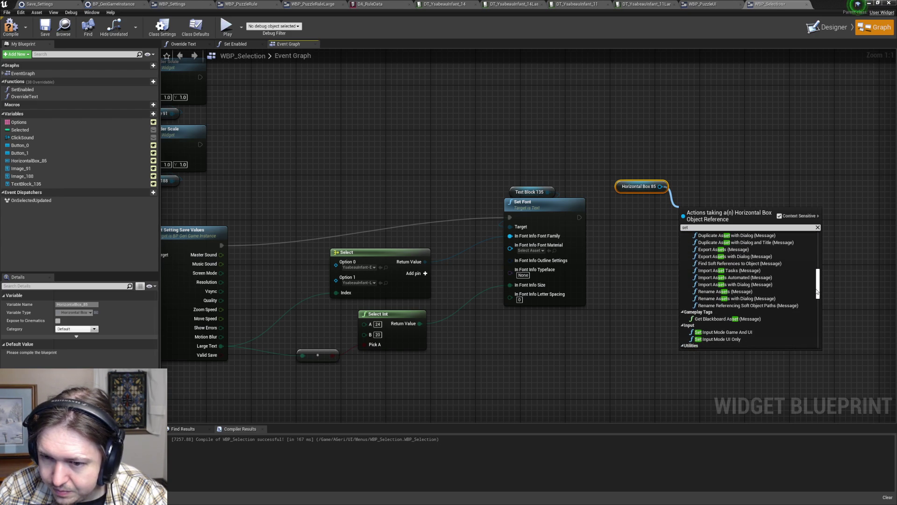
scroll(817, 292, down, 5)
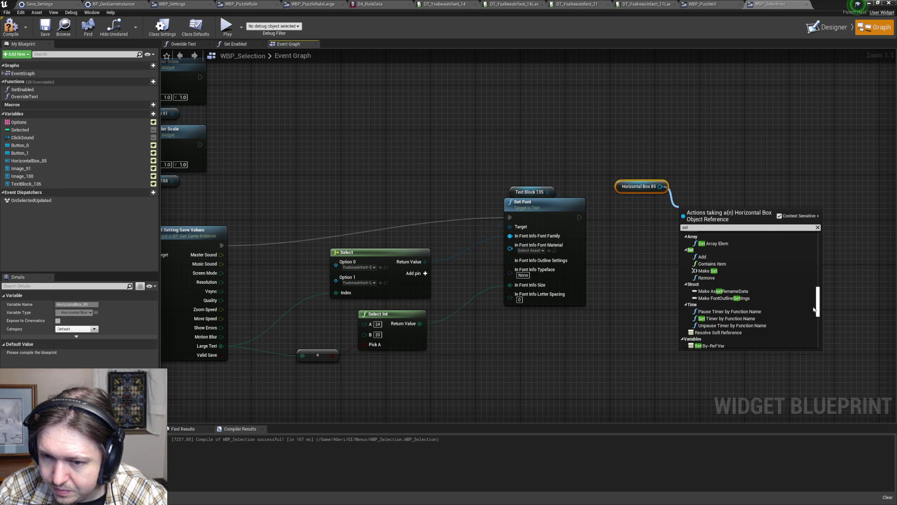
scroll(814, 309, down, 5)
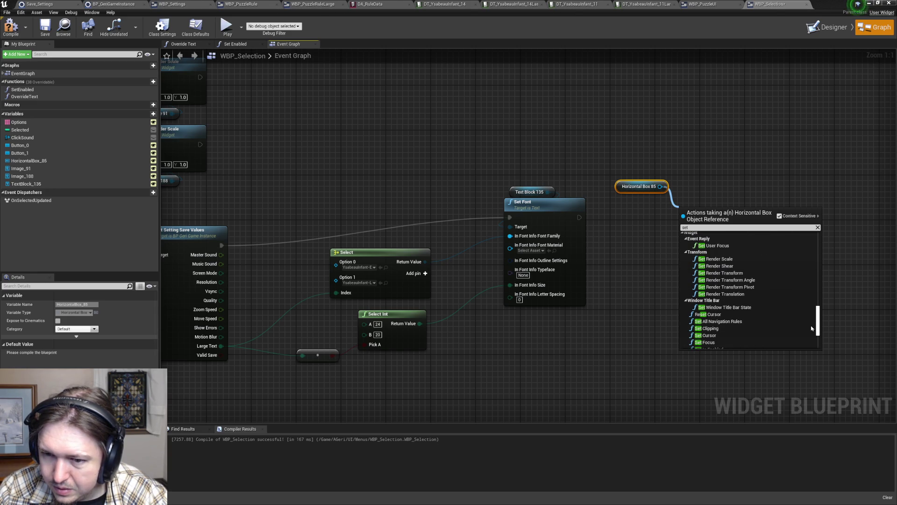
scroll(812, 328, down, 1)
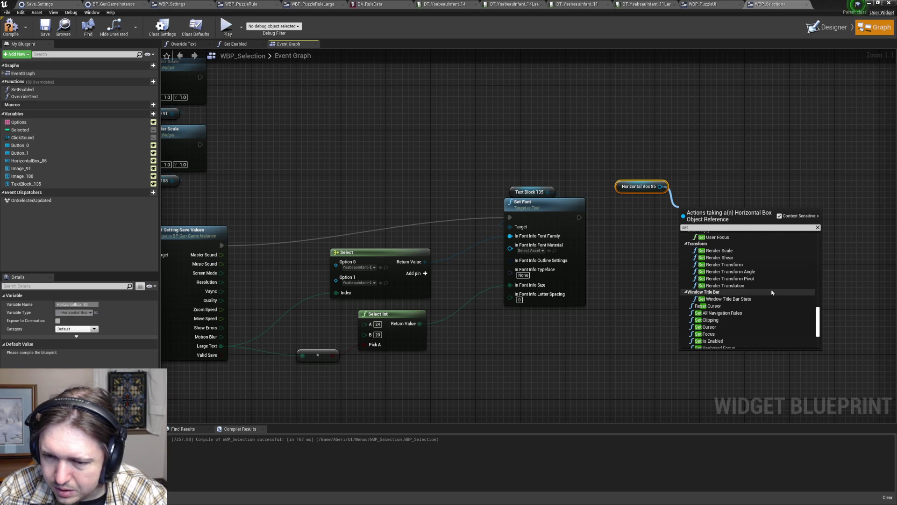
scroll(775, 304, down, 3)
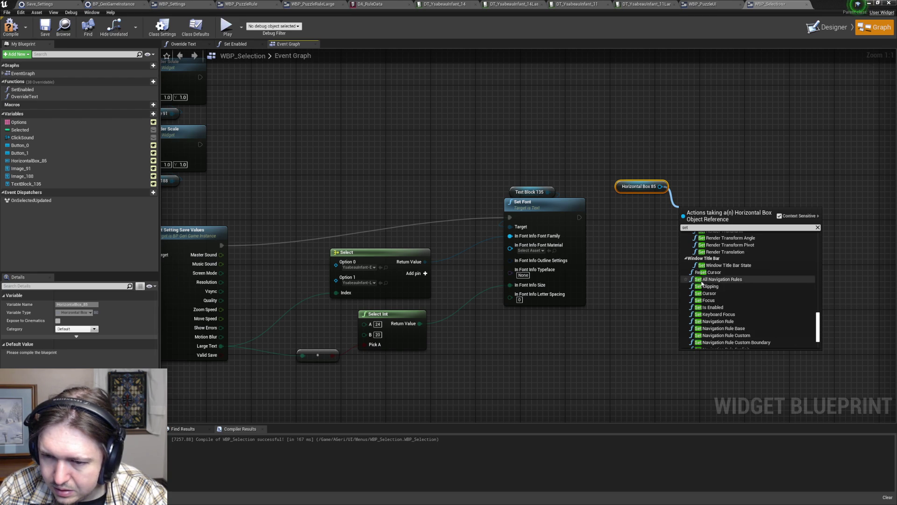
scroll(726, 308, down, 3)
scroll(726, 308, down, 1)
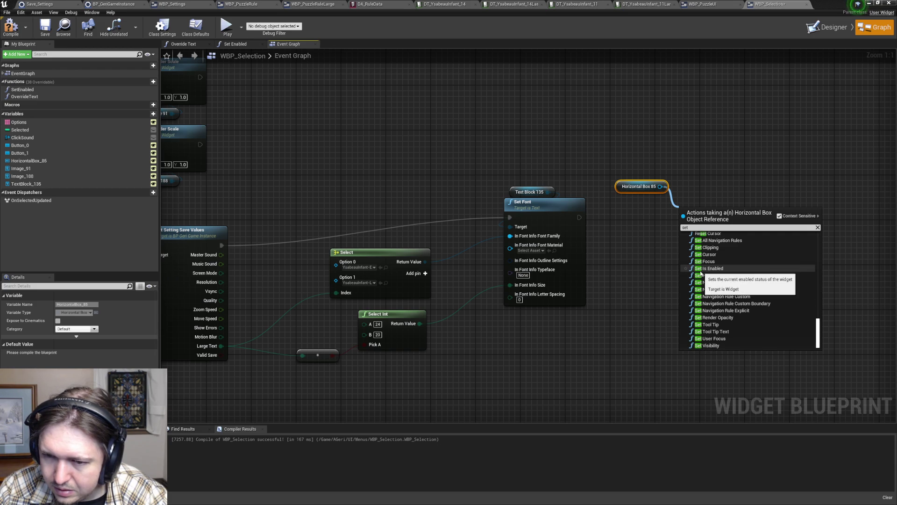
scroll(821, 318, up, 3)
drag(821, 318, 823, 239)
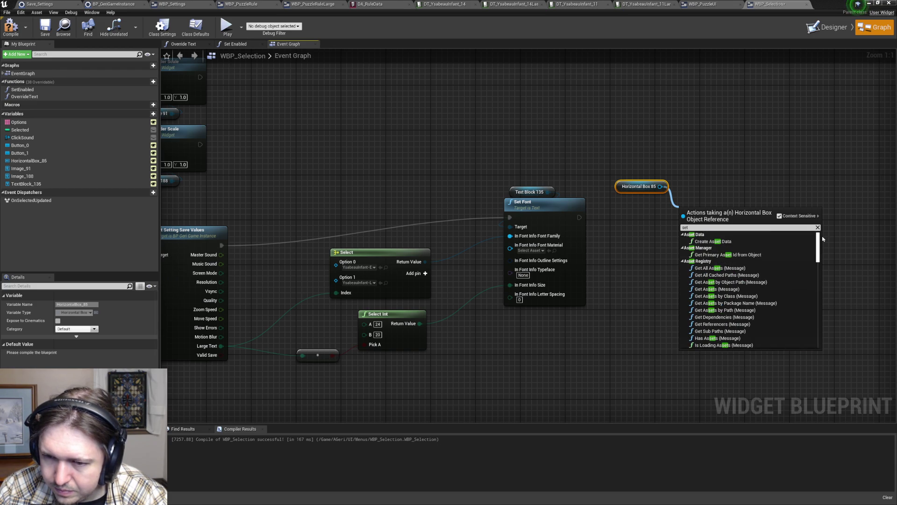
click(729, 167)
click(823, 26)
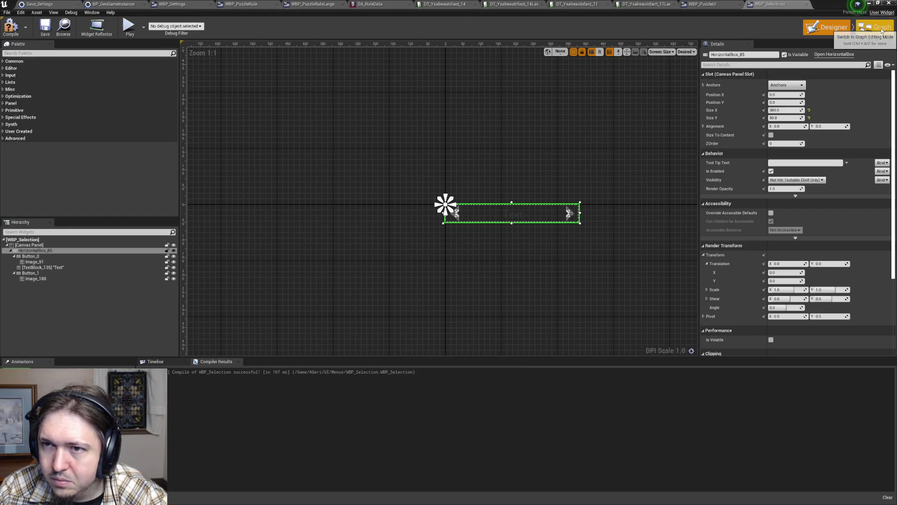
- Recompile WBP_Selection, start a Play-in-Editor test, and open the Settings screen
click(10, 25)
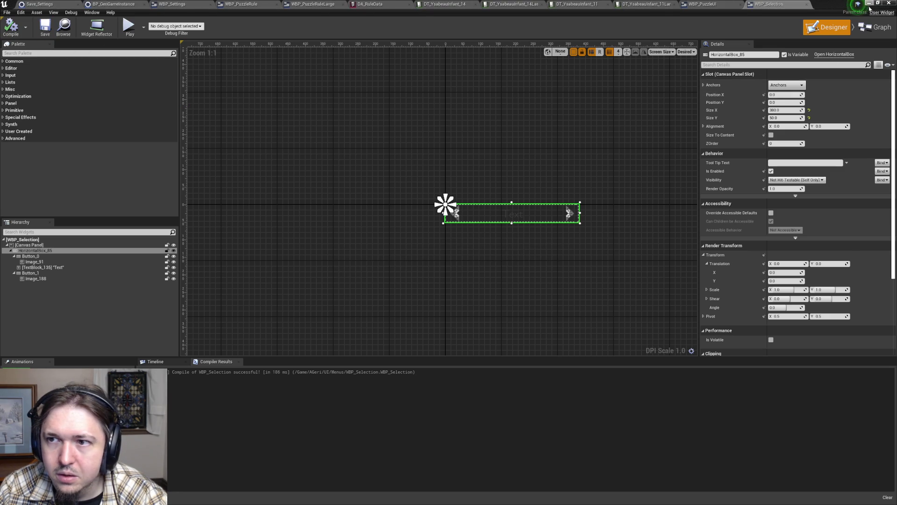
click(869, 3)
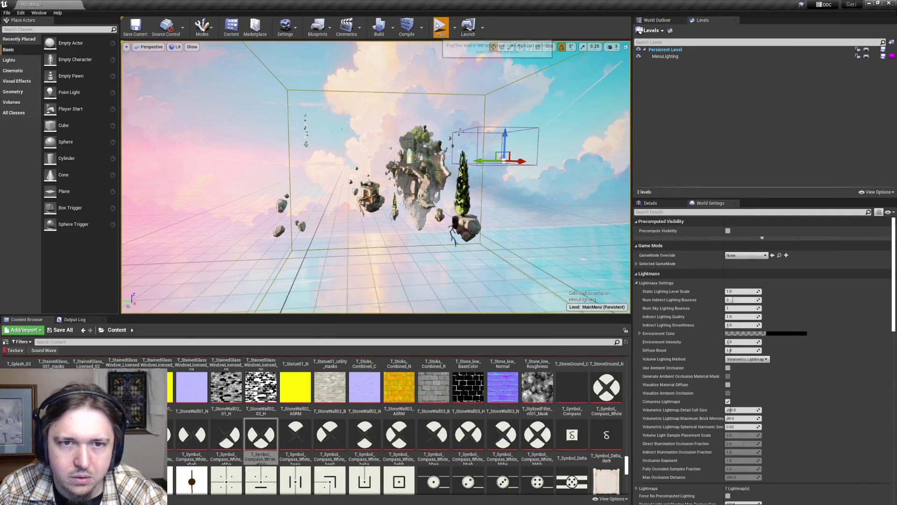
click(441, 27)
click(240, 216)
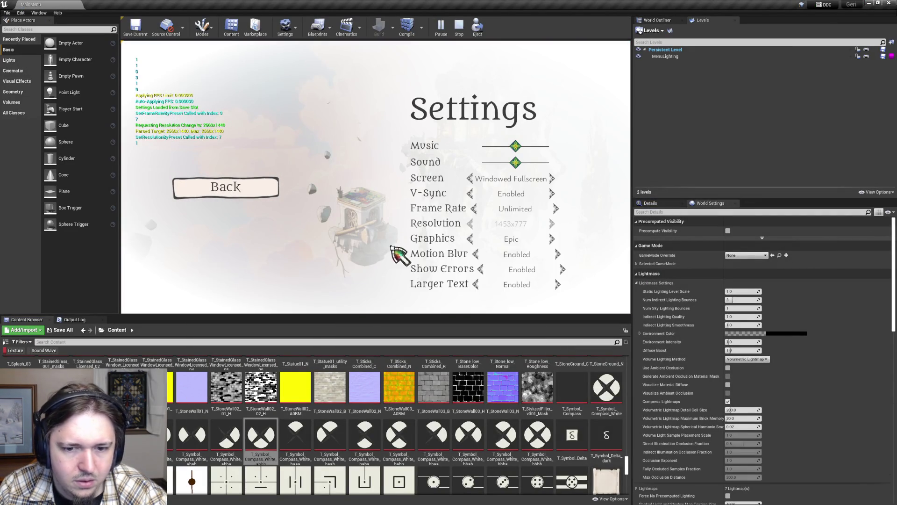
- Toggle Larger Text on and off repeatedly to confirm the labels resize, then stop the test
click(557, 284)
click(557, 285)
click(557, 285)
click(558, 286)
click(559, 286)
click(558, 285)
click(558, 285)
click(558, 285)
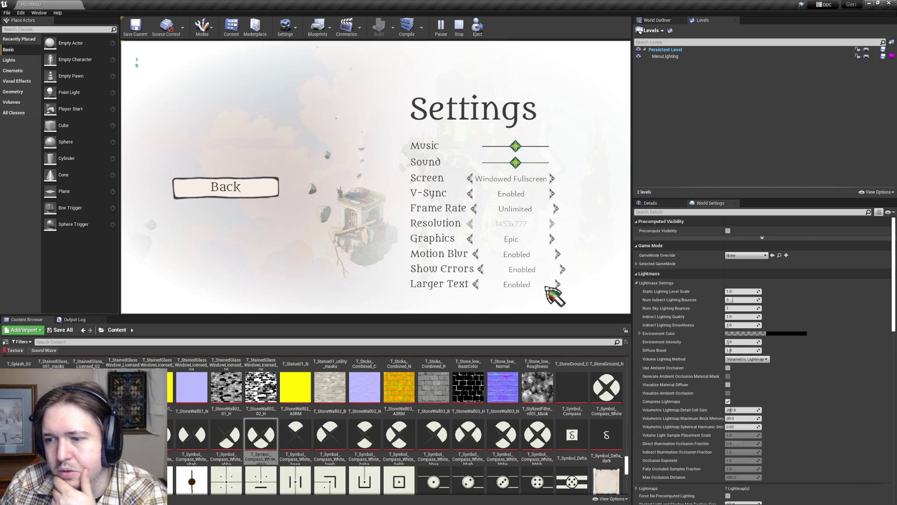
click(558, 286)
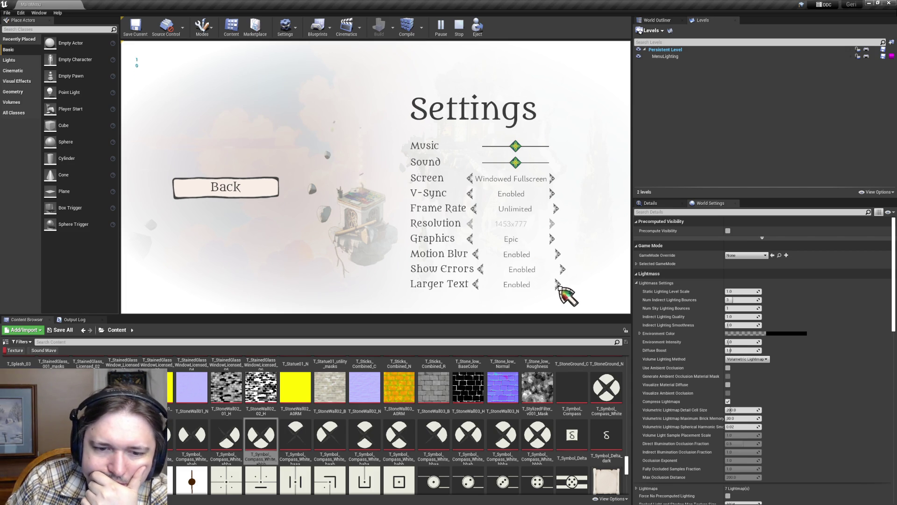
click(558, 285)
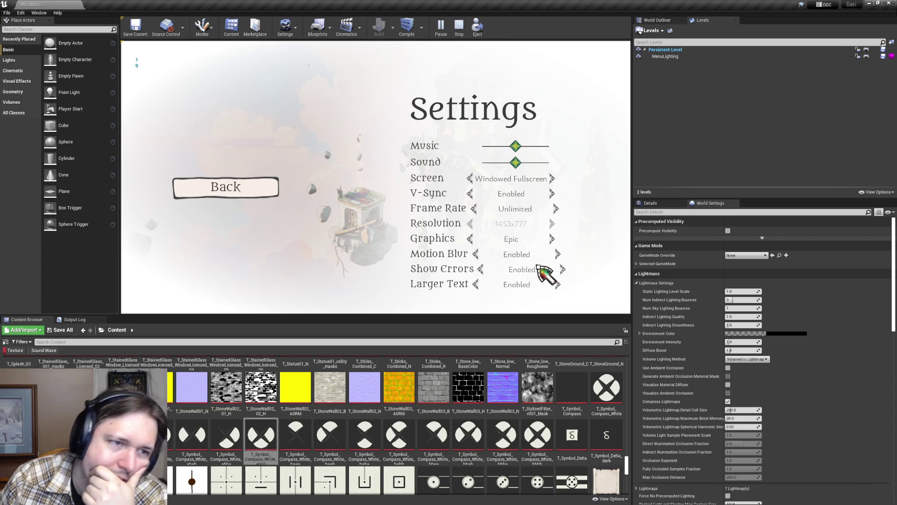
click(558, 285)
click(559, 285)
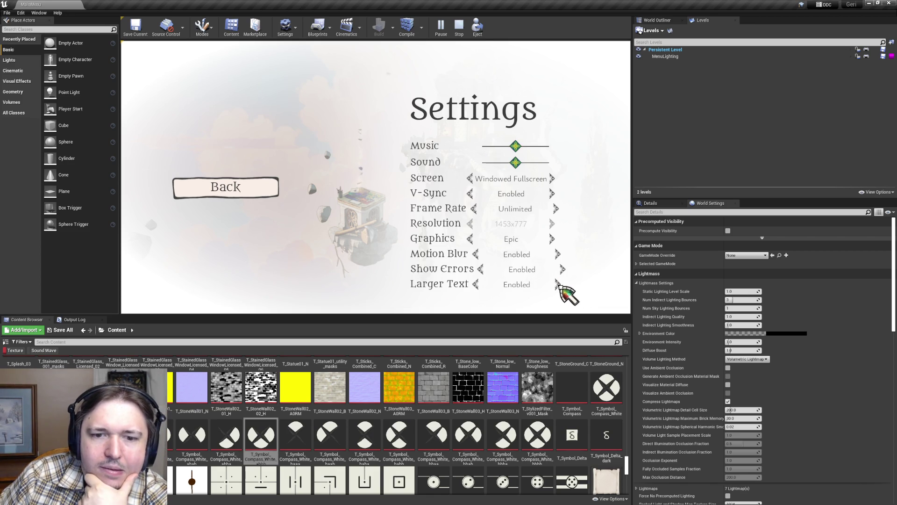
click(559, 286)
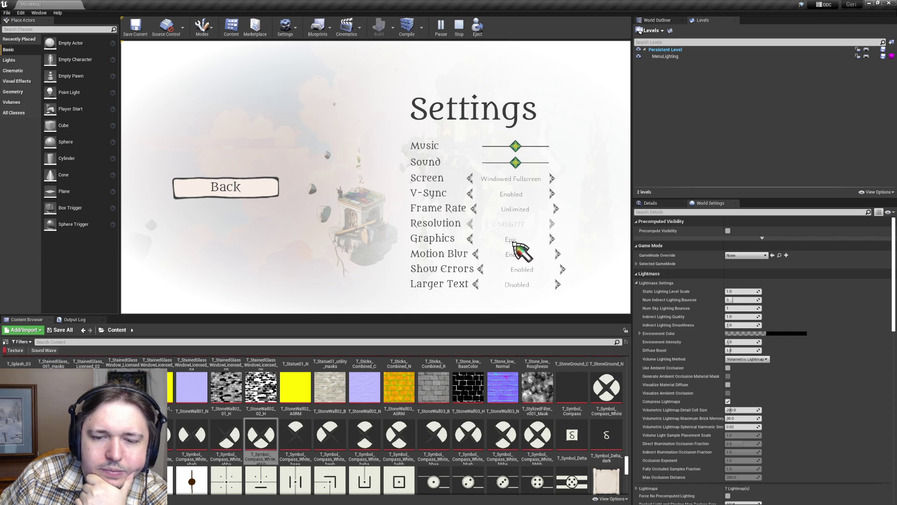
click(559, 285)
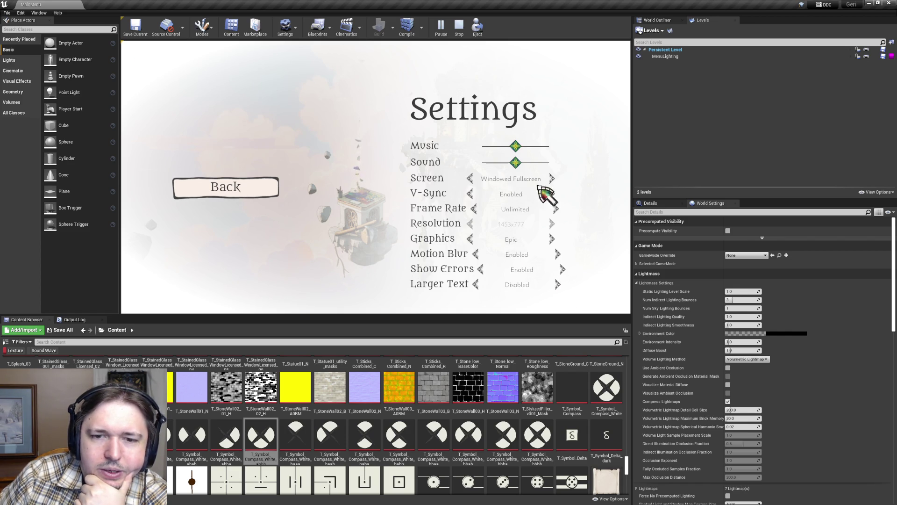
click(558, 286)
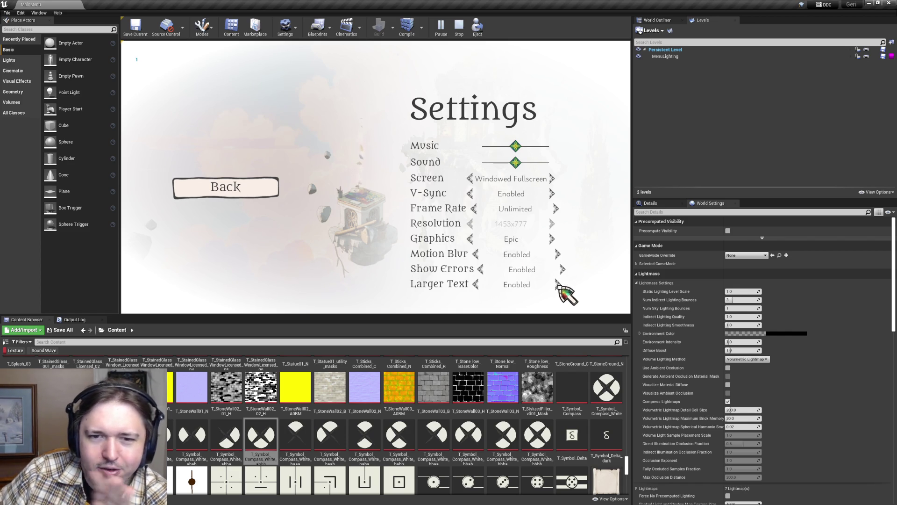
click(559, 285)
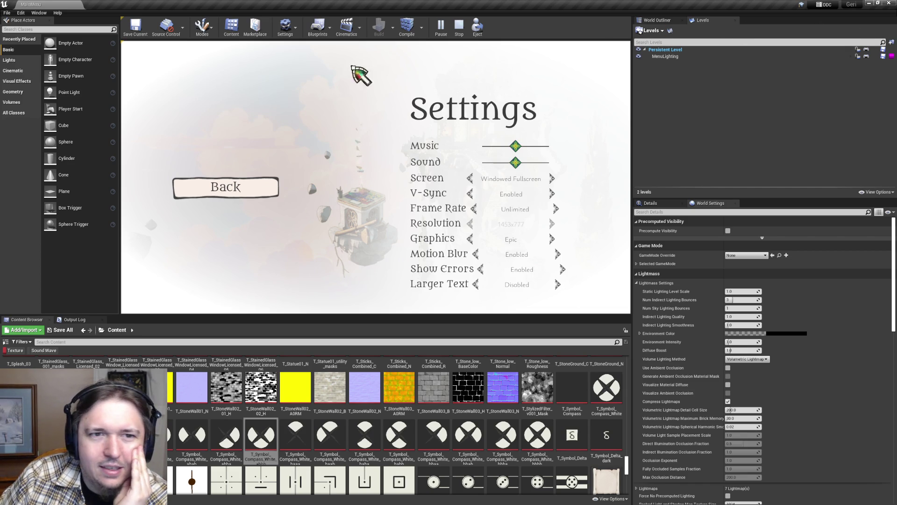
click(458, 30)
key(alt+Tab)
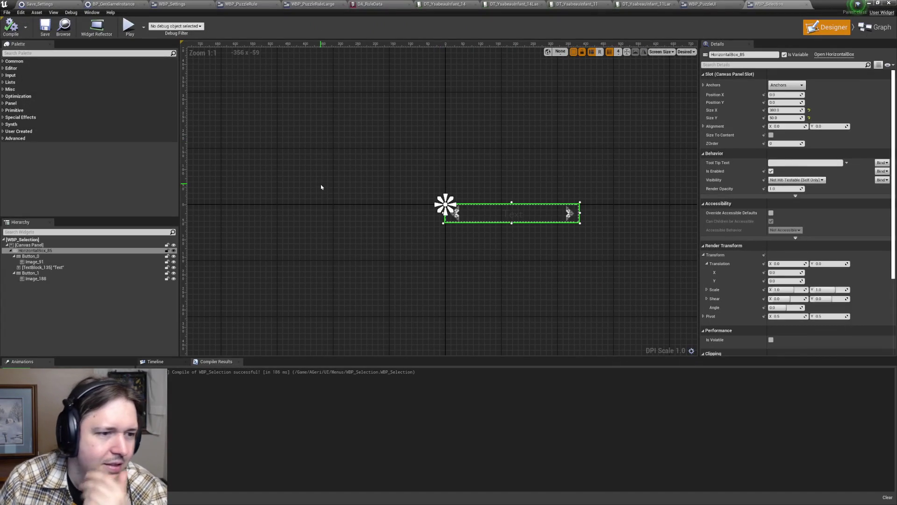
- Set Button_0's Render Transform Translation X to -10
click(44, 252)
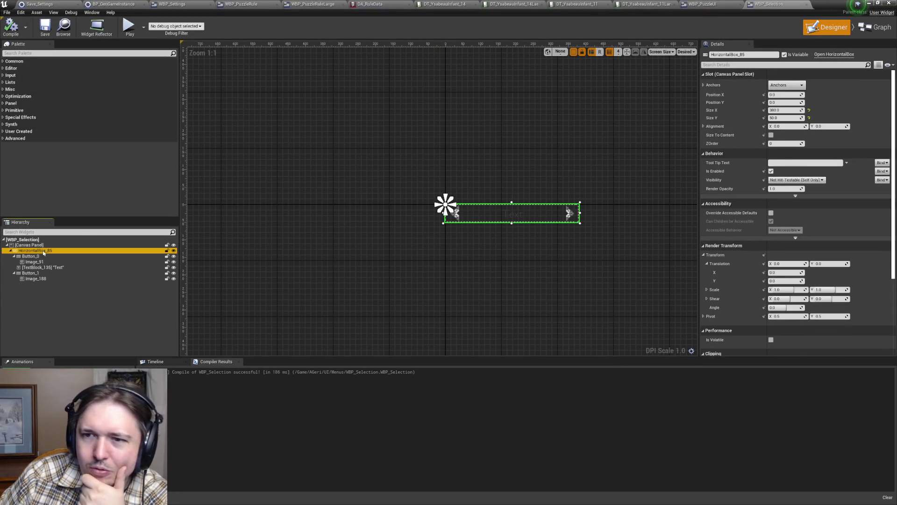
click(37, 257)
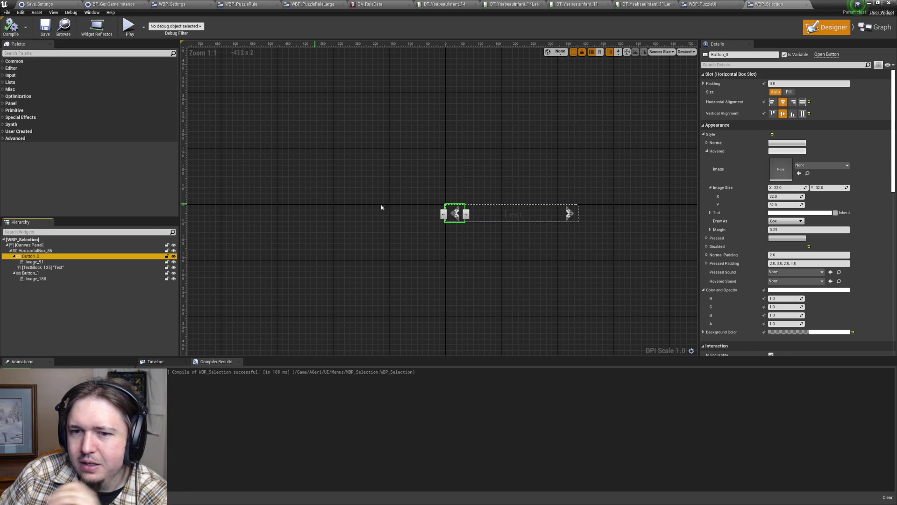
scroll(788, 290, down, 5)
scroll(789, 290, down, 5)
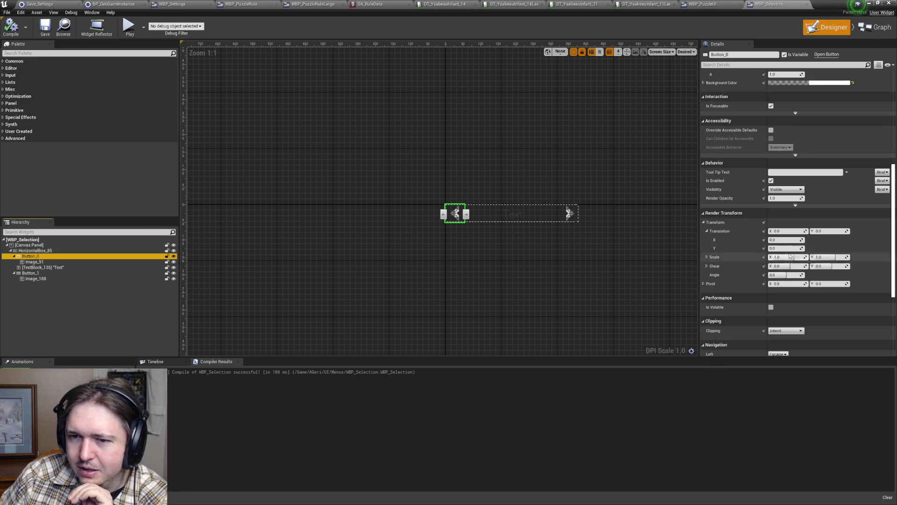
click(789, 231)
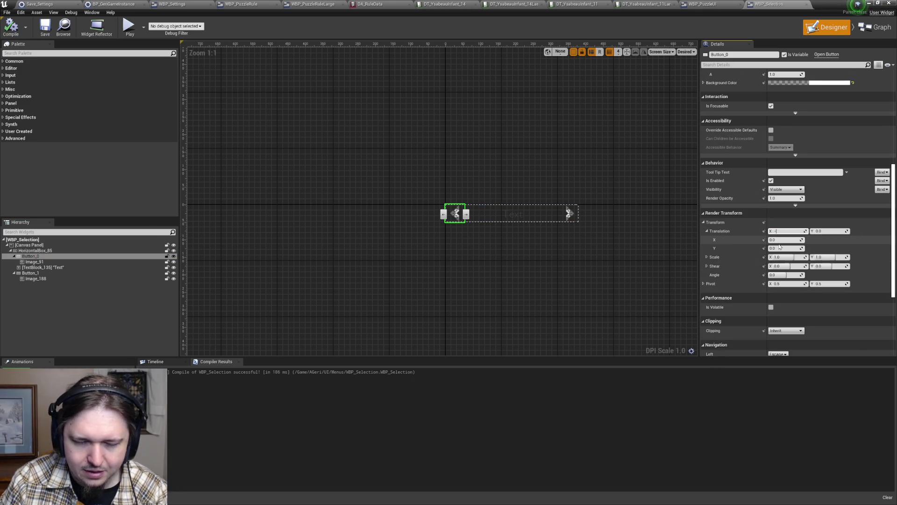
text(-10)
key(Return)
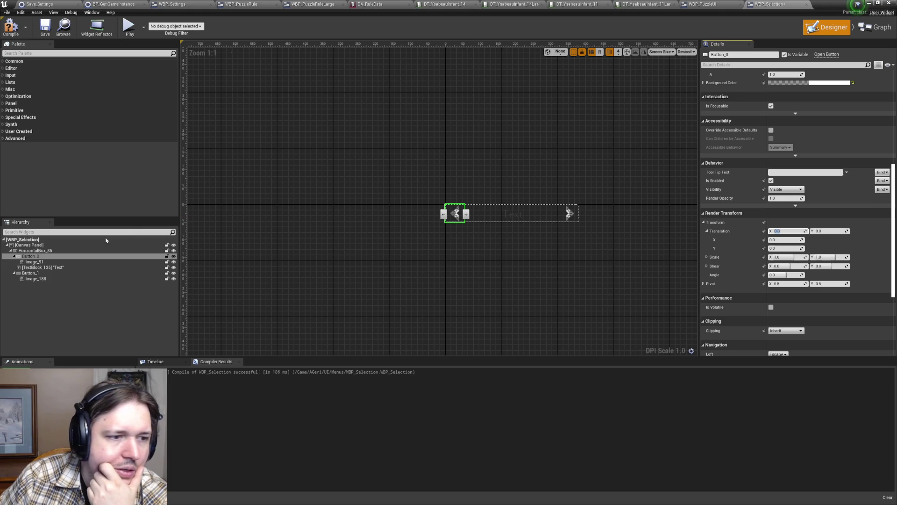
- Inspect Button_1, Button_0 and Image_91, then switch to the event graph
click(29, 272)
click(40, 258)
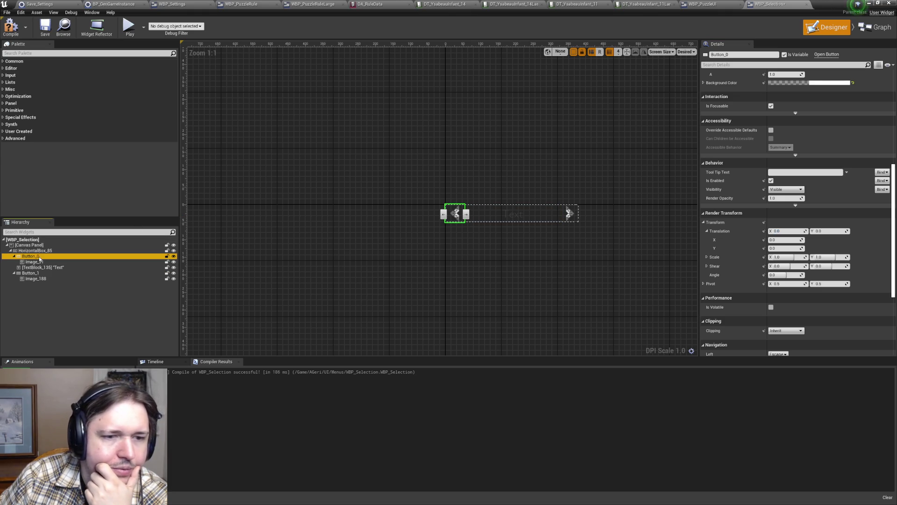
click(34, 262)
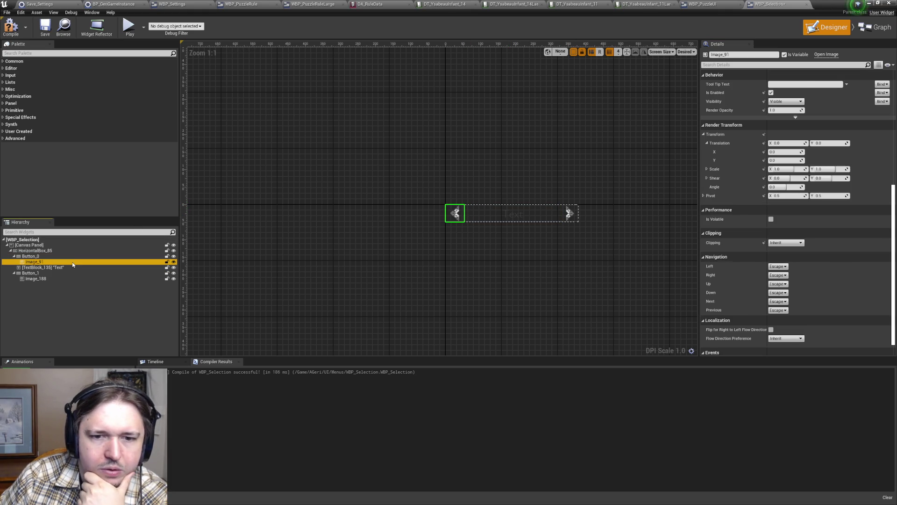
click(77, 256)
click(874, 27)
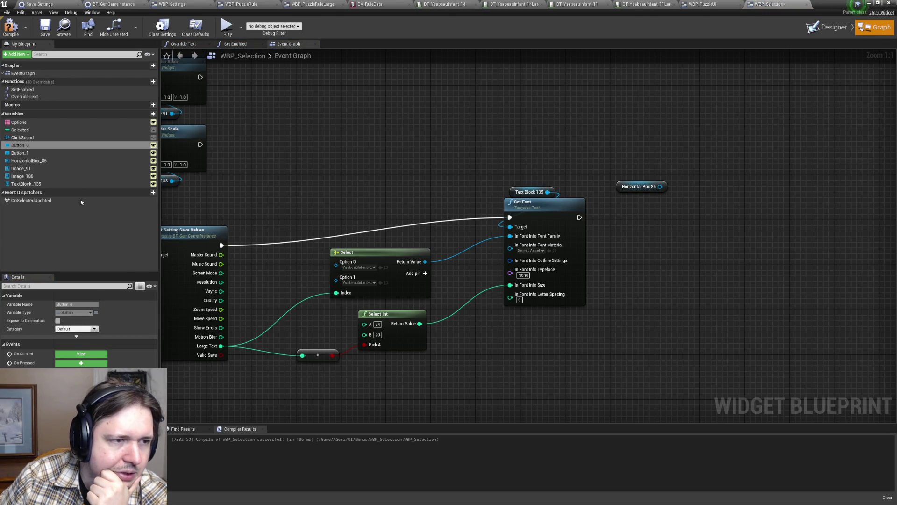
- Add a Set Render Translation node for Button 0 and delete the Horizontal Box 85 getter
mouse_move(20, 145)
mouse_down()
mouse_move(477, 180)
mouse_move(644, 205)
mouse_move(747, 234)
mouse_move(743, 229)
mouse_up()
click(674, 213)
text(set tran)
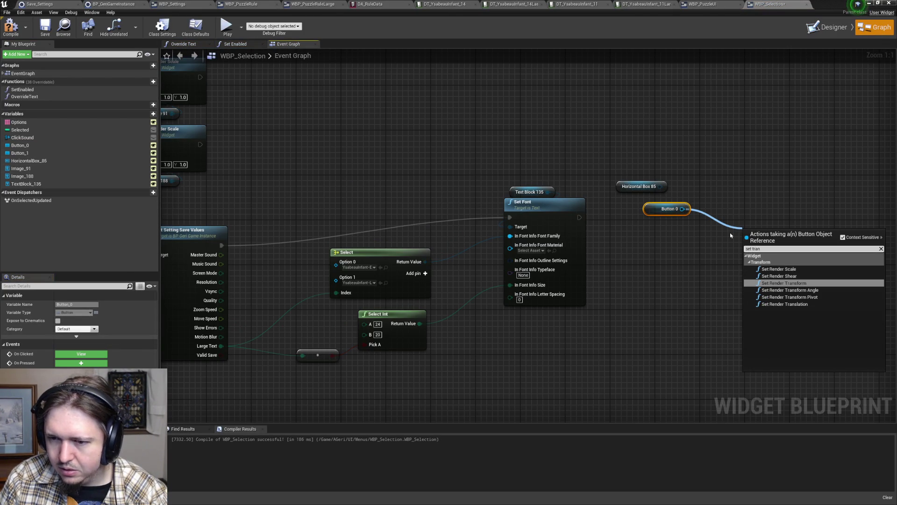
key(Down)
key(Down)
key(Down)
key(Return)
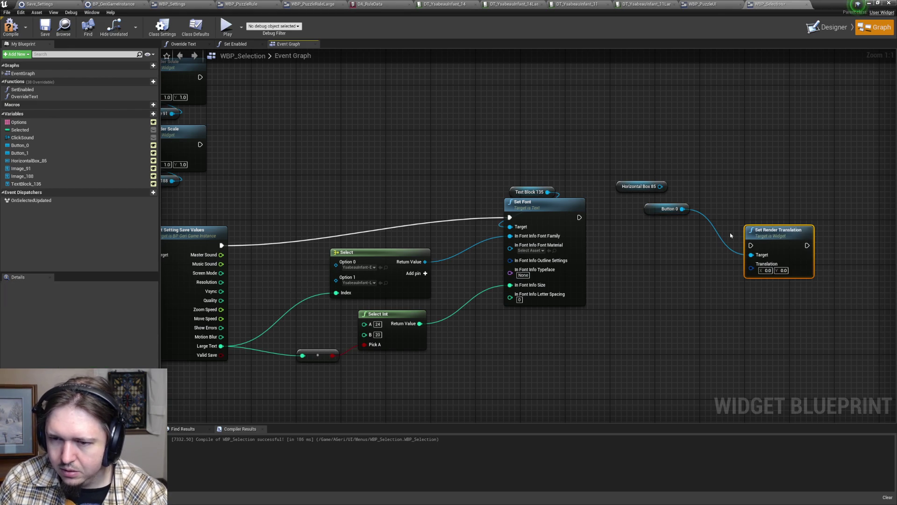
mouse_move(680, 158)
mouse_down()
mouse_move(615, 196)
mouse_move(707, 229)
mouse_move(762, 219)
mouse_move(681, 178)
mouse_up()
key(Delete)
shift+click(782, 234)
click(757, 196)
- Add a Set Render Translation node for Button 1 and line both up beside Set Font
mouse_move(21, 153)
mouse_down()
mouse_move(347, 198)
mouse_move(791, 194)
mouse_move(792, 246)
mouse_up()
click(800, 204)
text(set tran)
key(Down)
key(Down)
key(Down)
key(Return)
mouse_move(813, 251)
mouse_down()
mouse_move(811, 211)
mouse_move(781, 183)
mouse_up()
shift+click(808, 197)
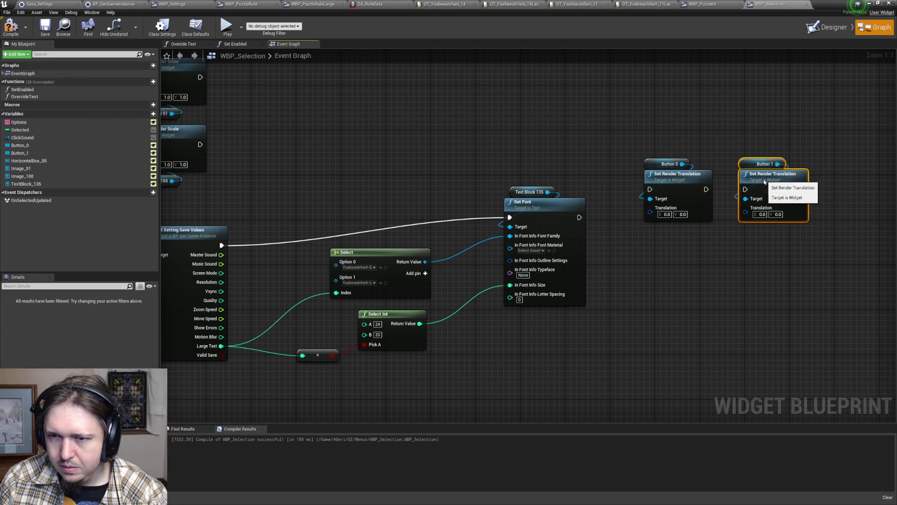
drag(640, 140, 795, 234)
mouse_move(758, 197)
mouse_down()
mouse_move(741, 213)
mouse_move(822, 206)
mouse_up()
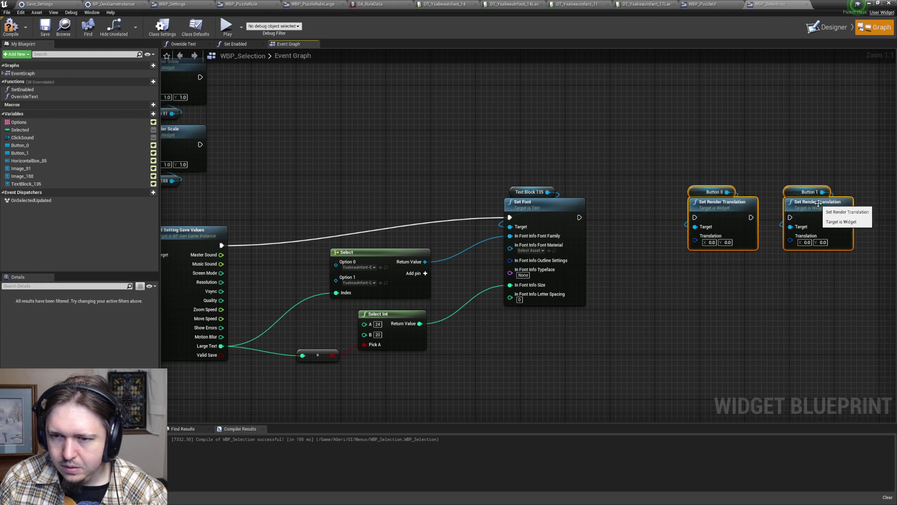
click(715, 260)
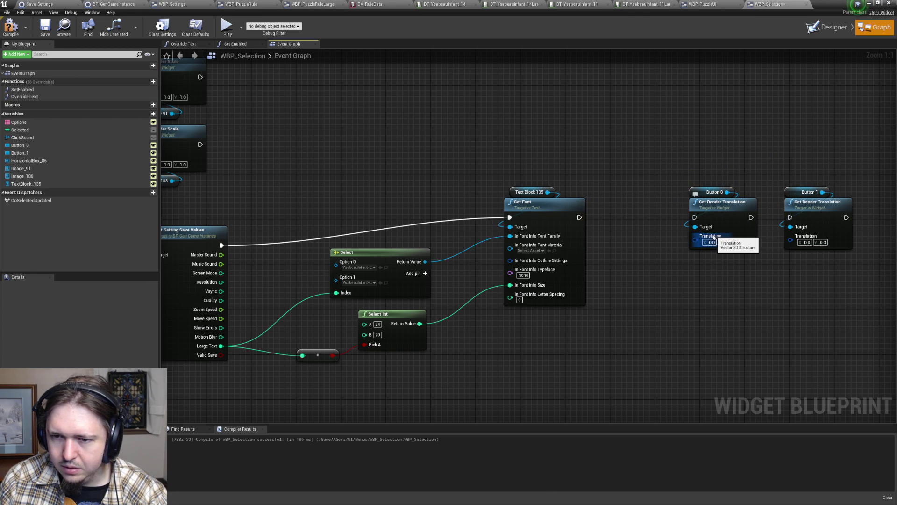
- Pull a new connection out of Button 0's Translation input
right_click(709, 238)
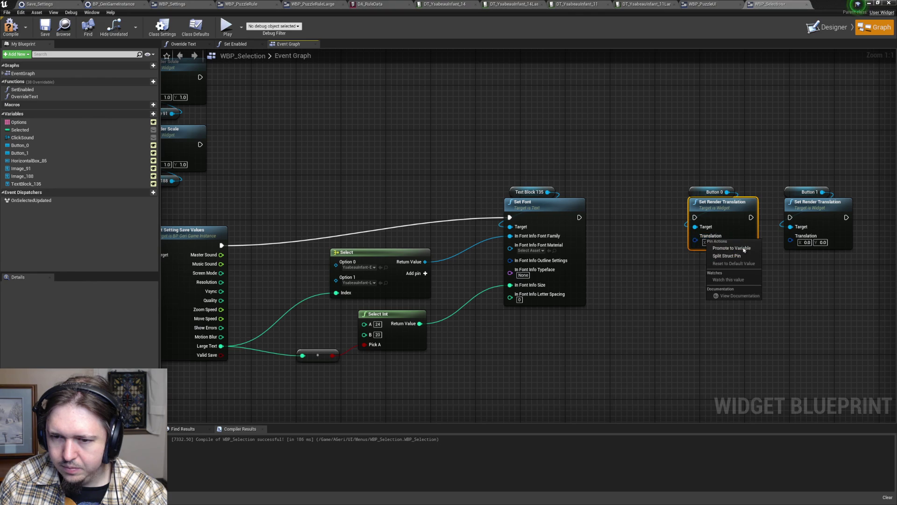
click(701, 266)
drag(695, 241, 653, 318)
- Feed each button's Translation from a Select node indexed by Large Text
text(select)
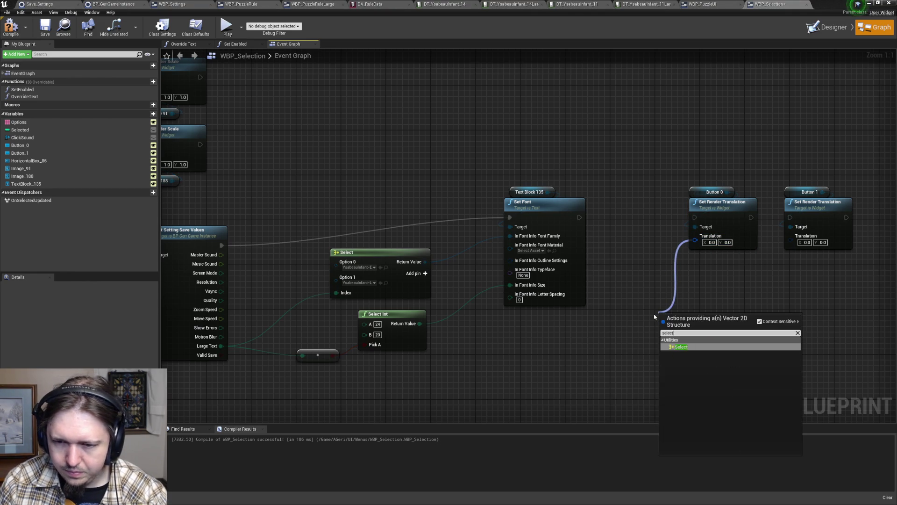
key(Return)
drag(683, 312, 621, 318)
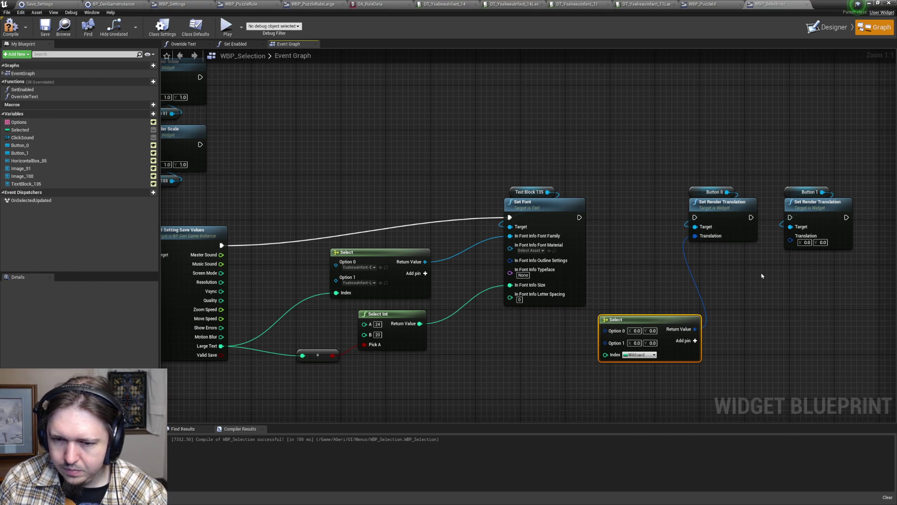
drag(791, 240, 771, 316)
text(select)
key(Return)
drag(777, 309, 748, 325)
mouse_move(221, 346)
mouse_down()
mouse_move(602, 367)
mouse_move(606, 354)
mouse_up()
mouse_move(221, 346)
mouse_down()
mouse_move(500, 373)
mouse_move(740, 360)
mouse_up()
- Chain execution from Set Font to Button 0's then Button 1's translation node
drag(715, 202, 681, 202)
drag(580, 217, 661, 218)
drag(717, 217, 791, 218)
drag(809, 202, 803, 202)
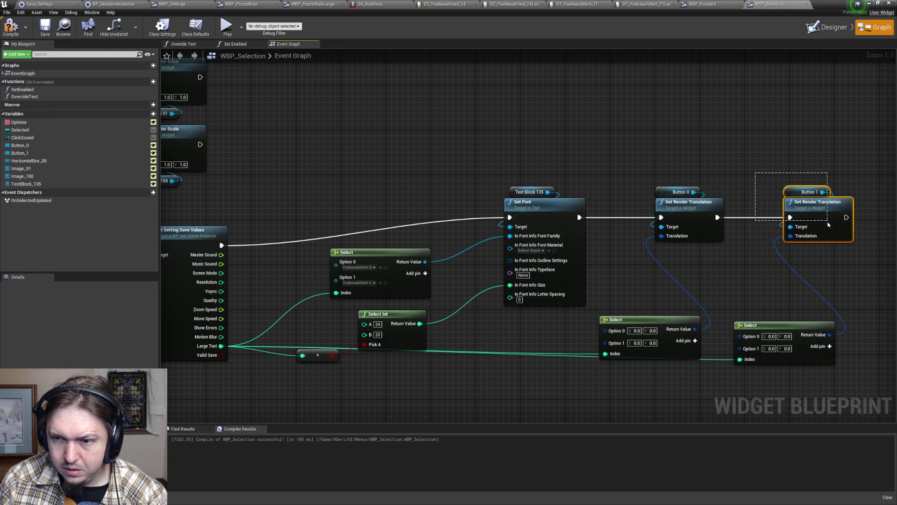
click(692, 280)
- Set the Select nodes' Option 0 X offsets to 15 and -15, then compile
click(637, 331)
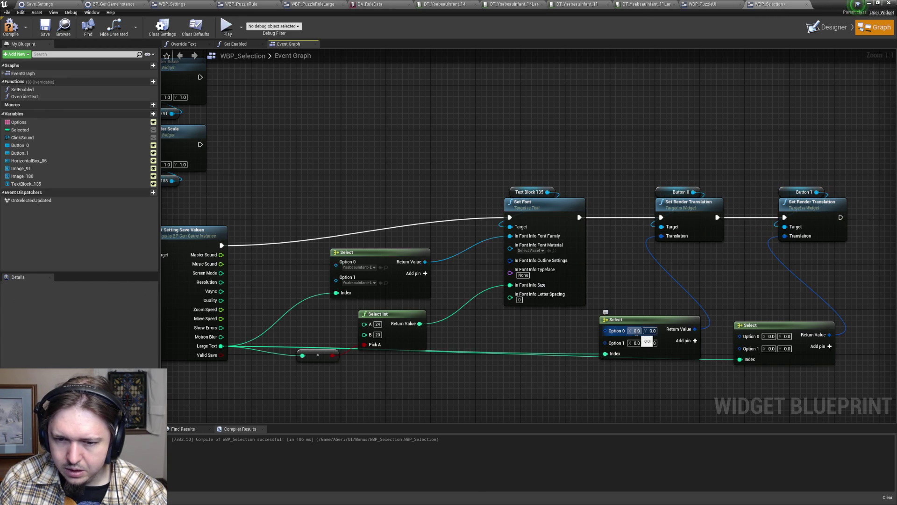
text(10)
key(Return)
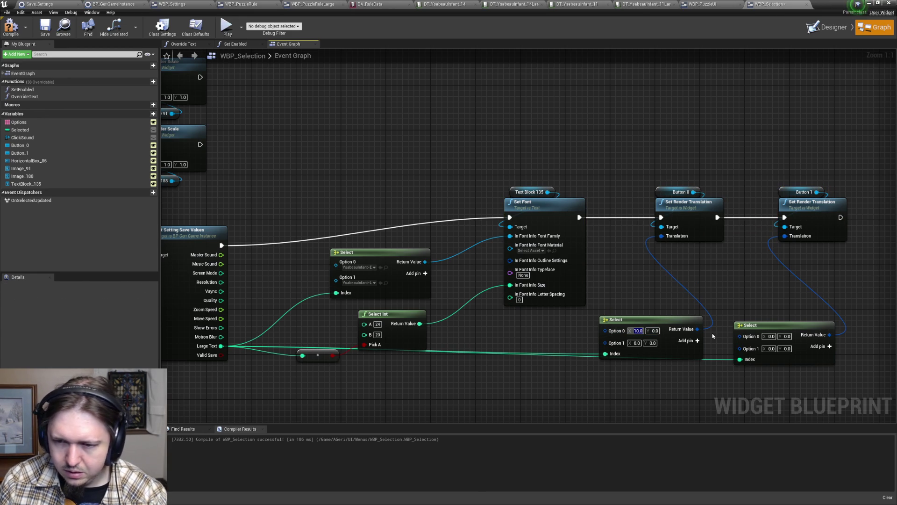
click(772, 336)
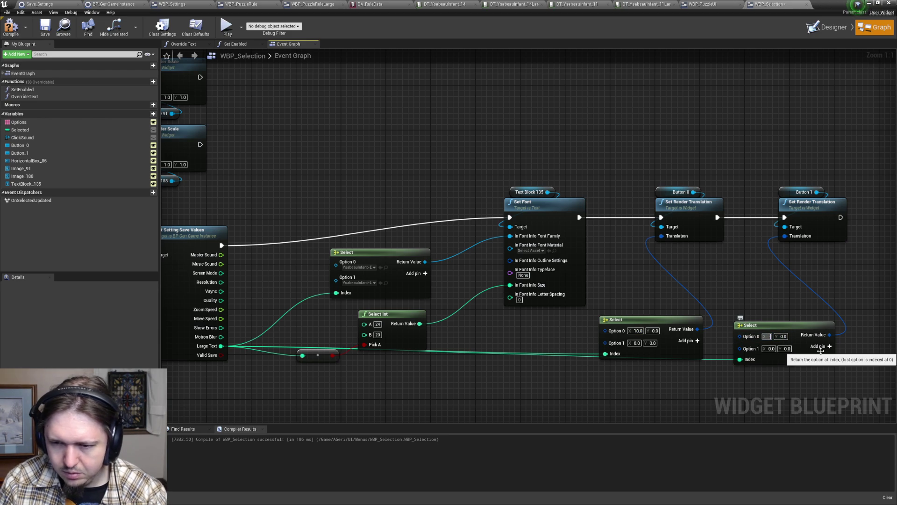
text(-10)
key(Return)
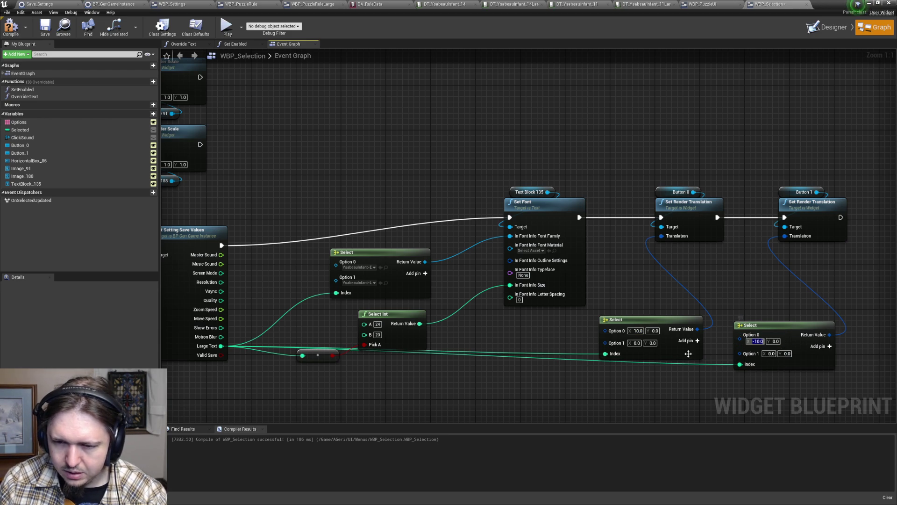
click(638, 330)
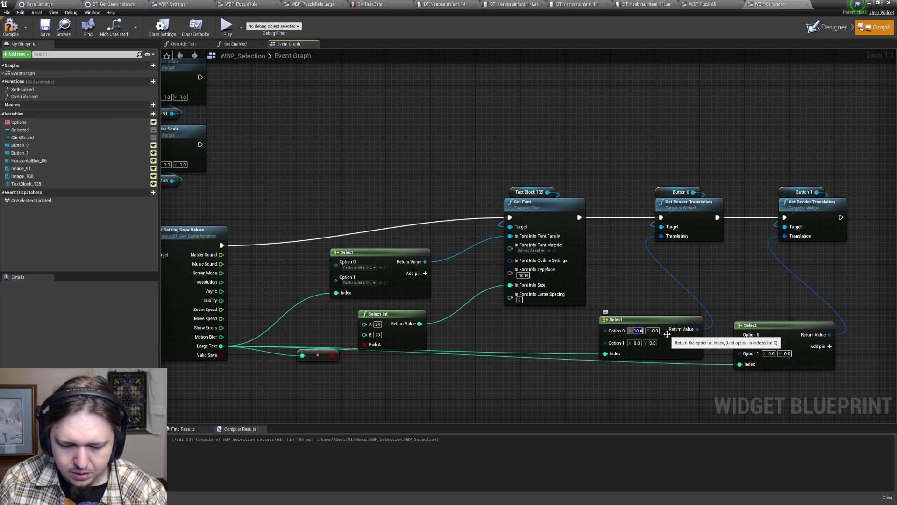
text(15)
key(Return)
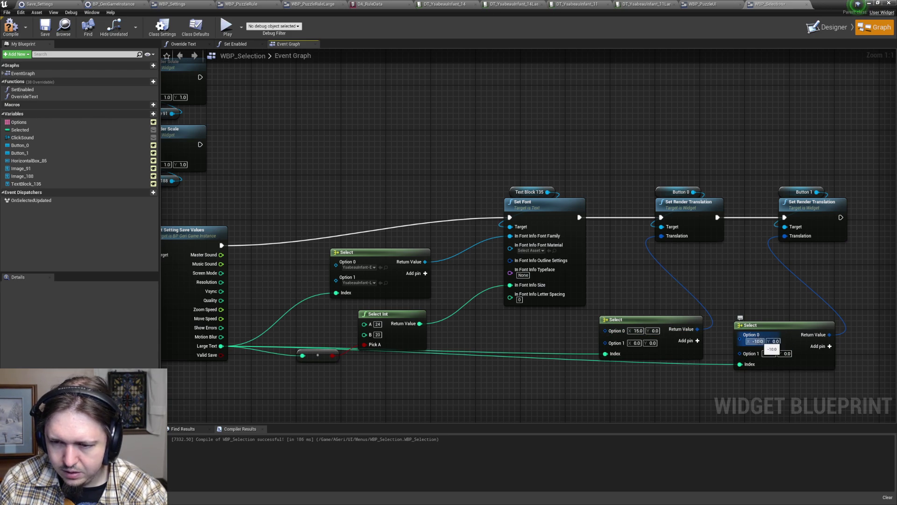
text(-15)
key(Return)
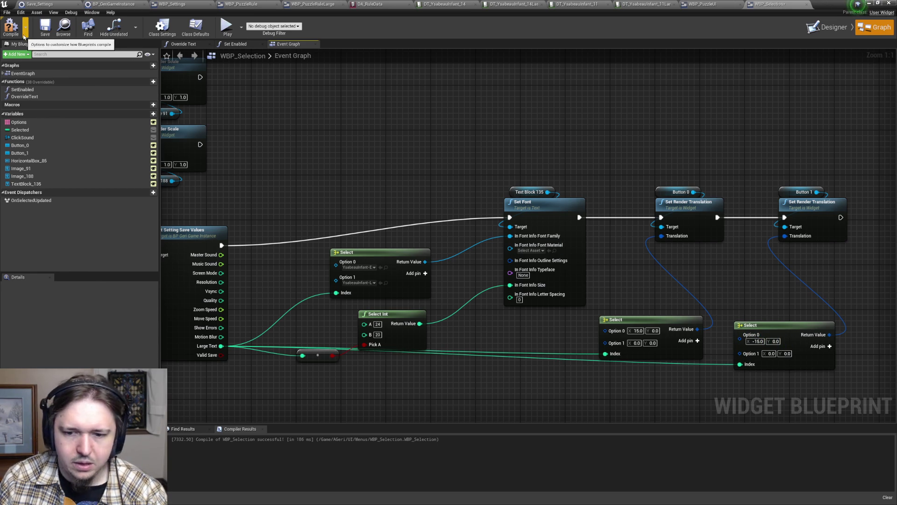
click(10, 27)
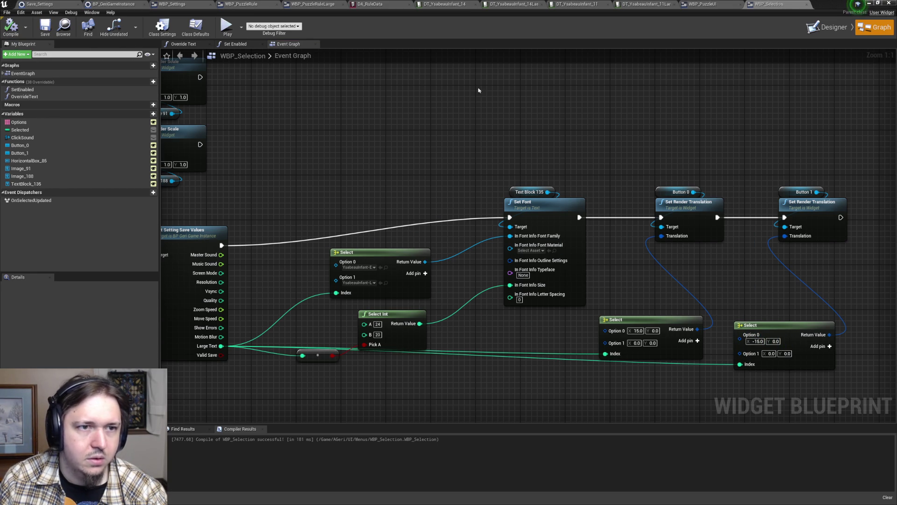
- In the running game's Settings screen, toggle Larger Text on and off, then return to WBP_Selection
click(857, 5)
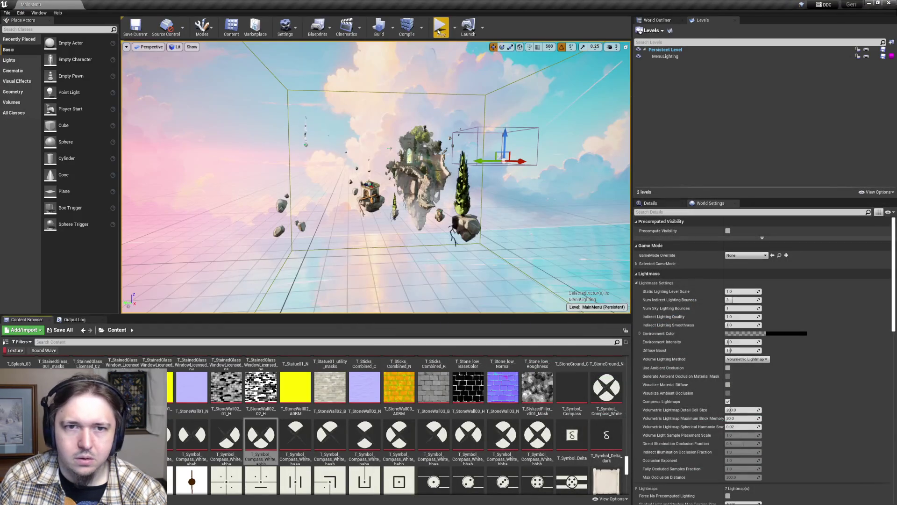
click(269, 215)
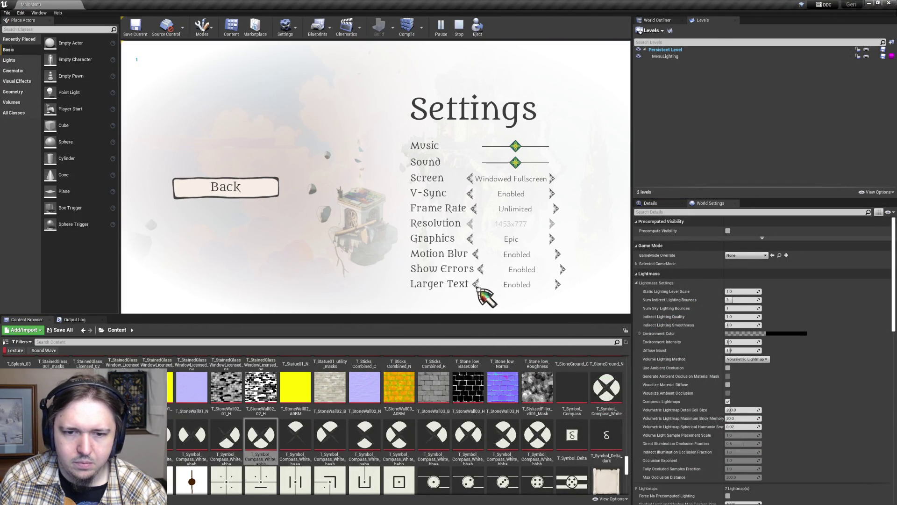
click(480, 286)
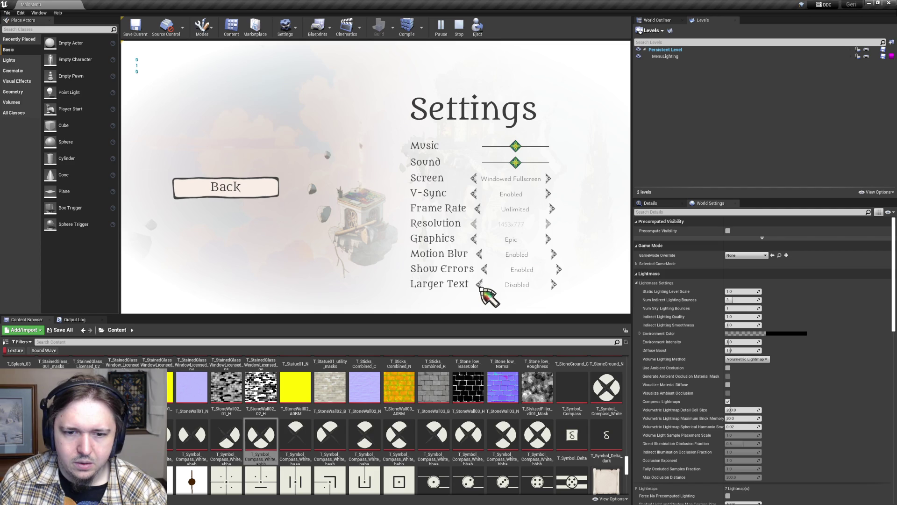
click(480, 286)
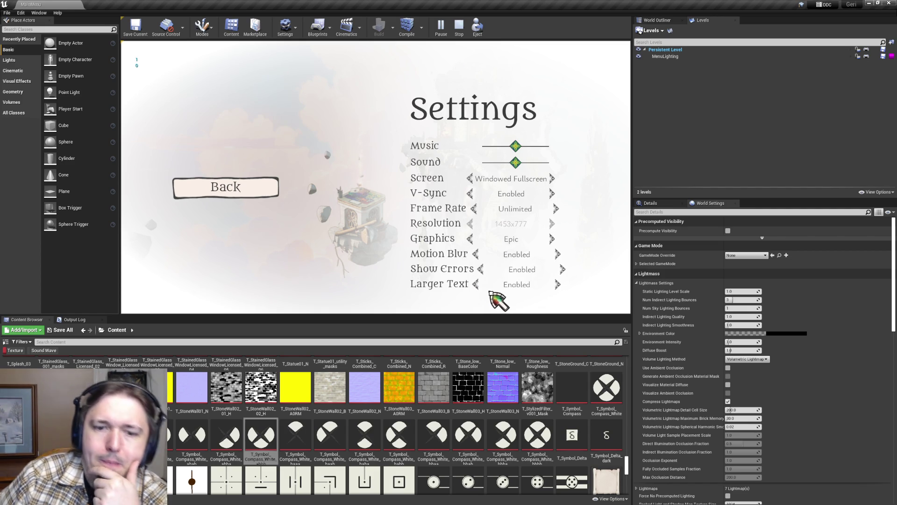
click(480, 285)
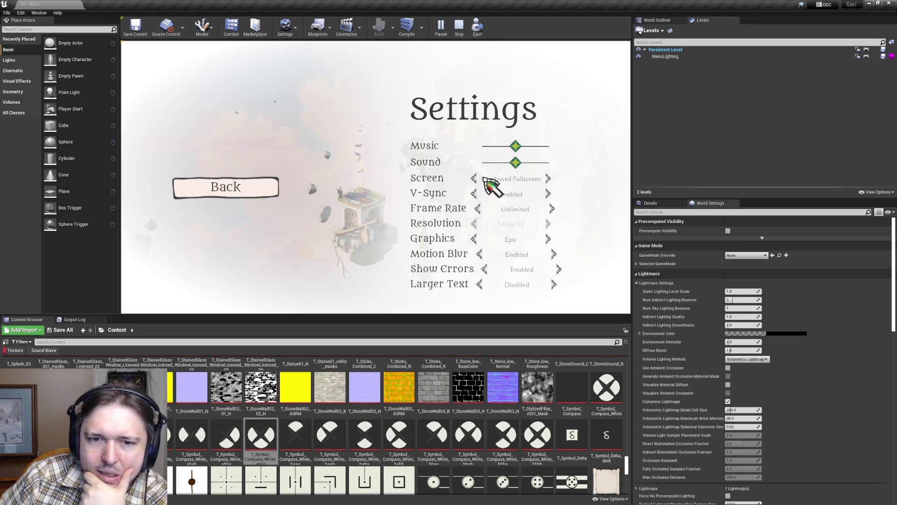
click(479, 287)
click(478, 287)
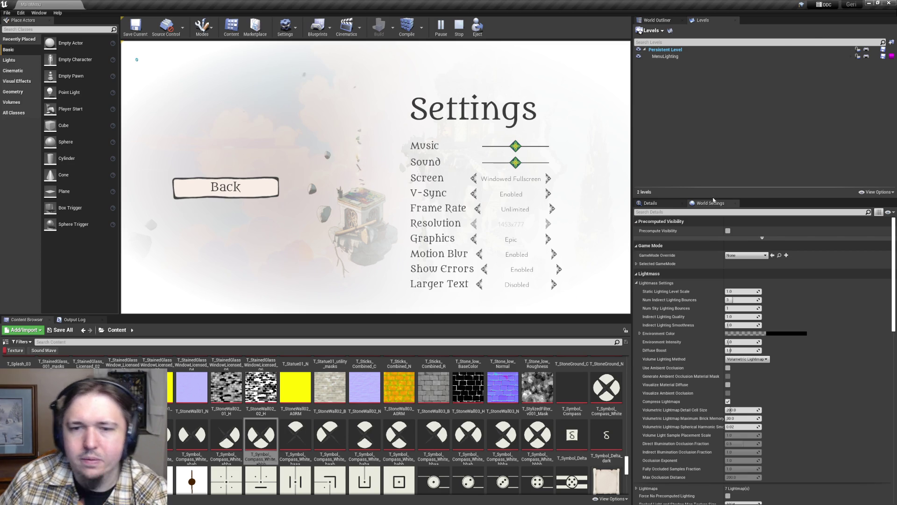
key(alt+Tab)
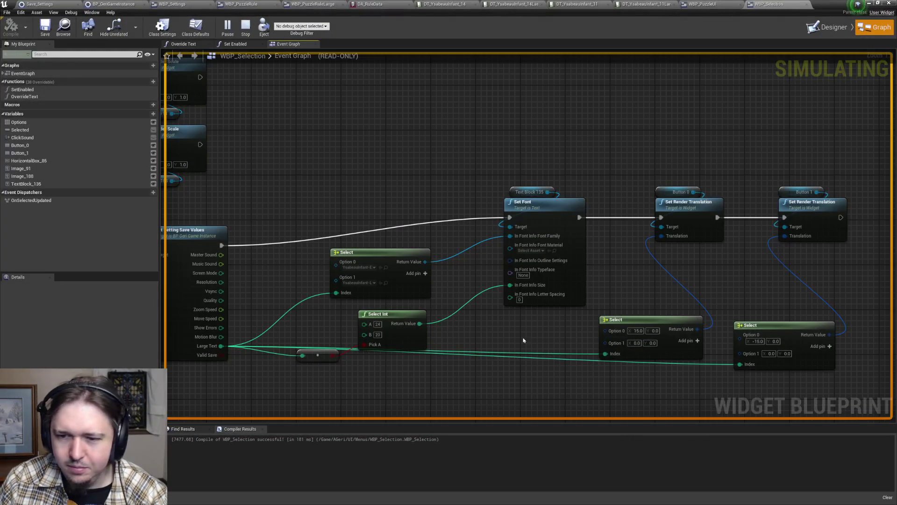
- Stop the preview and set the two Select nodes' Option 0 X offsets to 22 and -22
click(245, 26)
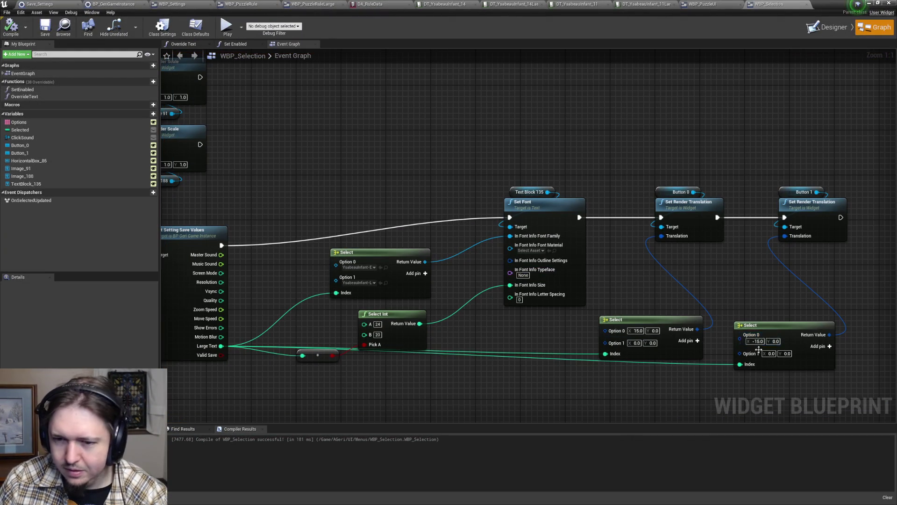
text(22)
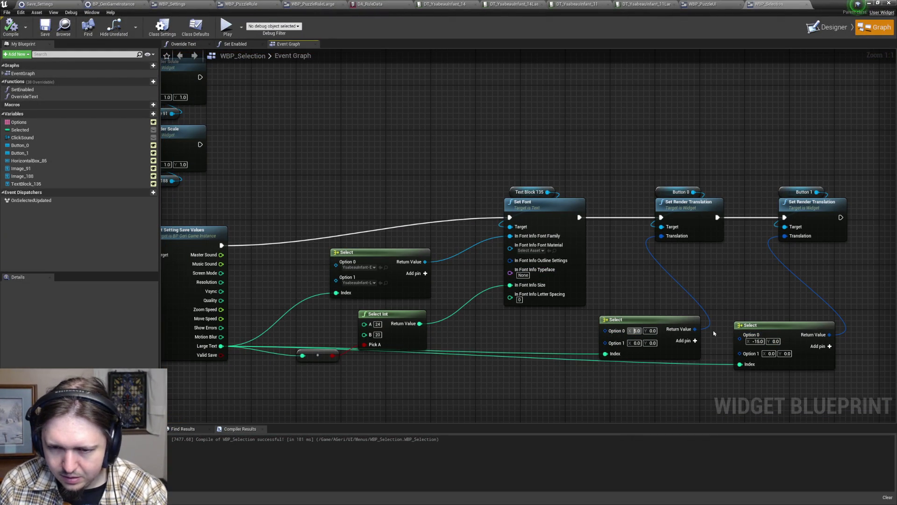
click(757, 341)
text(-22)
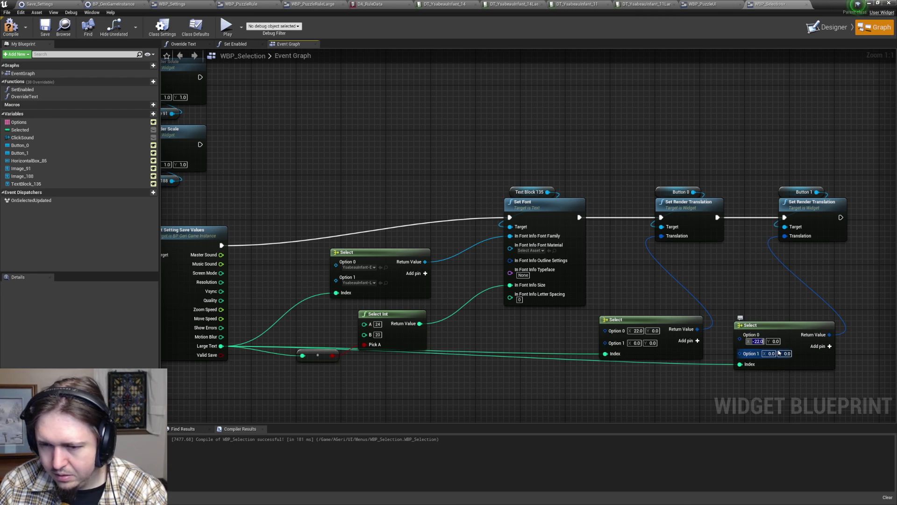
- Compile and save WBP_Selection, switch to its Designer view, and open Save_Settings
click(10, 26)
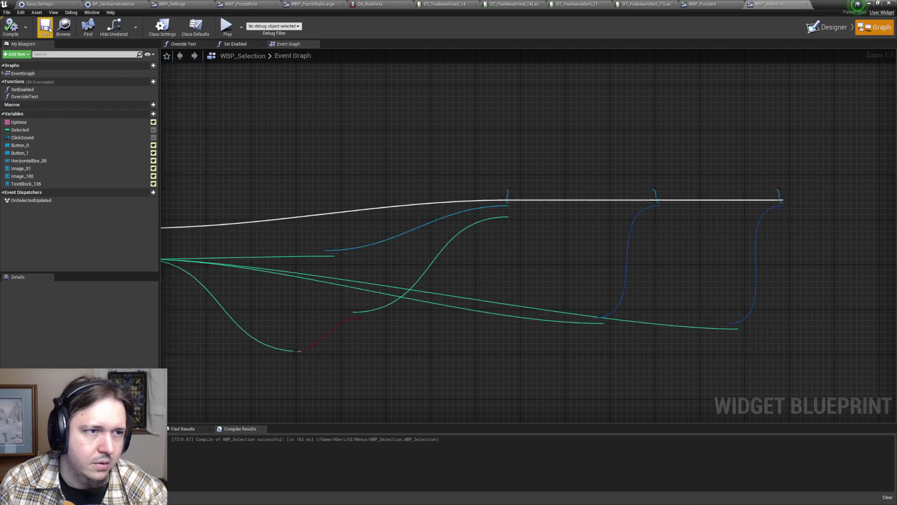
click(828, 27)
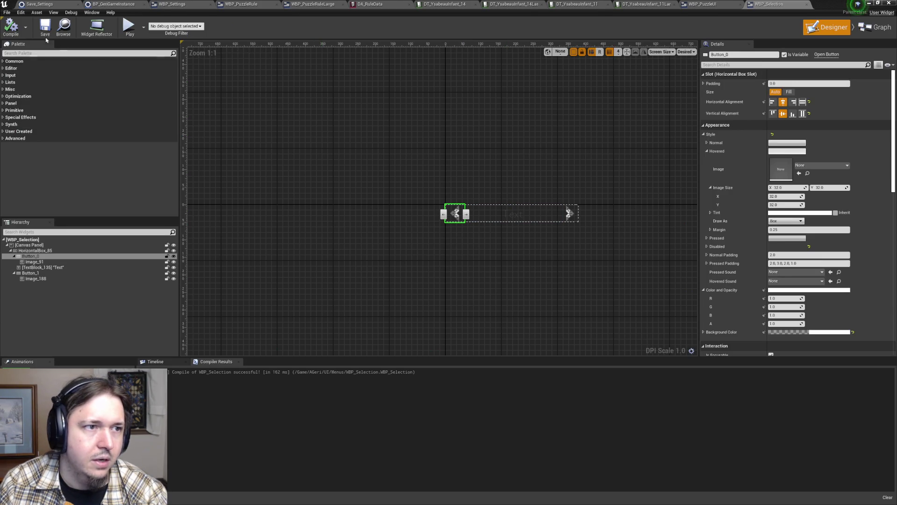
click(39, 5)
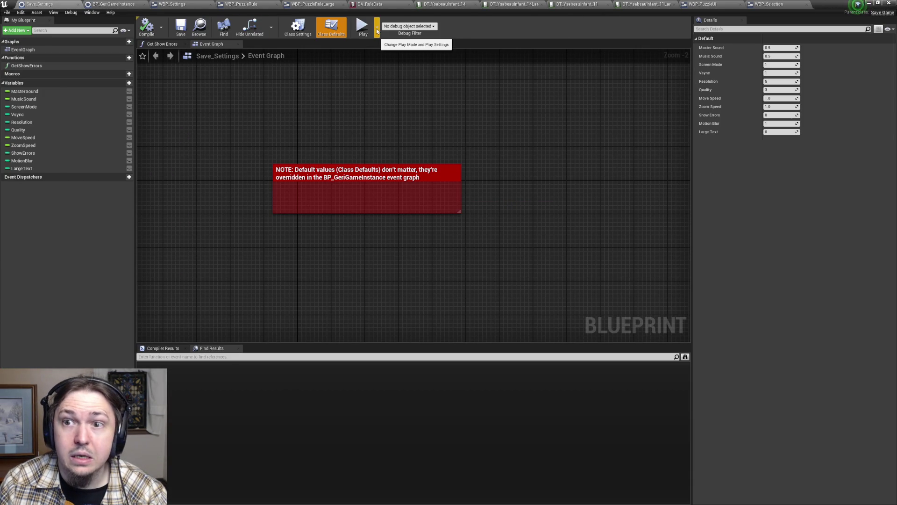
- Open WBP_Settings in Designer and bring the Music and Sound rows into view
click(702, 4)
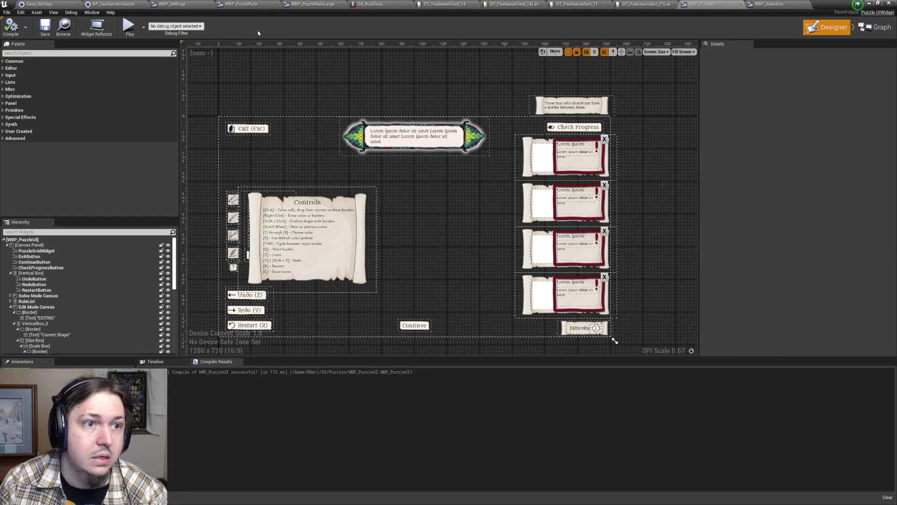
click(187, 4)
mouse_move(614, 124)
mouse_down()
mouse_move(637, 226)
mouse_move(357, 124)
mouse_up()
drag(629, 254, 599, 265)
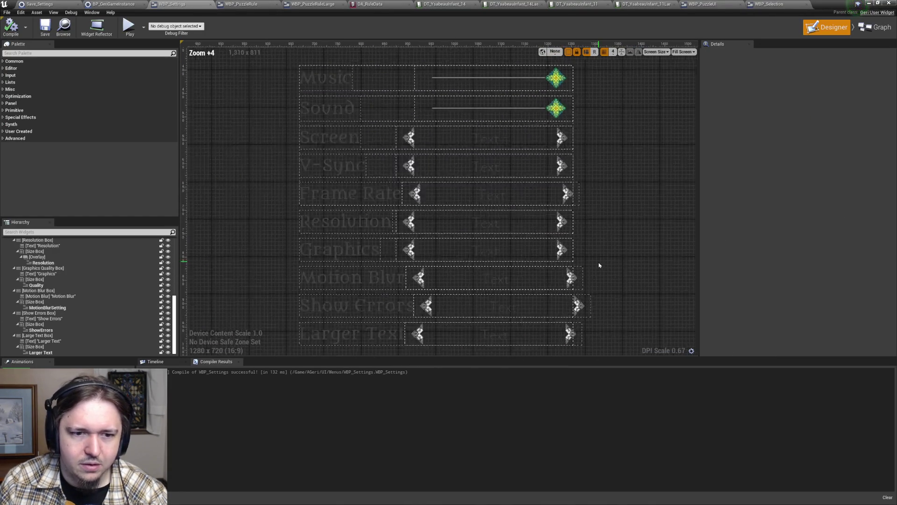
scroll(600, 264, down, 4)
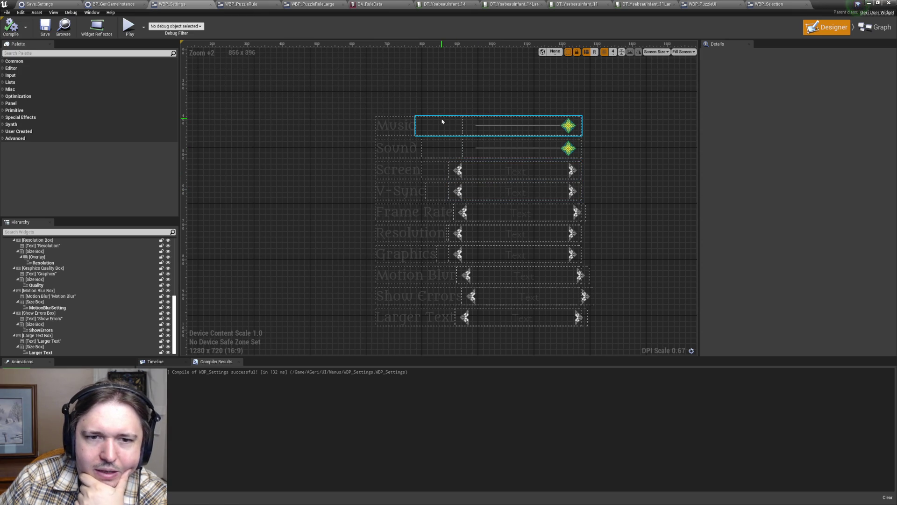
scroll(78, 308, up, 10)
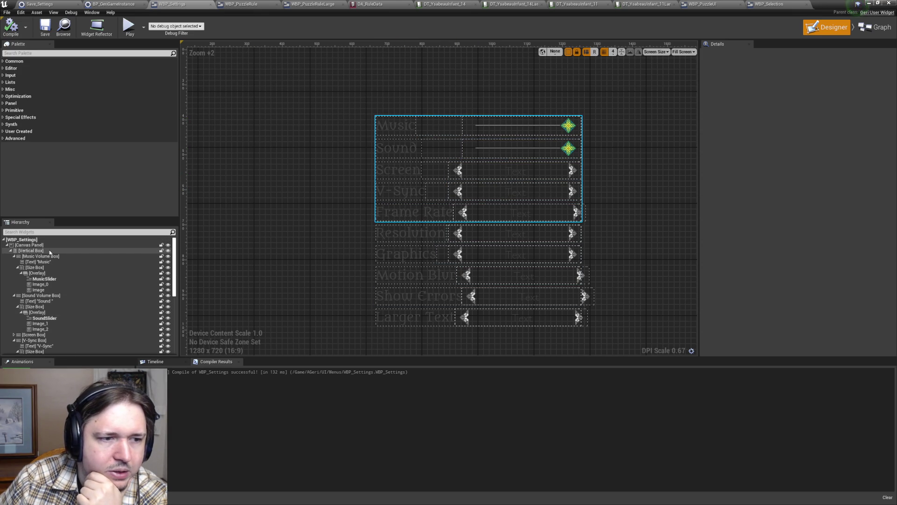
- Try several widths for the settings Vertical Box and settle on a Size X of 635
click(41, 252)
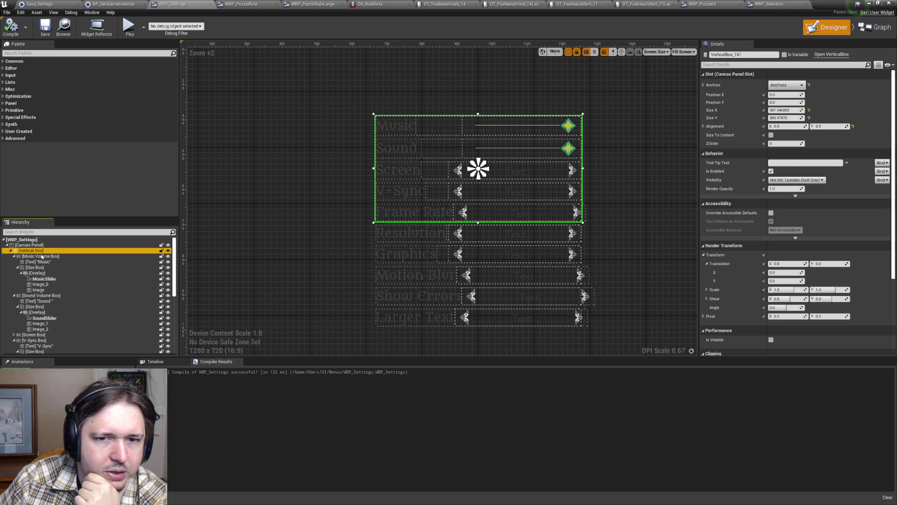
click(796, 110)
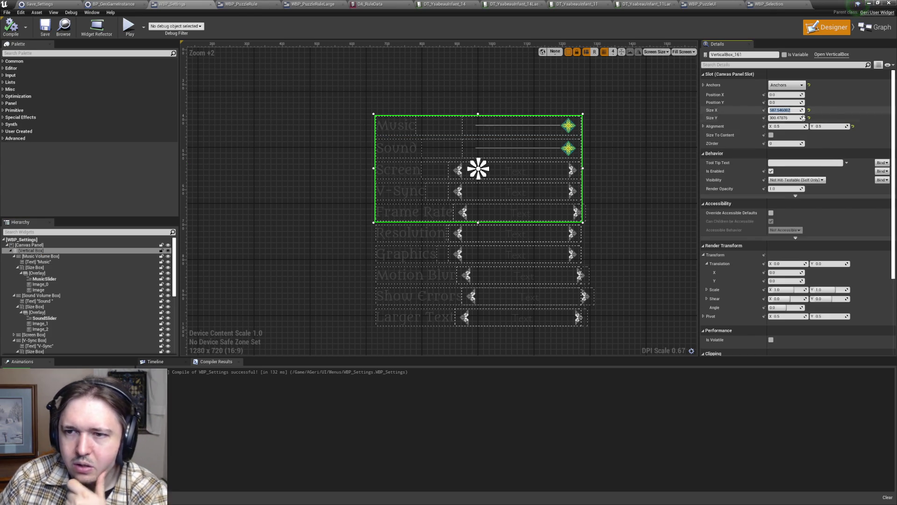
text(0)
key(Return)
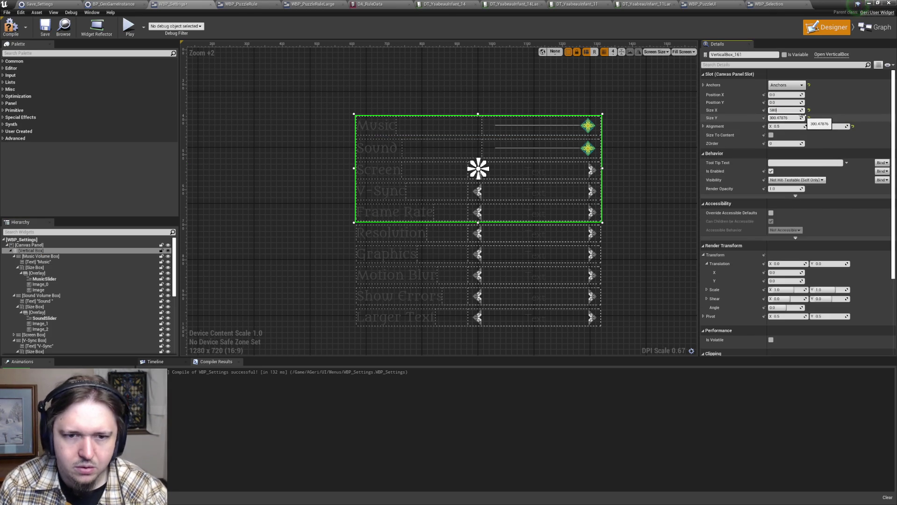
key(Return)
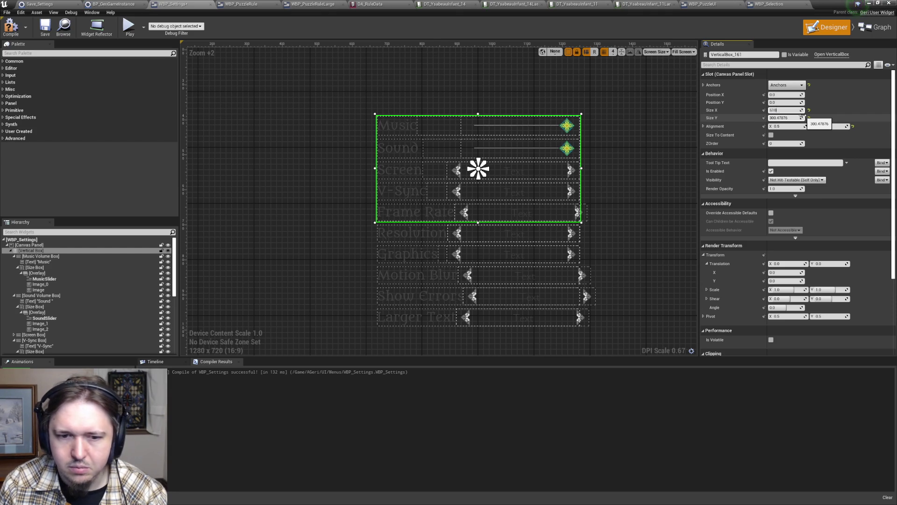
key(Return)
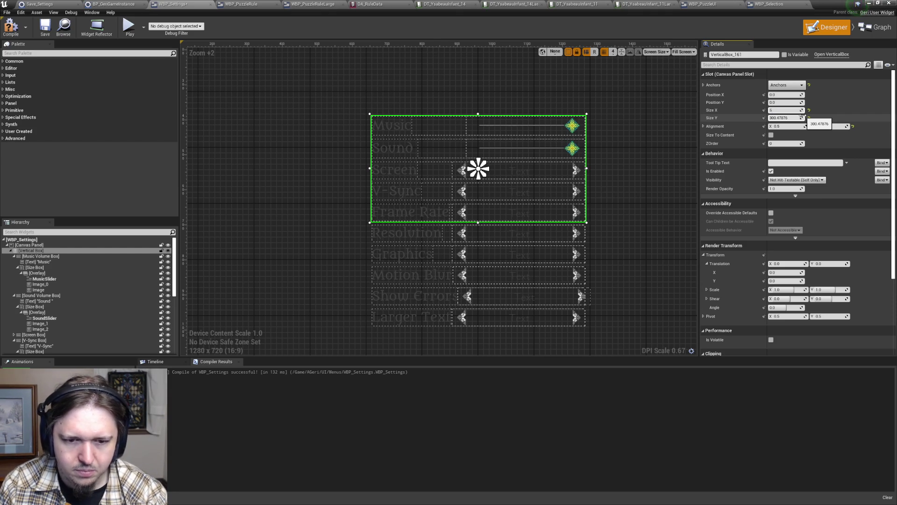
text(30)
key(Return)
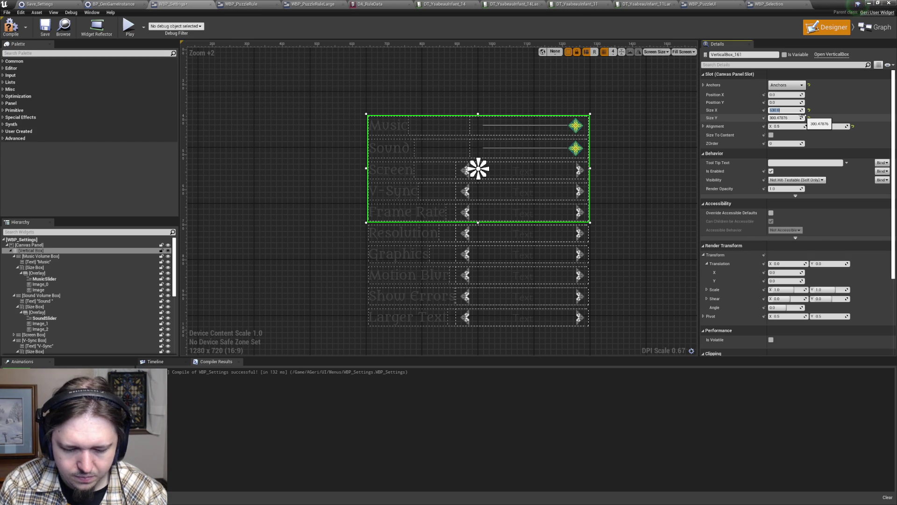
text(0)
key(Return)
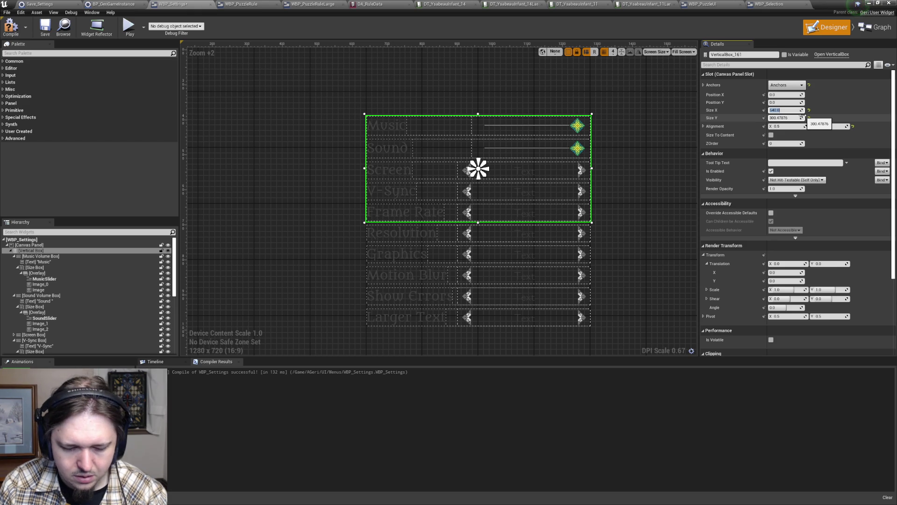
key(Return)
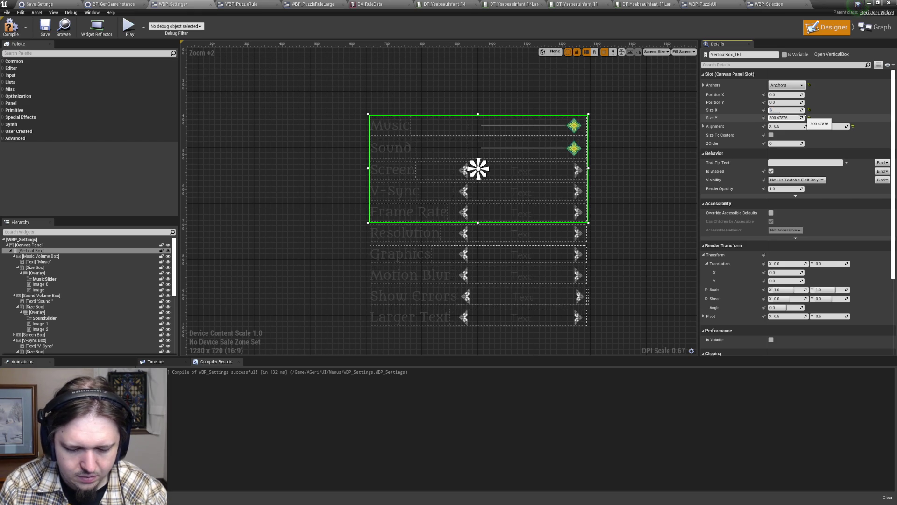
key(Return)
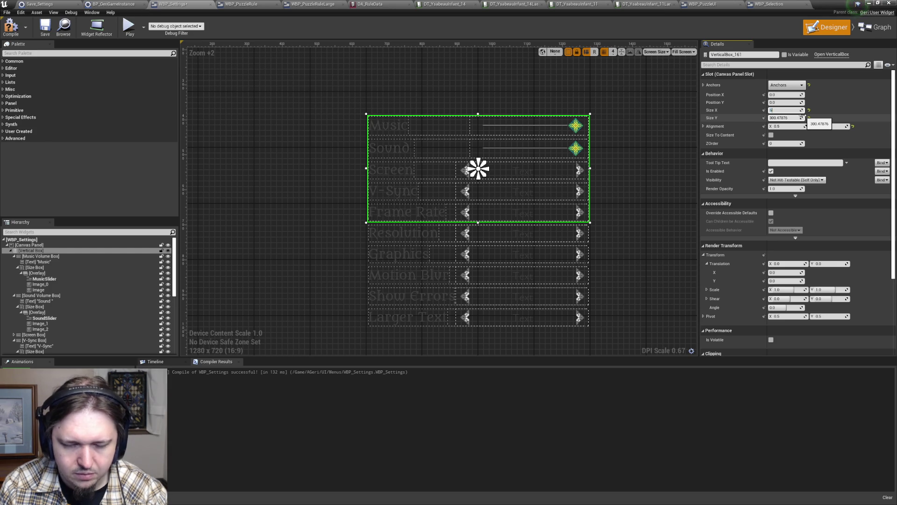
key(Return)
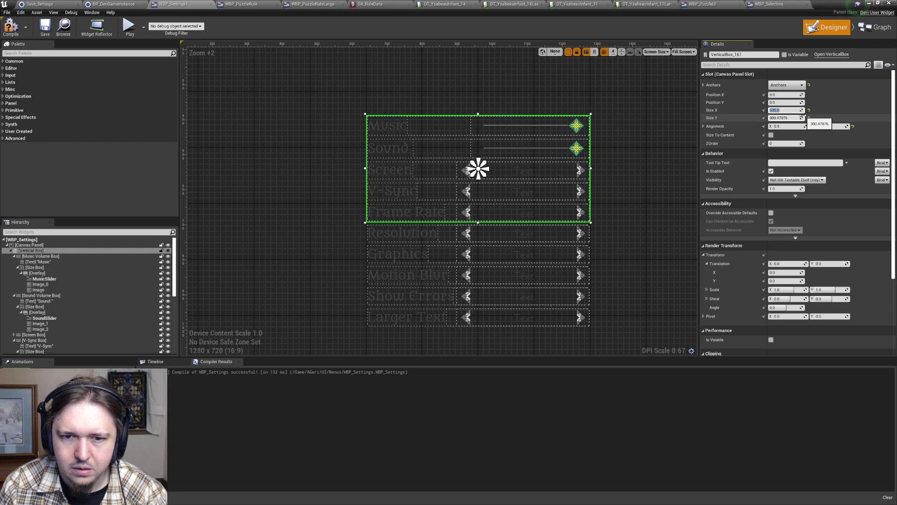
- Inspect the Show Errors label's properties, then clear the selection
click(659, 251)
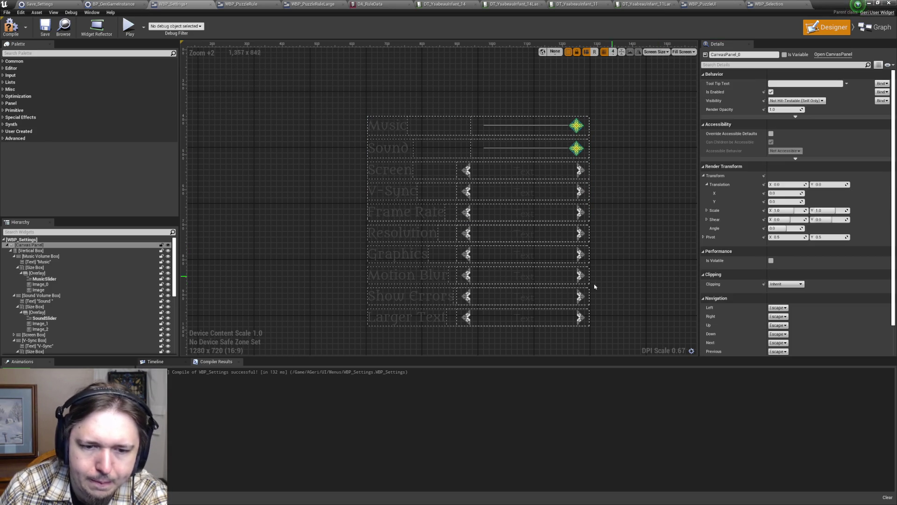
click(436, 303)
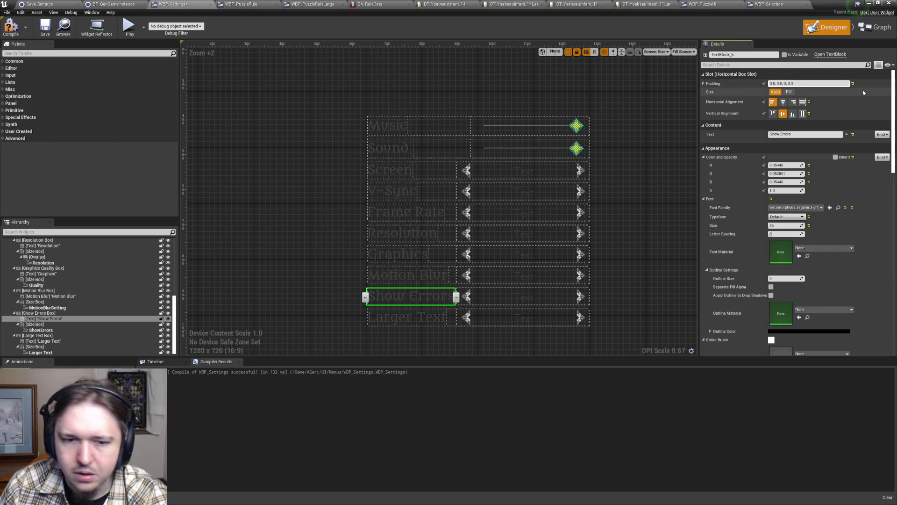
click(646, 213)
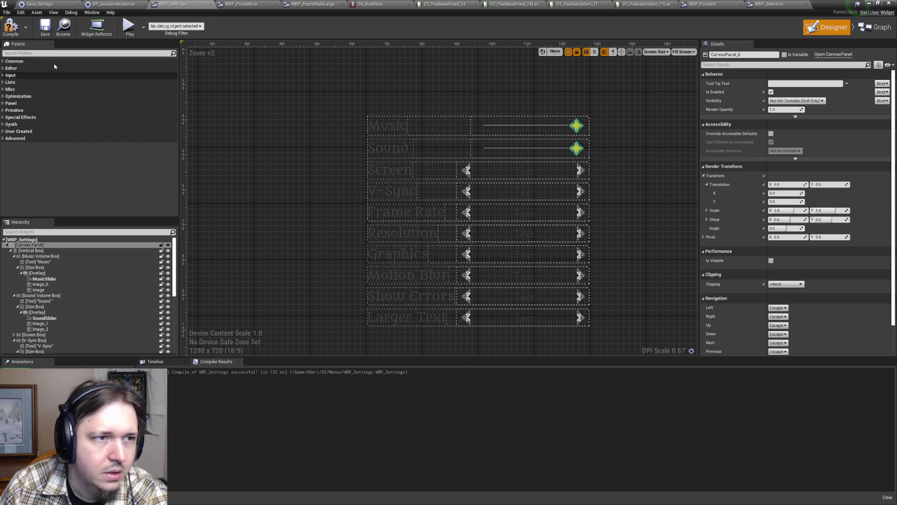
- Save WBP_Settings, launch Play-in-Editor and open the in-game Settings screen
click(45, 26)
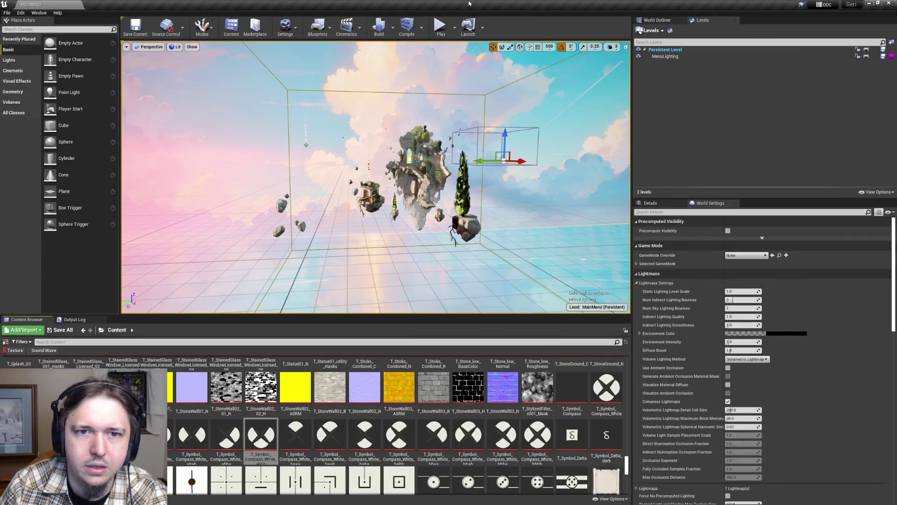
click(441, 26)
click(240, 214)
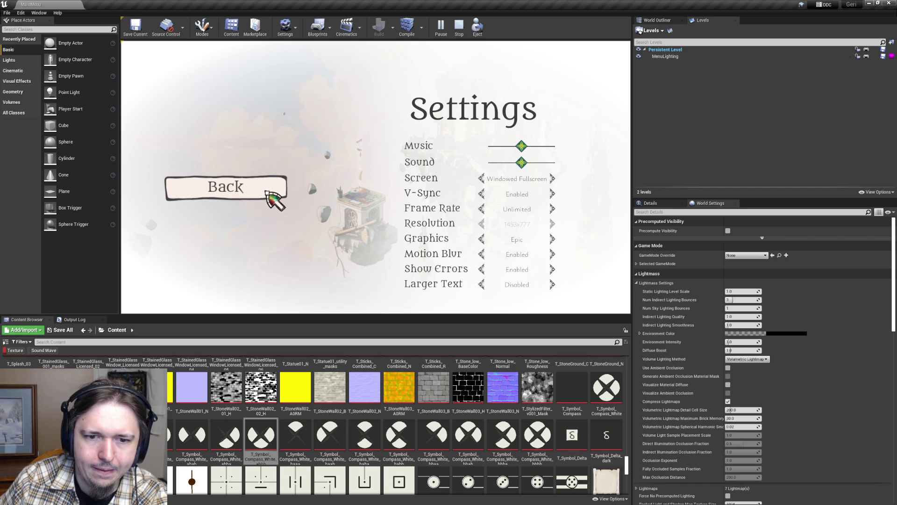
- Toggle Larger Text between Enabled and Disabled repeatedly, then go Back to the main menu
click(552, 285)
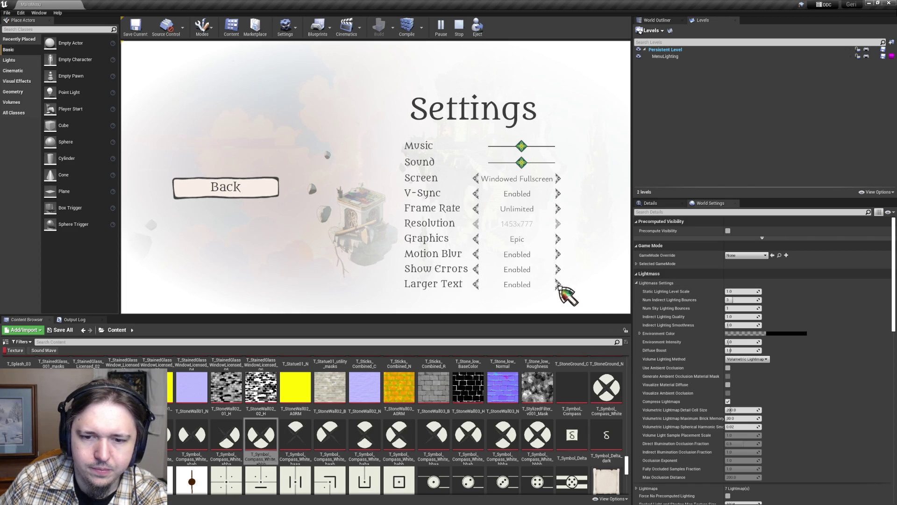
click(557, 285)
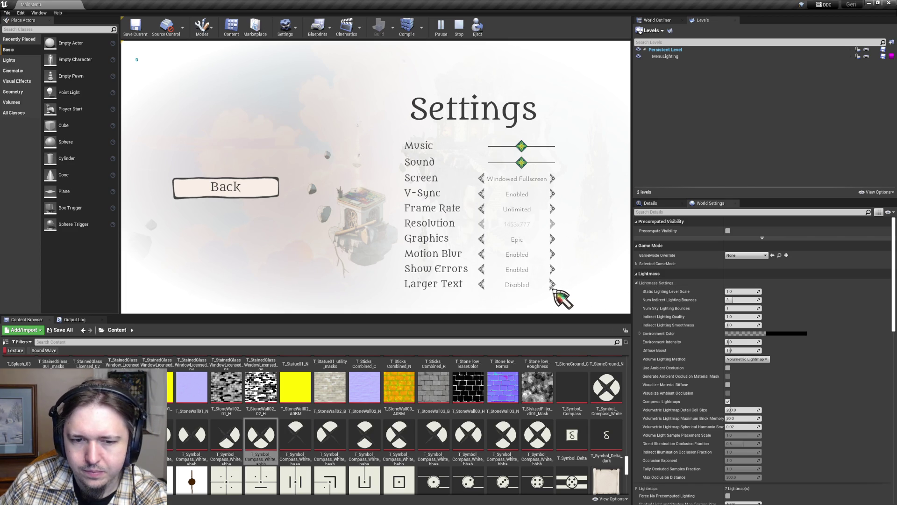
click(553, 286)
click(561, 289)
click(561, 289)
click(561, 288)
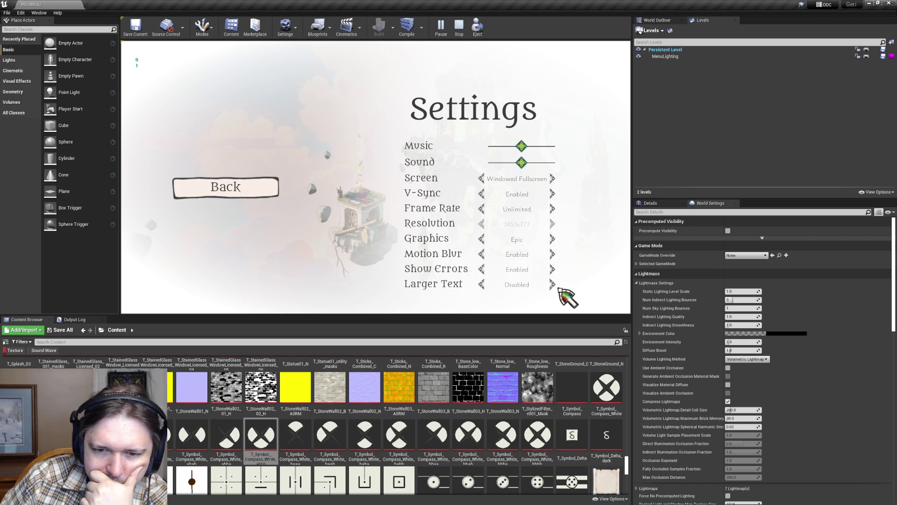
click(559, 288)
click(557, 287)
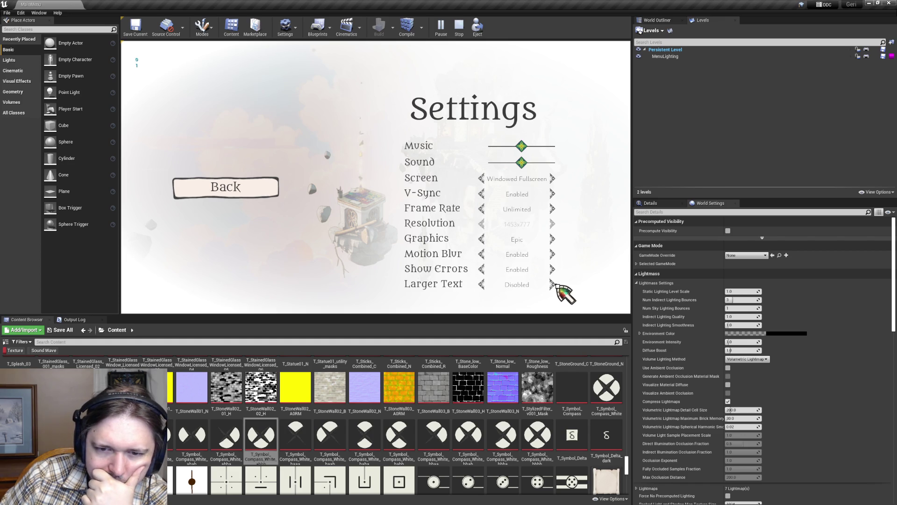
click(557, 287)
click(558, 287)
click(558, 287)
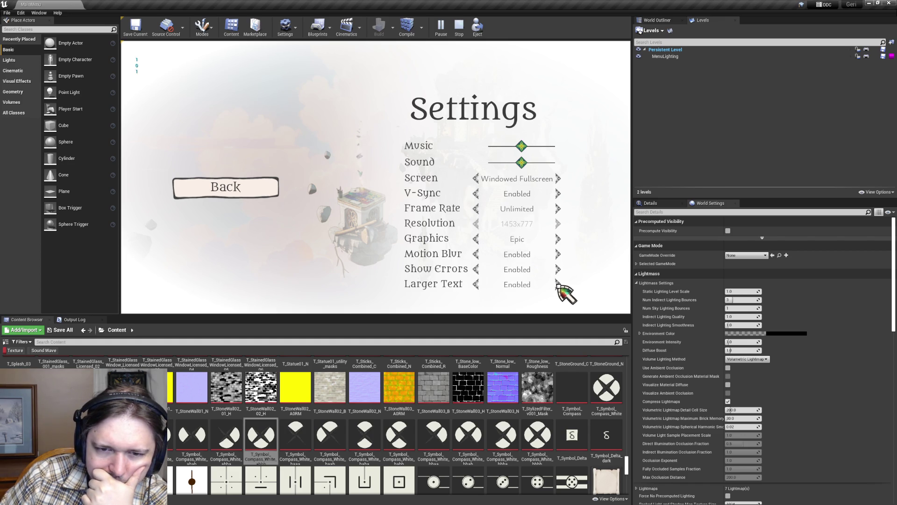
click(557, 287)
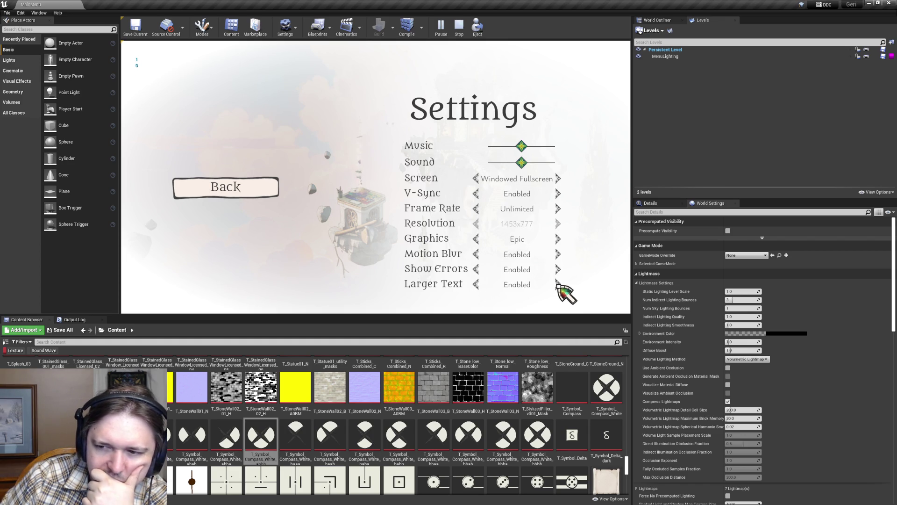
click(557, 287)
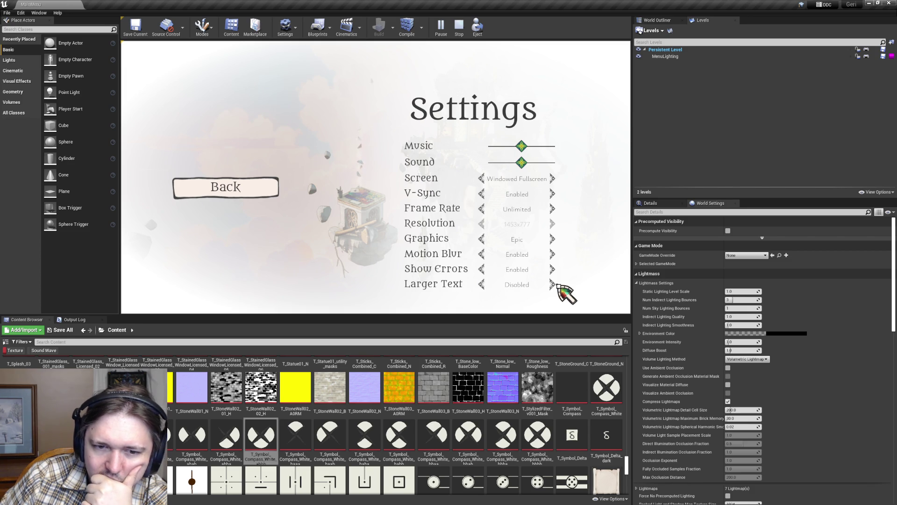
click(557, 287)
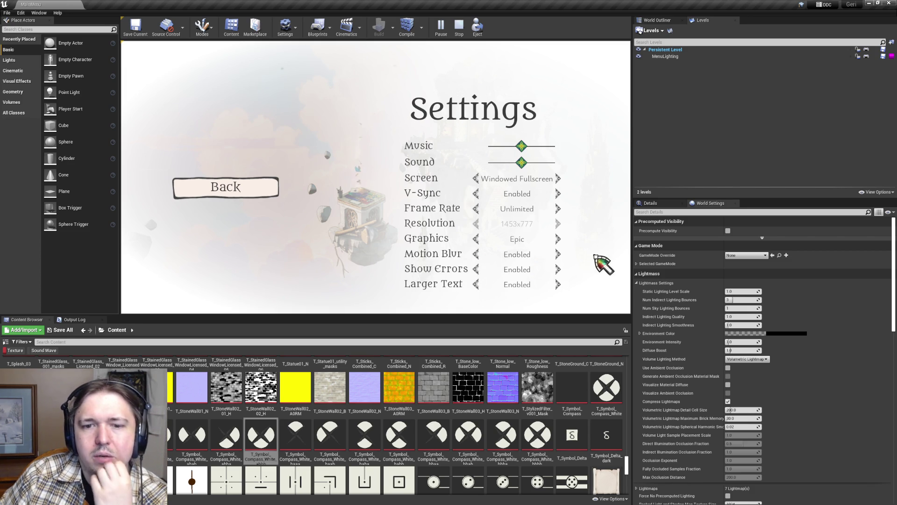
click(557, 286)
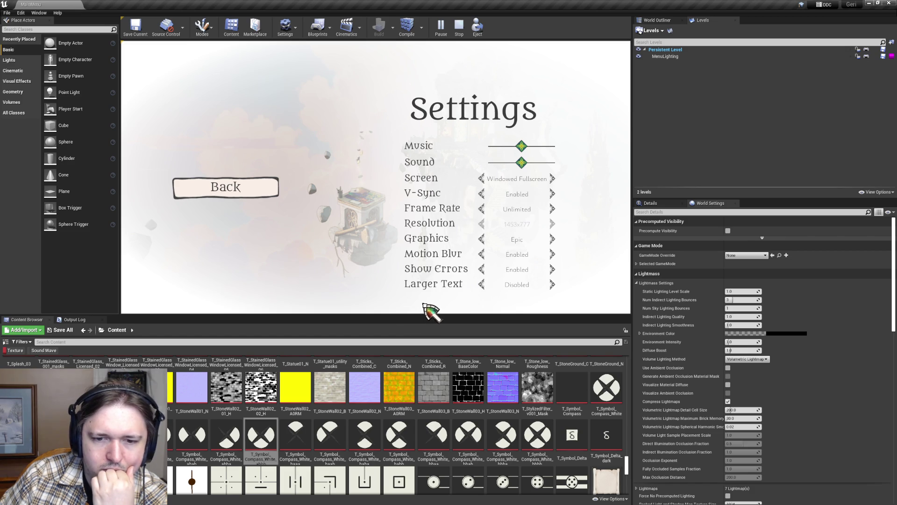
click(553, 285)
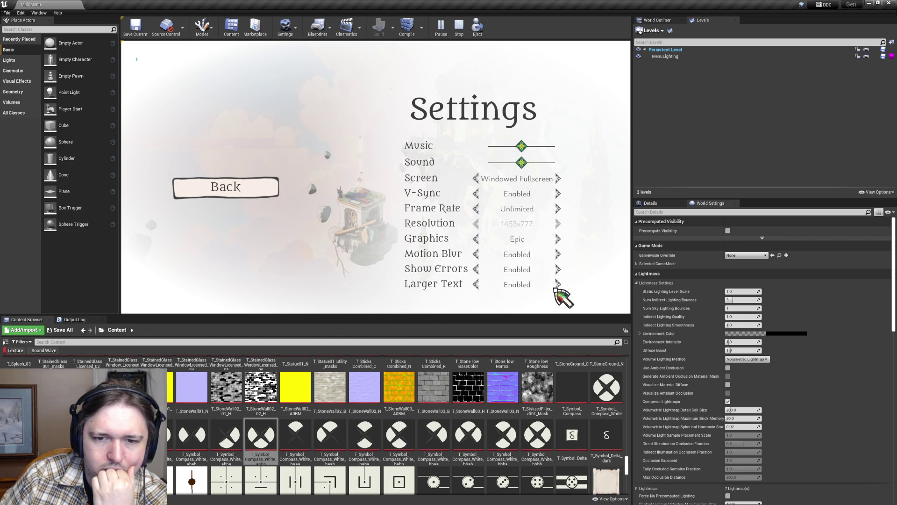
click(558, 285)
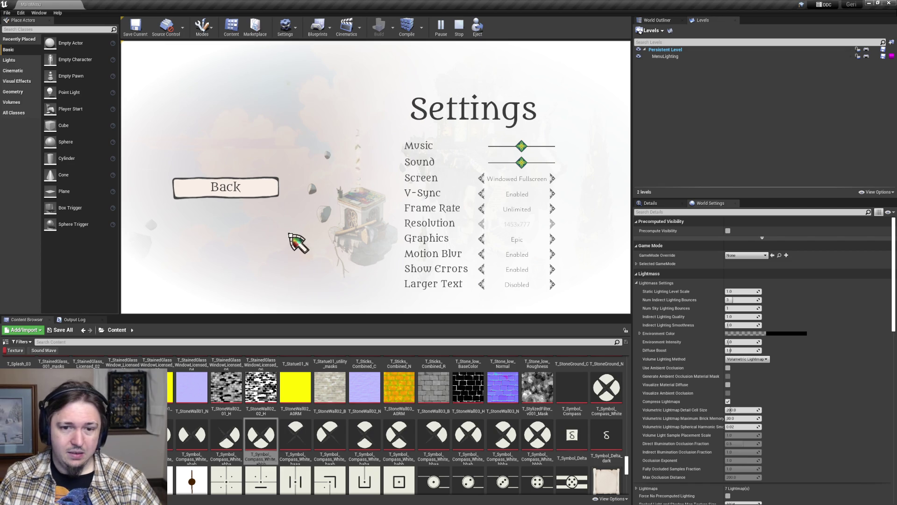
click(554, 286)
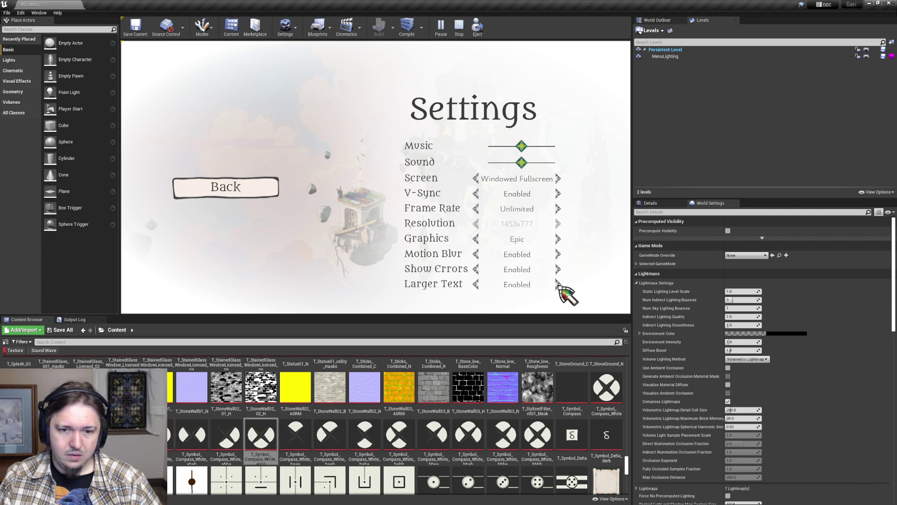
click(559, 286)
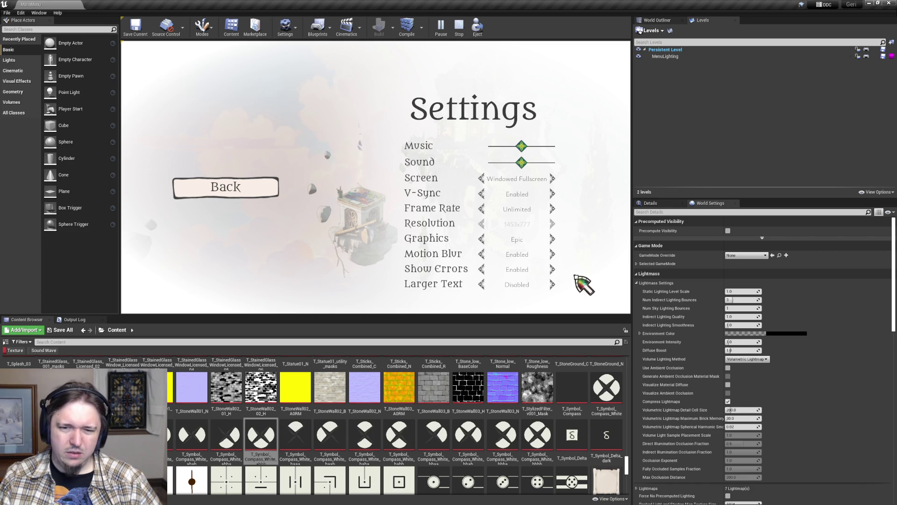
click(553, 285)
click(554, 285)
click(248, 189)
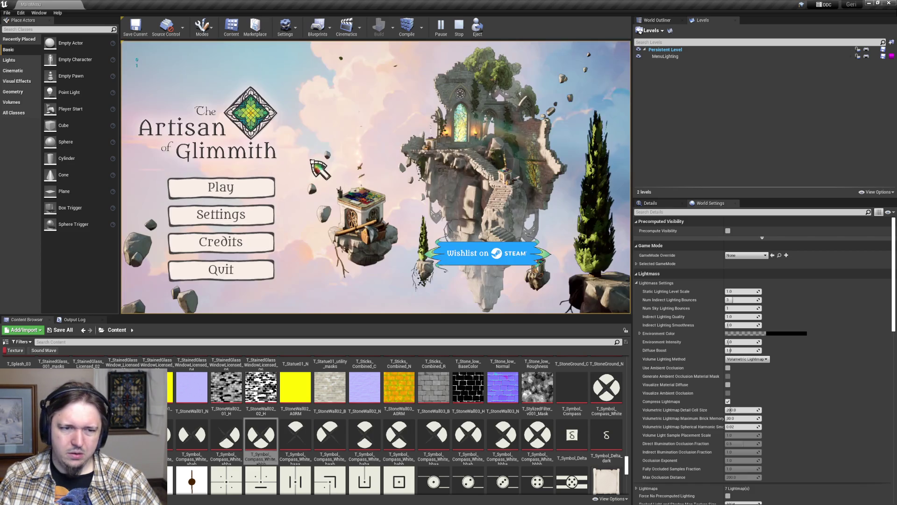
- Back in WBP_Settings, set the Larger Text label's Horizontal Alignment to Center
key(alt+Tab)
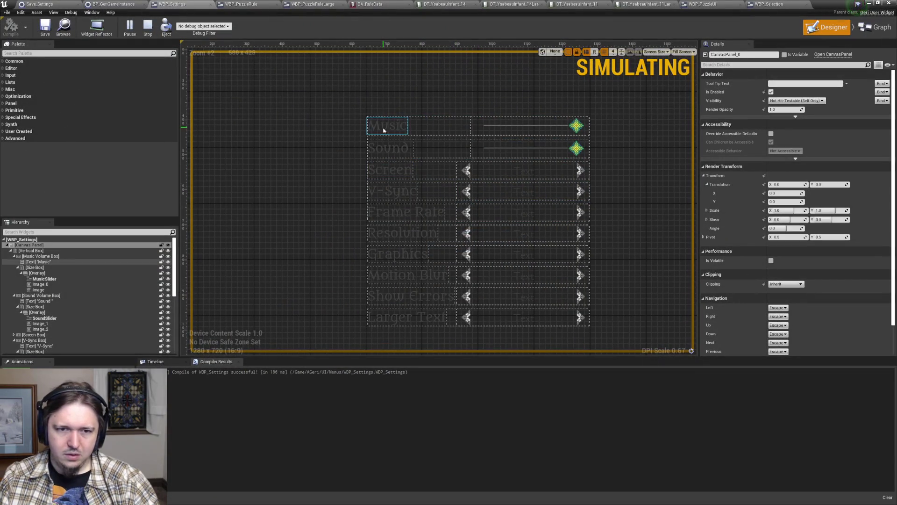
click(401, 321)
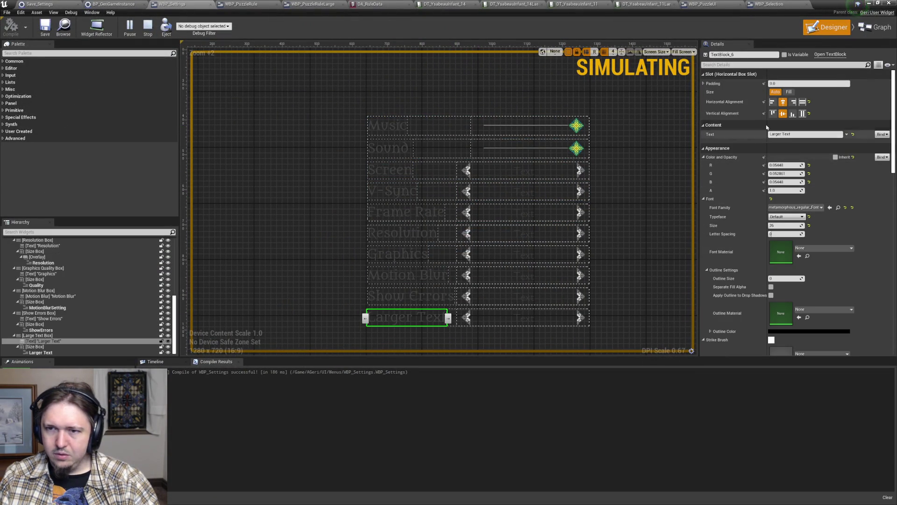
click(793, 102)
click(783, 102)
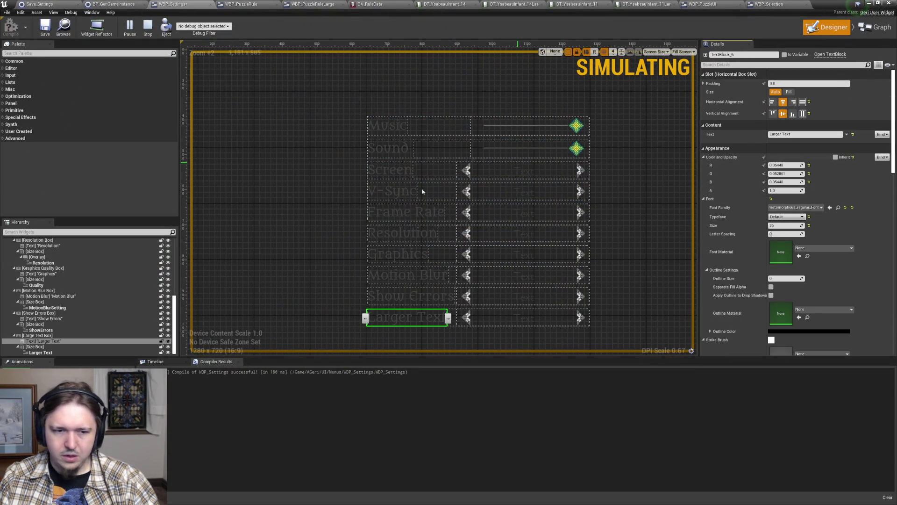
- Inspect the Large Text Box row and its Size Box in the Hierarchy, then select the Sound label
click(47, 335)
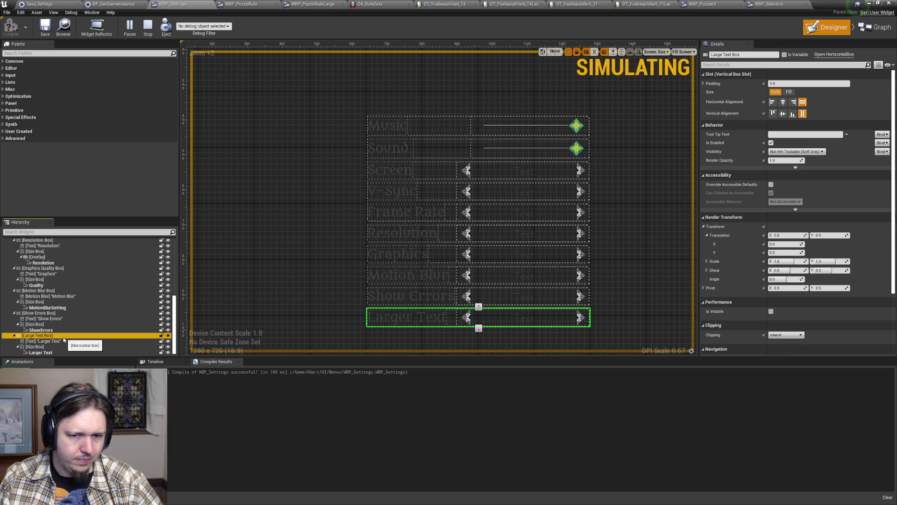
click(41, 347)
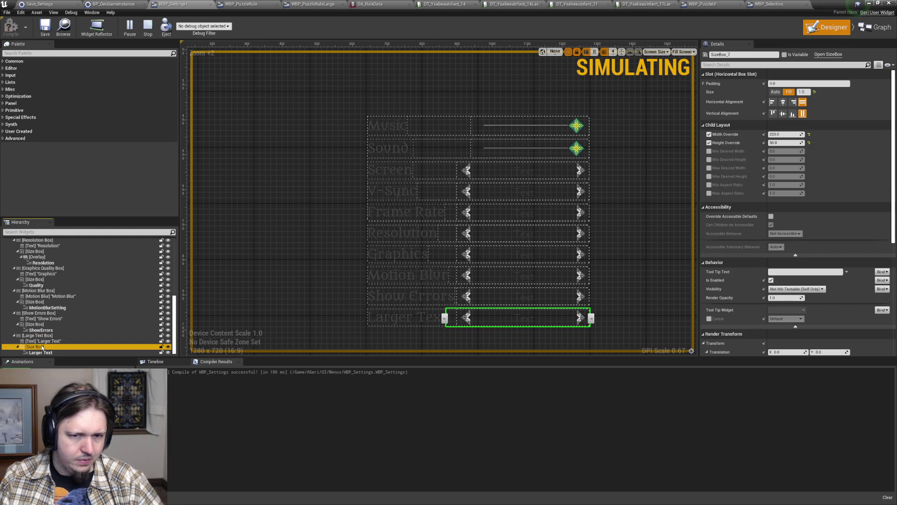
click(48, 342)
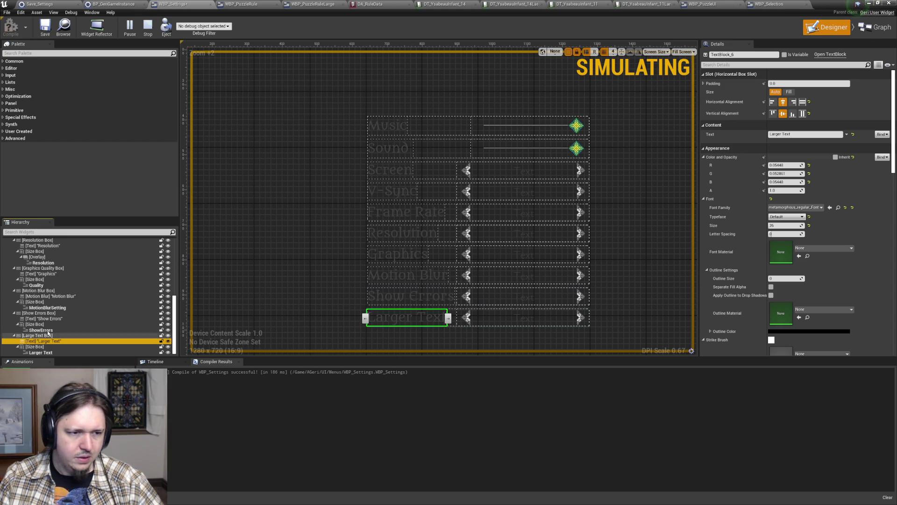
scroll(69, 271, up, 5)
scroll(68, 271, up, 5)
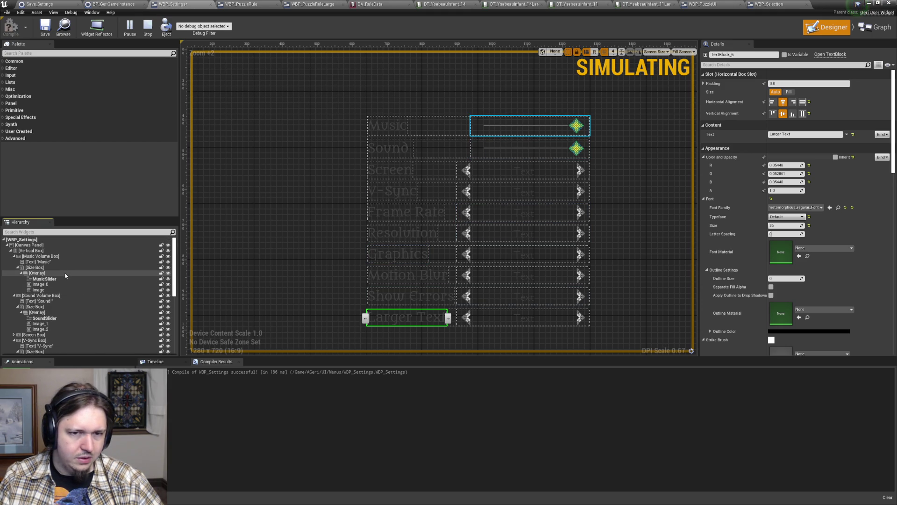
scroll(64, 281, down, 2)
click(64, 280)
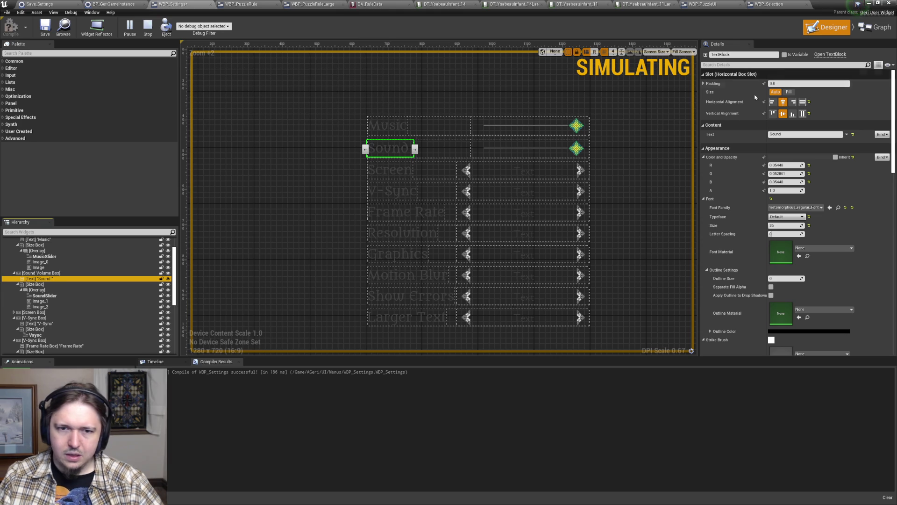
- Go from Sound Volume Box through Canvas Panel and Music Volume Box to the Vertical Box, then edit its Size X
click(58, 273)
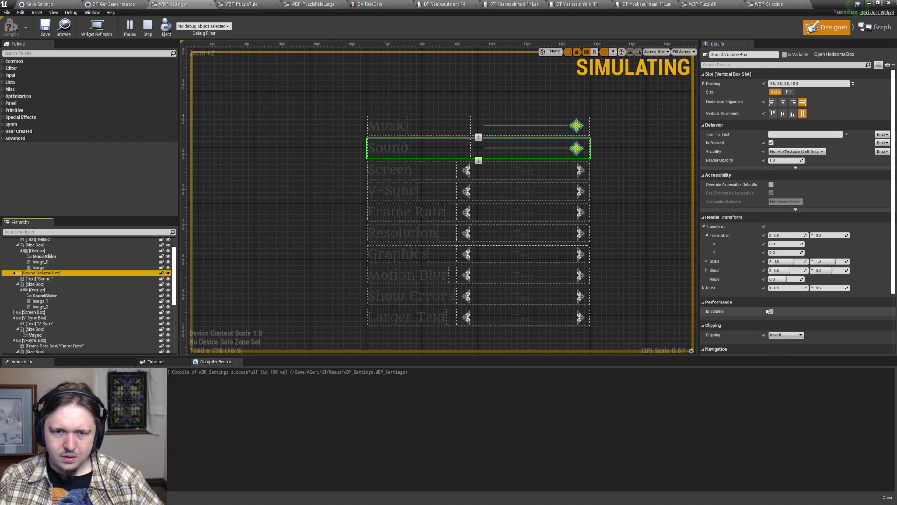
scroll(767, 310, down, 3)
scroll(788, 286, up, 3)
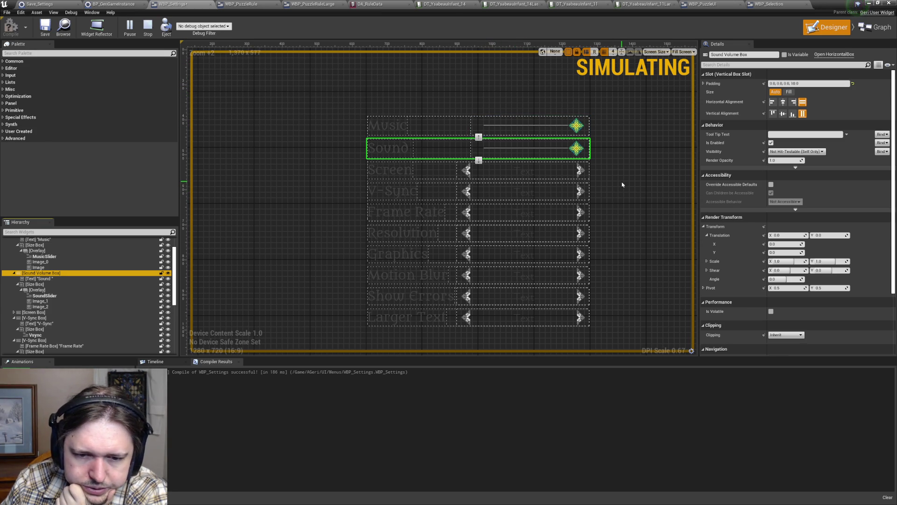
scroll(70, 281, up, 2)
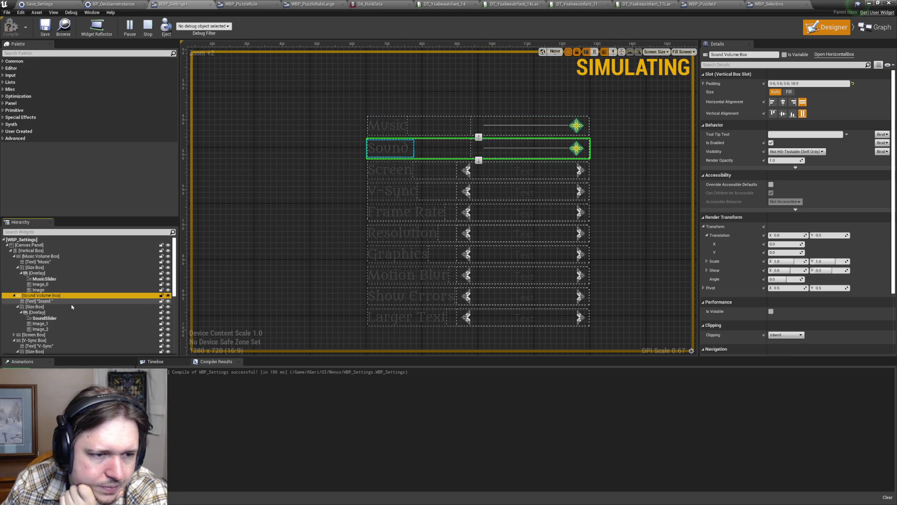
click(37, 244)
click(37, 251)
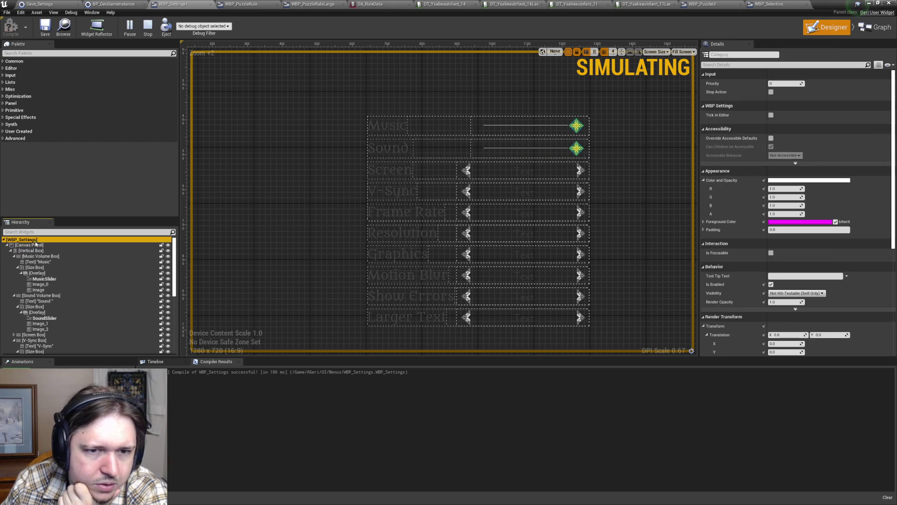
click(37, 256)
click(31, 250)
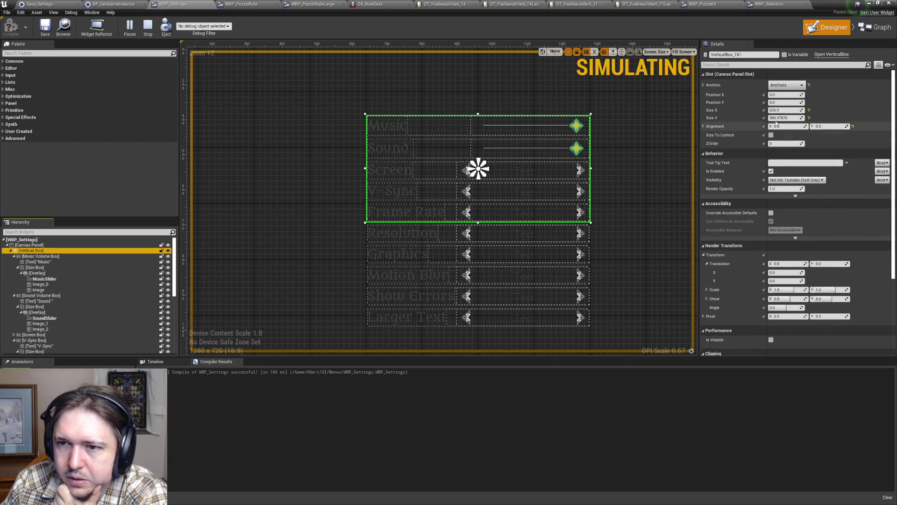
click(776, 110)
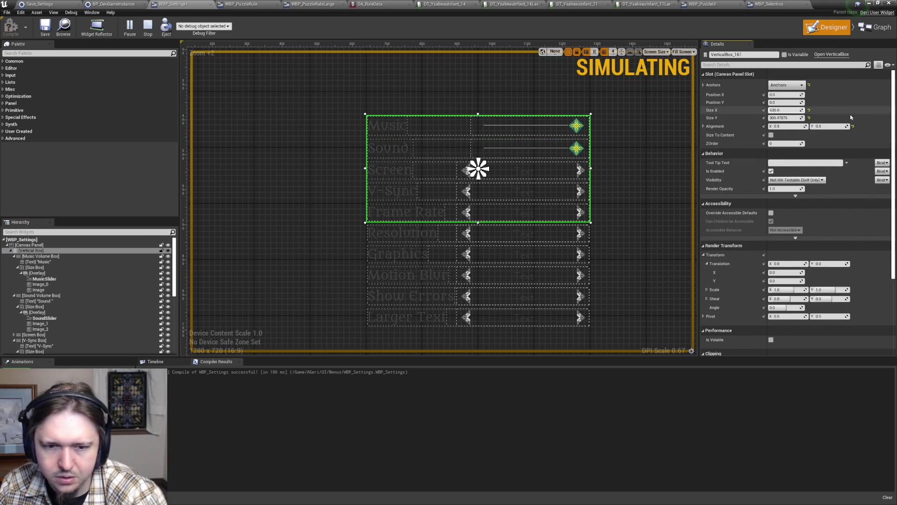
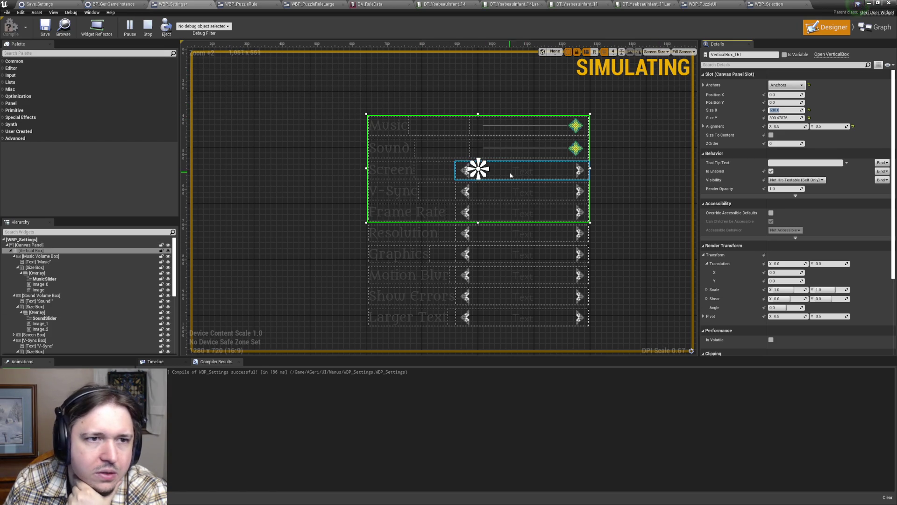
- Save the settings widget and bring up WBP_Selection's Event Graph
click(45, 27)
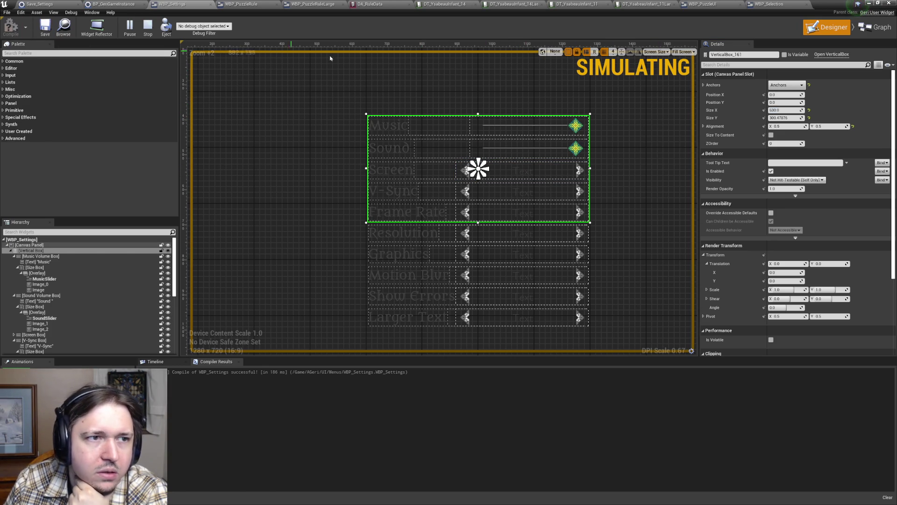
click(771, 4)
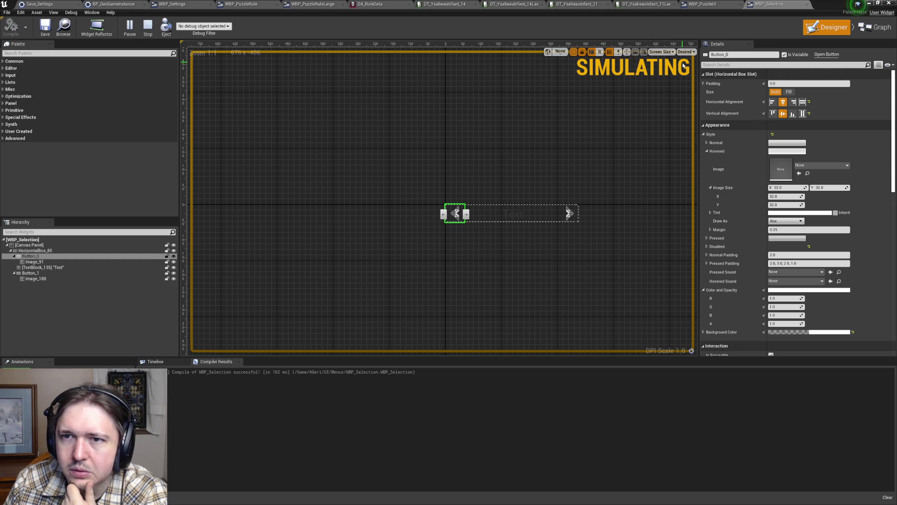
click(875, 27)
scroll(654, 275, down, 2)
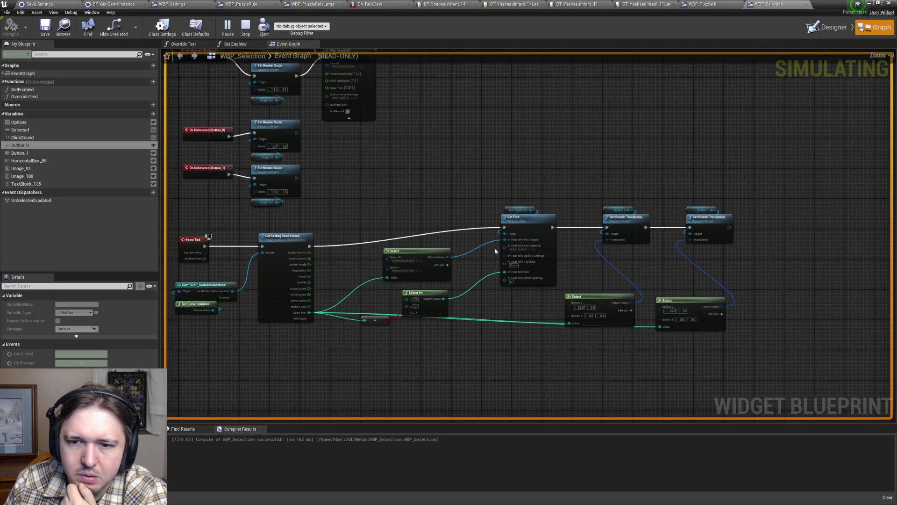
scroll(654, 275, up, 3)
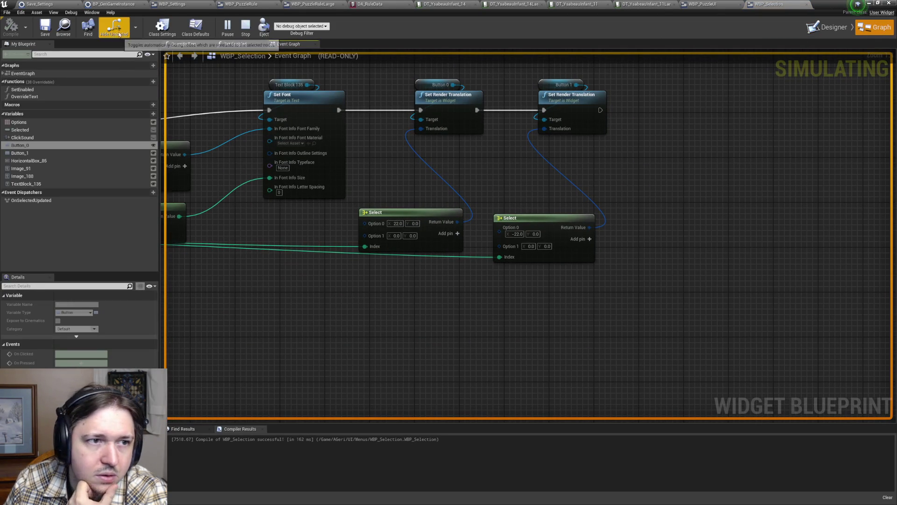
- Stop simulation, set the Select nodes' Option 0 X offsets to 18 and -18, then compile and save
click(245, 34)
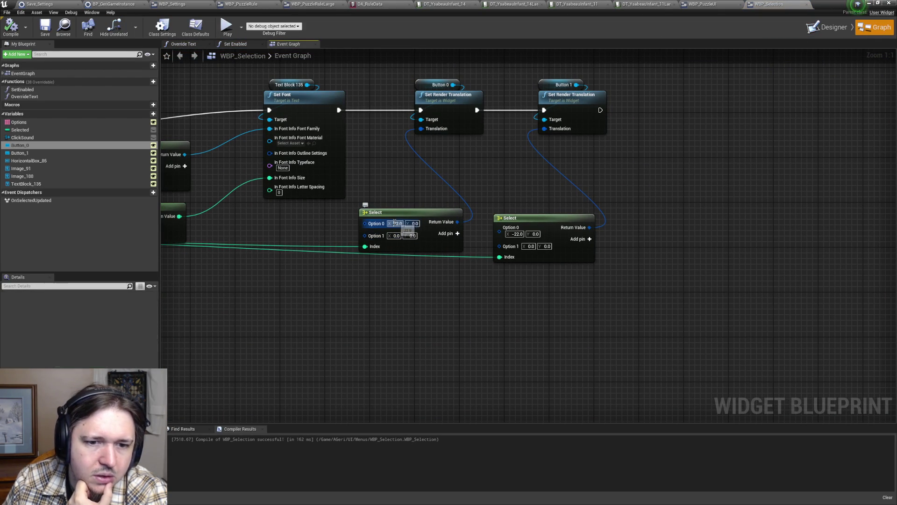
text(18)
key(Return)
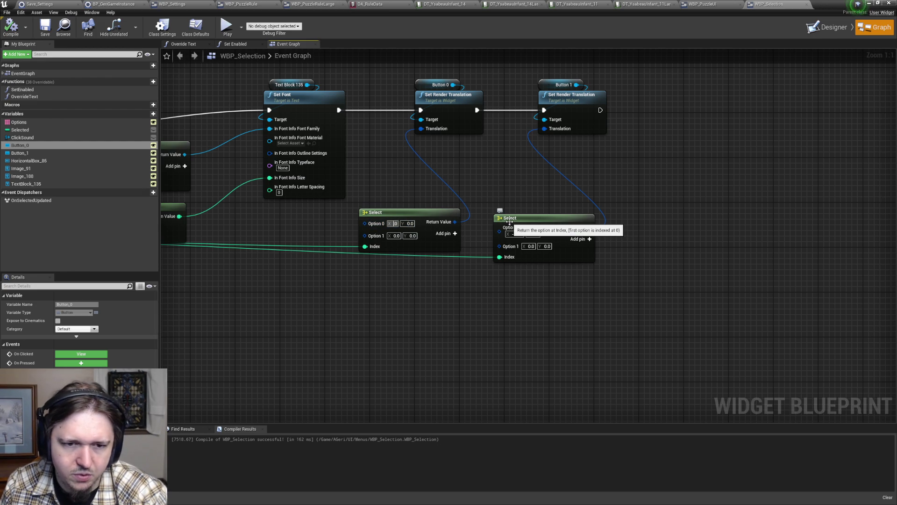
click(515, 233)
text(-22)
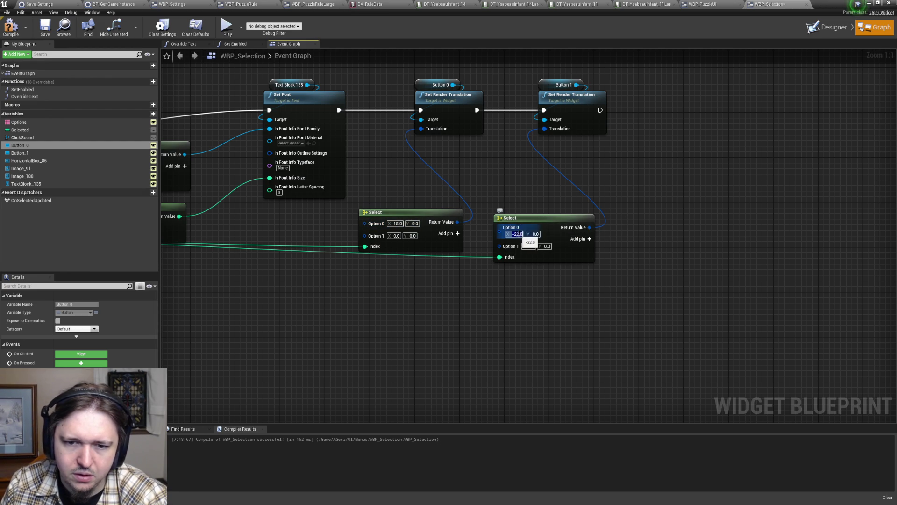
key(Return)
text(18)
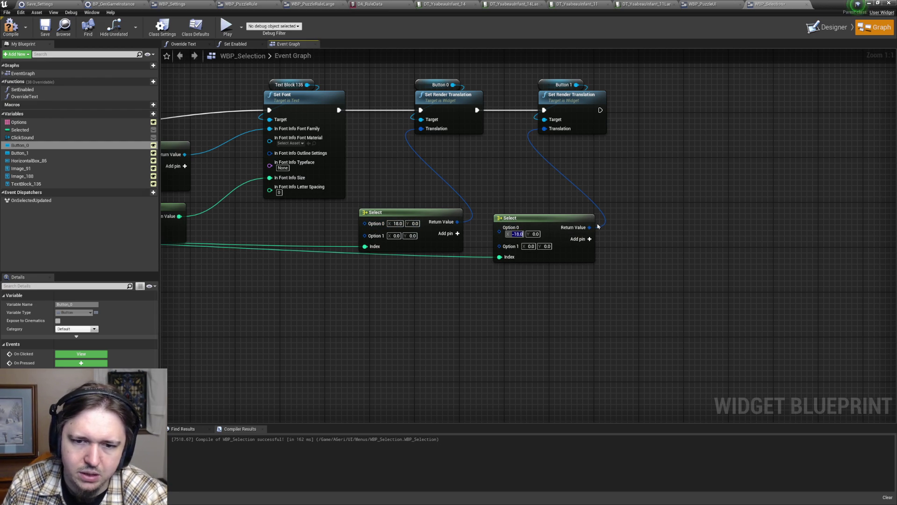
key(F7)
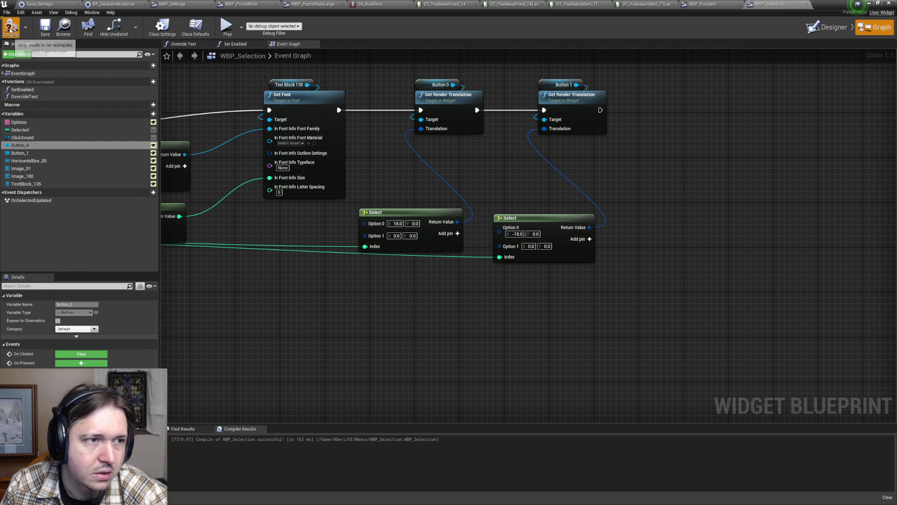
key(ctrl+s)
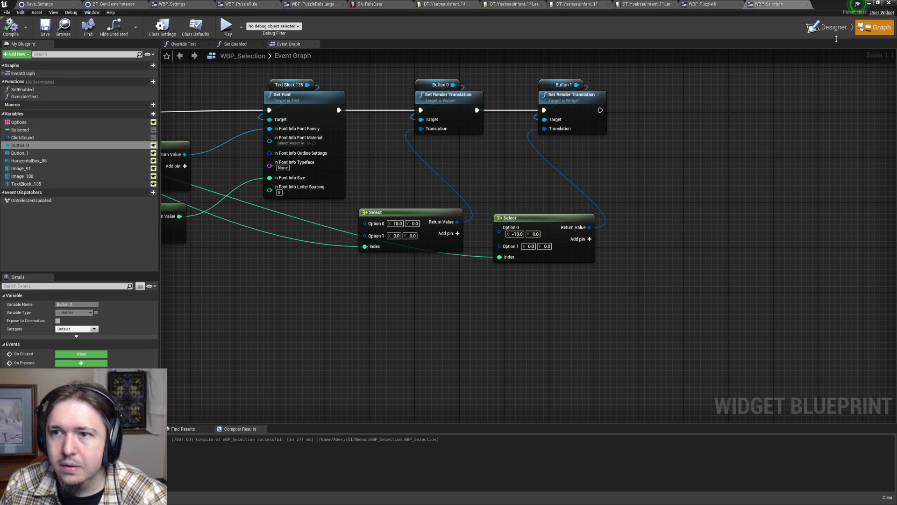
- In the designer, inspect HorizontalBox_85's Size X setting under the Canvas Panel
click(826, 27)
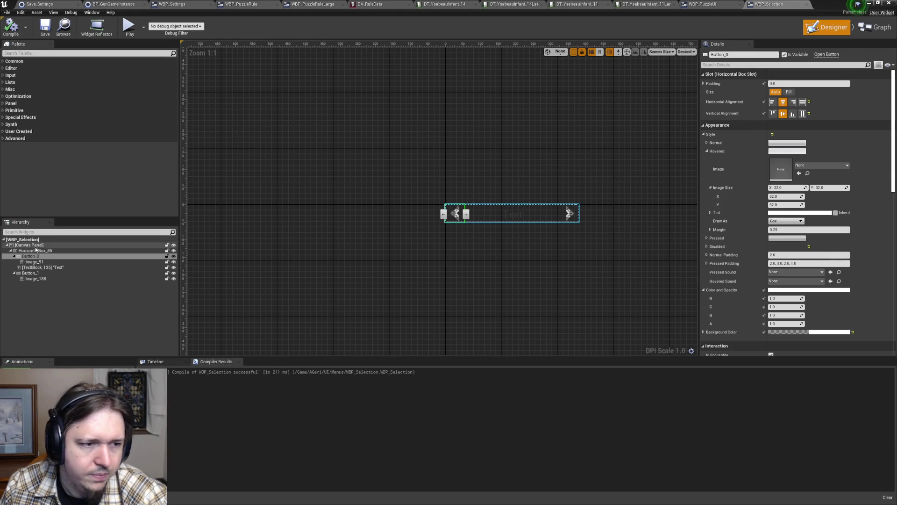
click(473, 201)
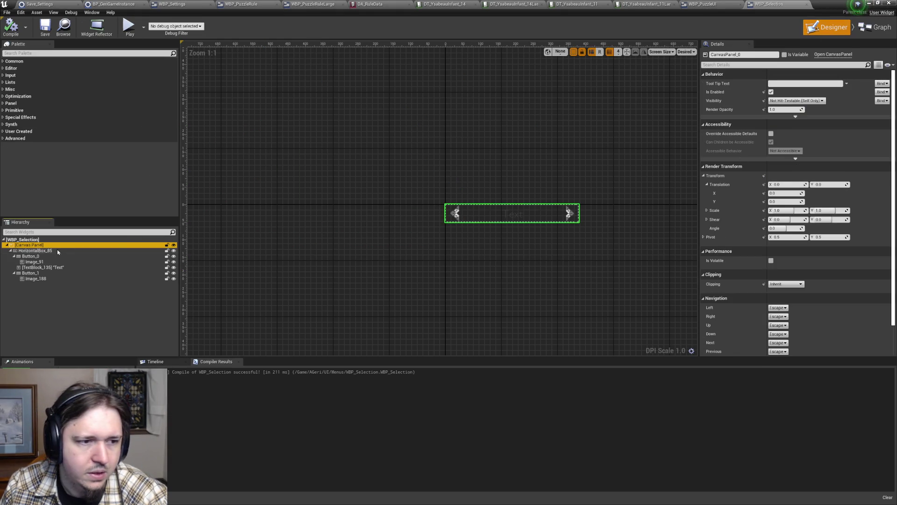
key(Down)
click(788, 110)
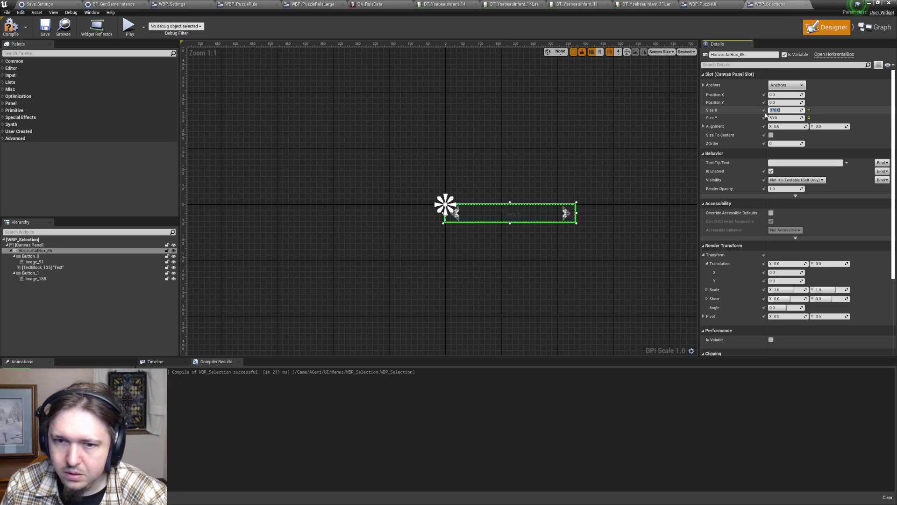
click(568, 114)
- Recompile and save WBP_Selection, then close the widget editor
click(10, 27)
click(45, 28)
click(869, 3)
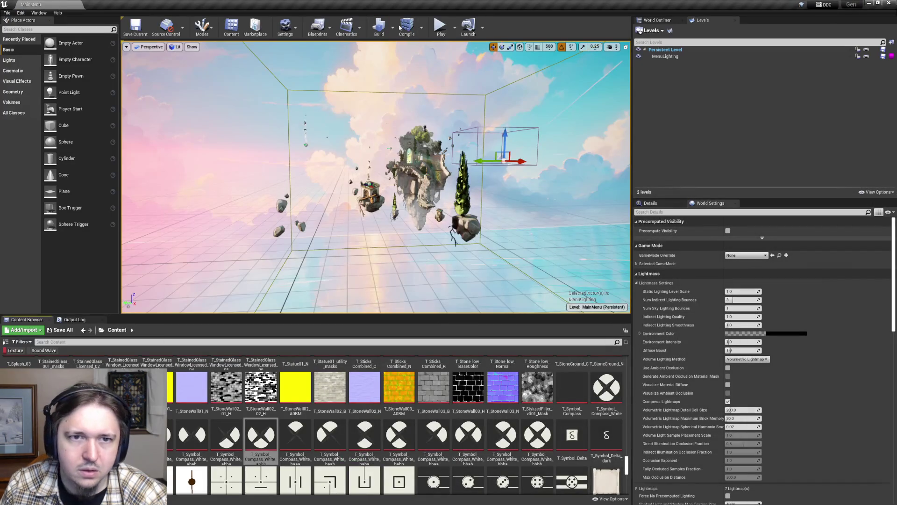
- Play the game, open Settings, and turn Larger Text on, off, and on again
click(439, 29)
click(257, 219)
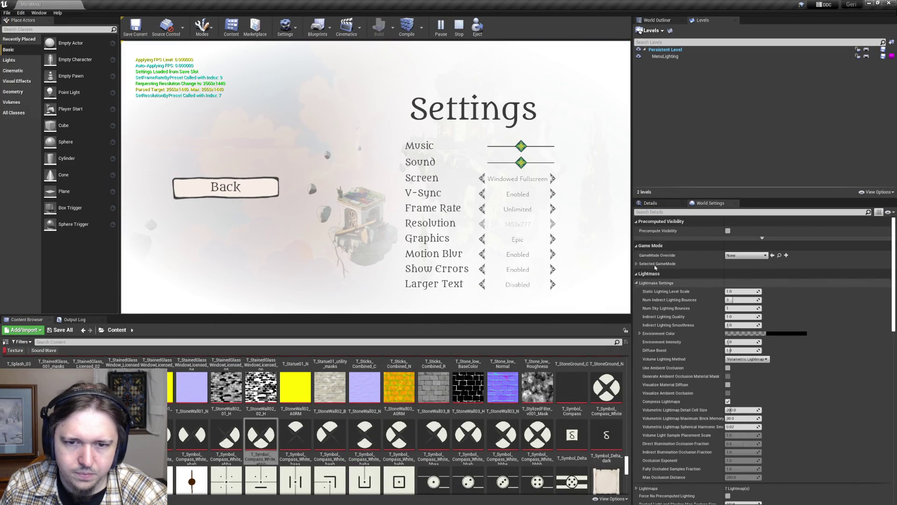
click(553, 284)
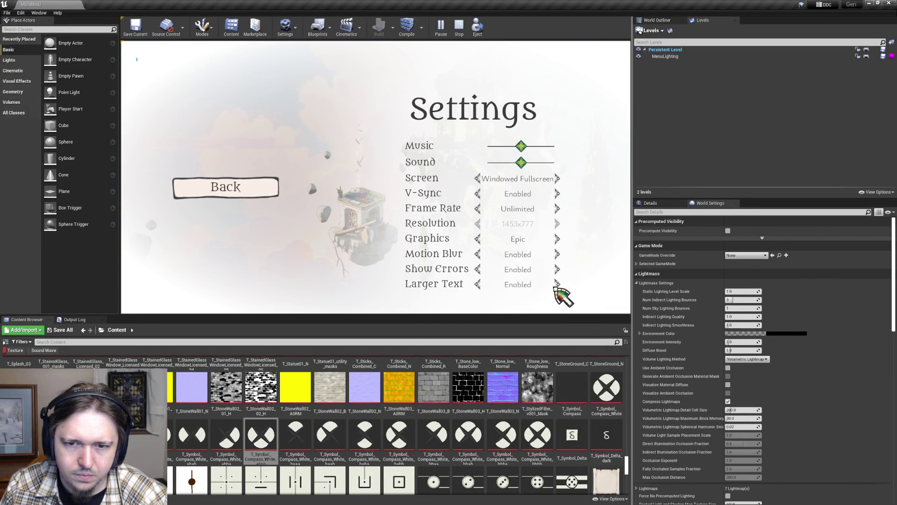
click(557, 285)
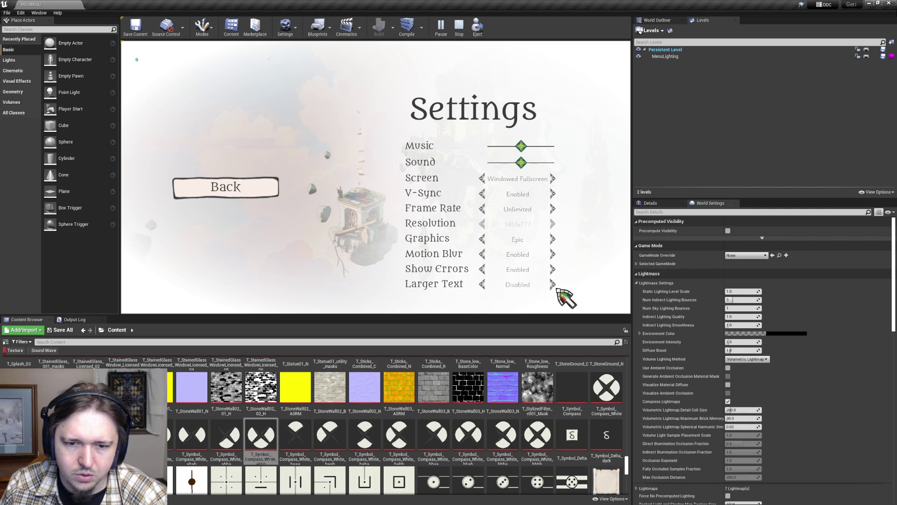
click(555, 286)
- Toggle Larger Text repeatedly to compare arrow positions, turn it off, and stop playing
click(560, 289)
click(559, 290)
click(558, 288)
click(557, 287)
click(557, 287)
click(557, 287)
click(477, 285)
click(478, 285)
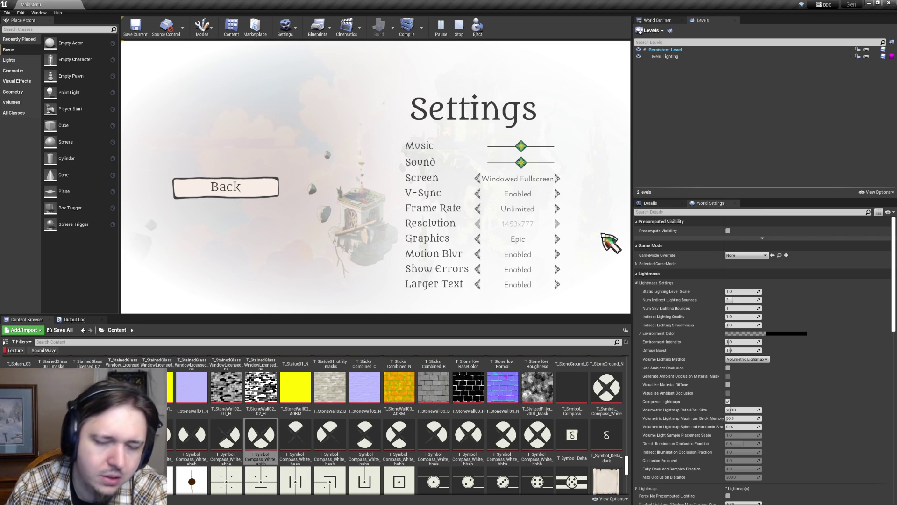
click(557, 285)
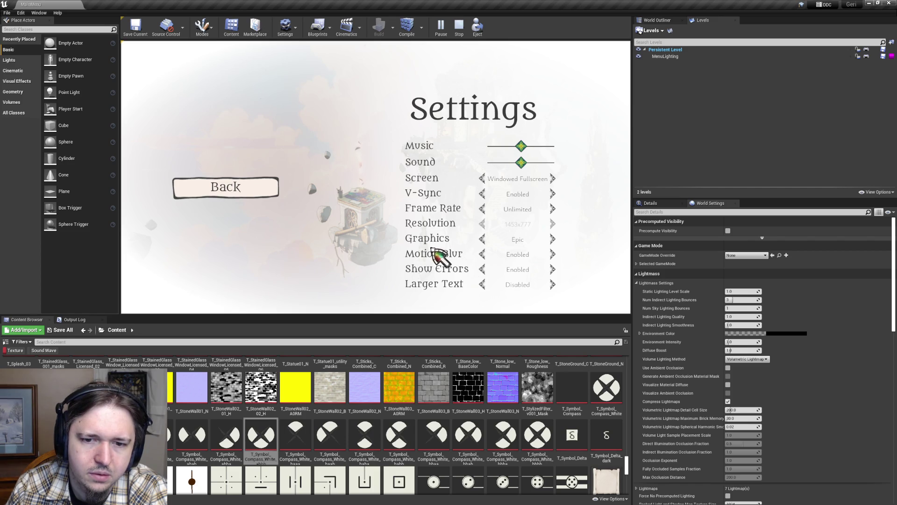
click(459, 28)
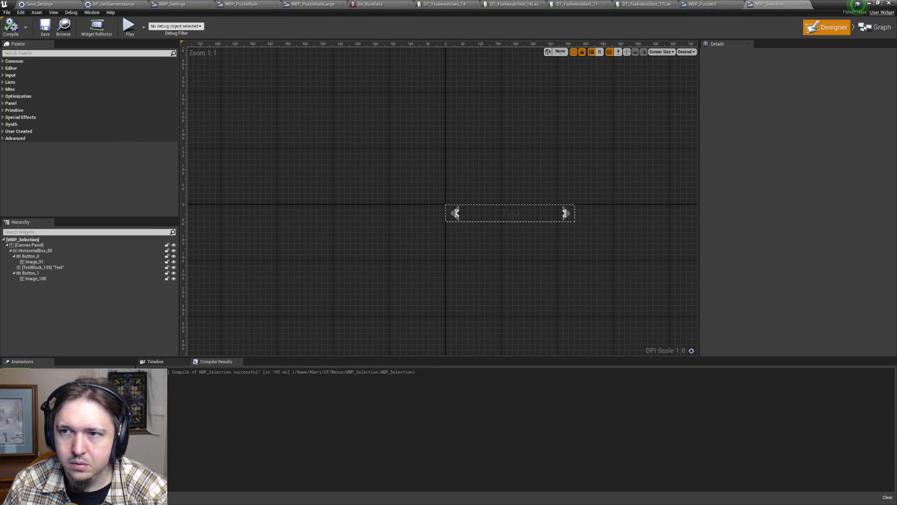
- Change the two Select nodes' Option 0 X to 5 and -5, compile, and close the Blueprint window
click(875, 27)
click(397, 223)
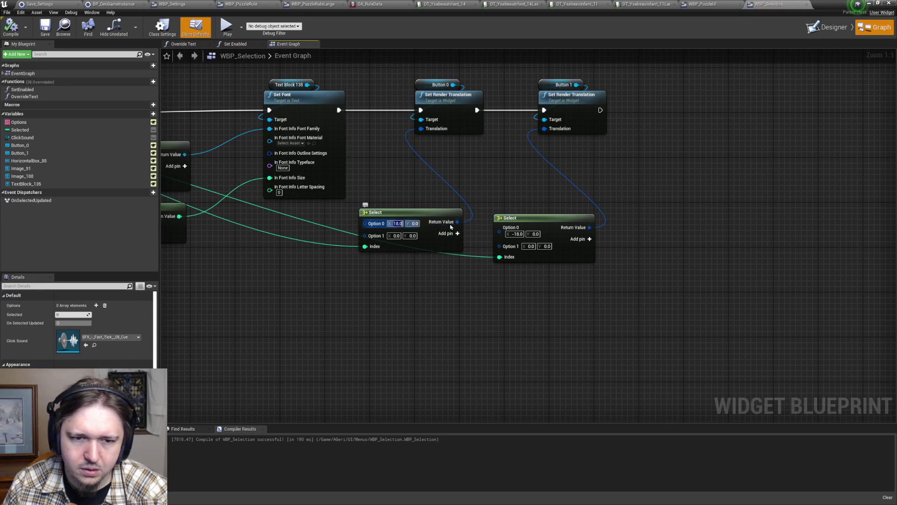
text(5)
click(516, 233)
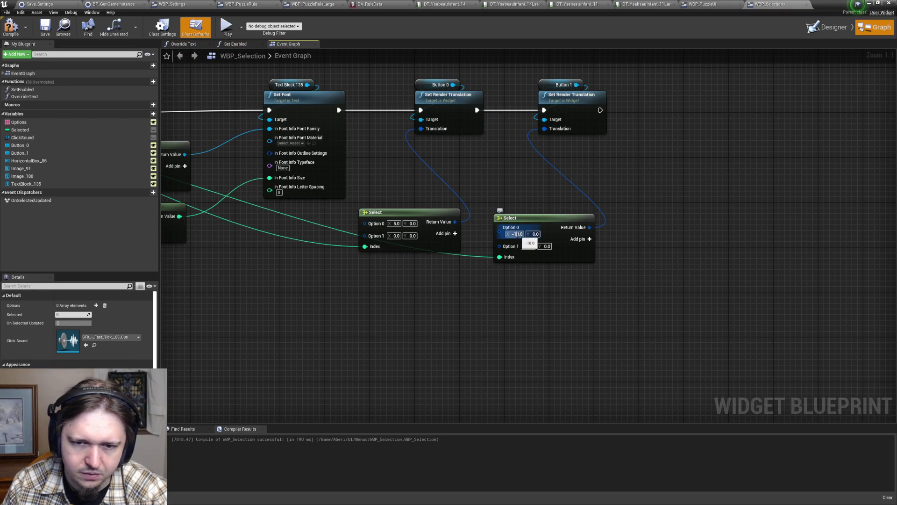
text(-5)
key(Return)
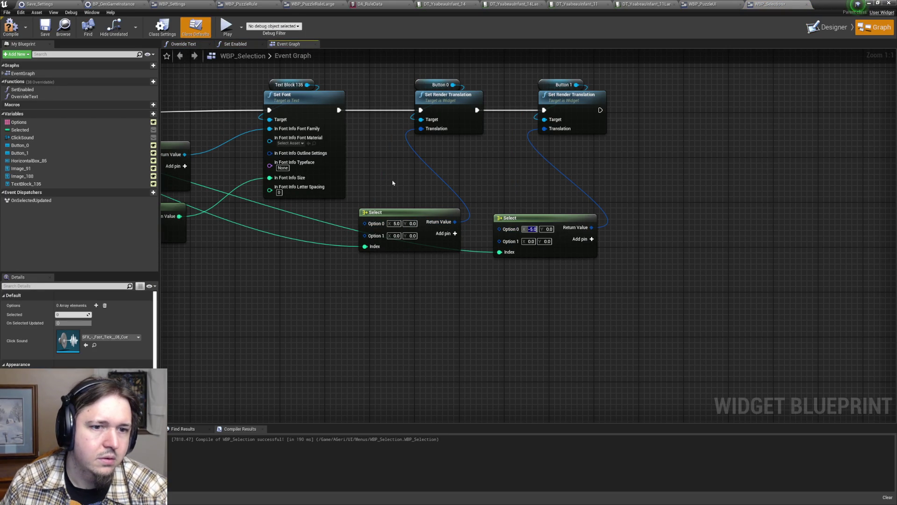
click(12, 28)
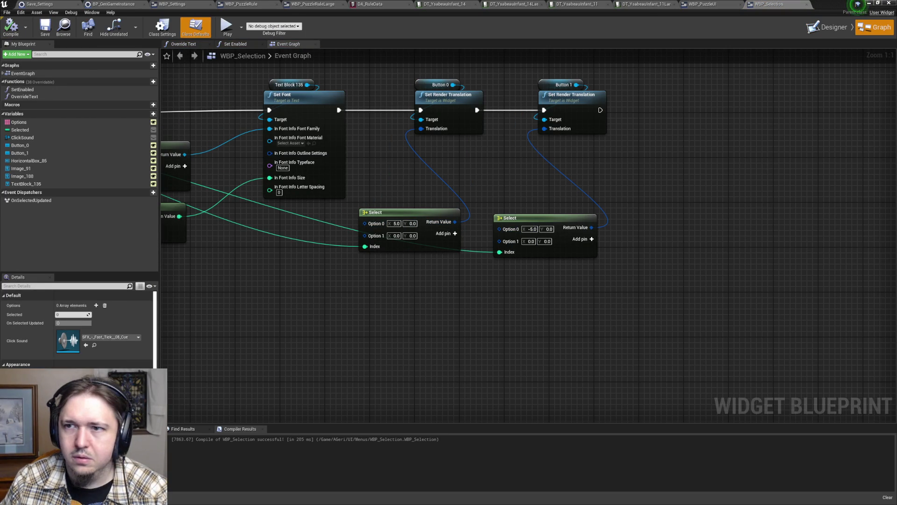
click(867, 3)
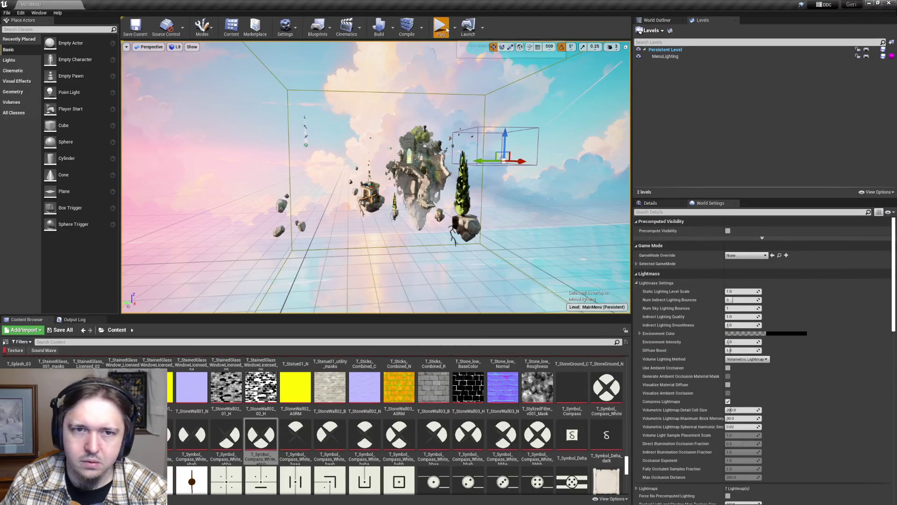
click(441, 28)
click(238, 217)
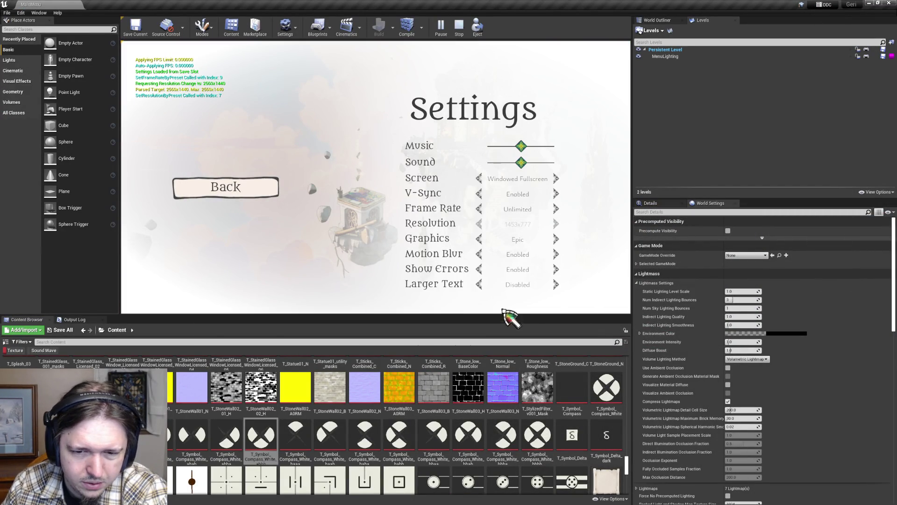
click(481, 285)
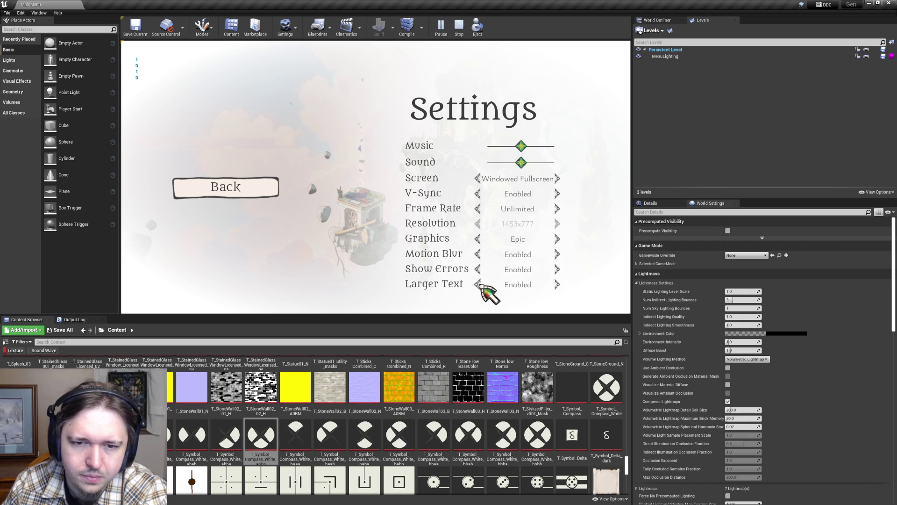
click(481, 284)
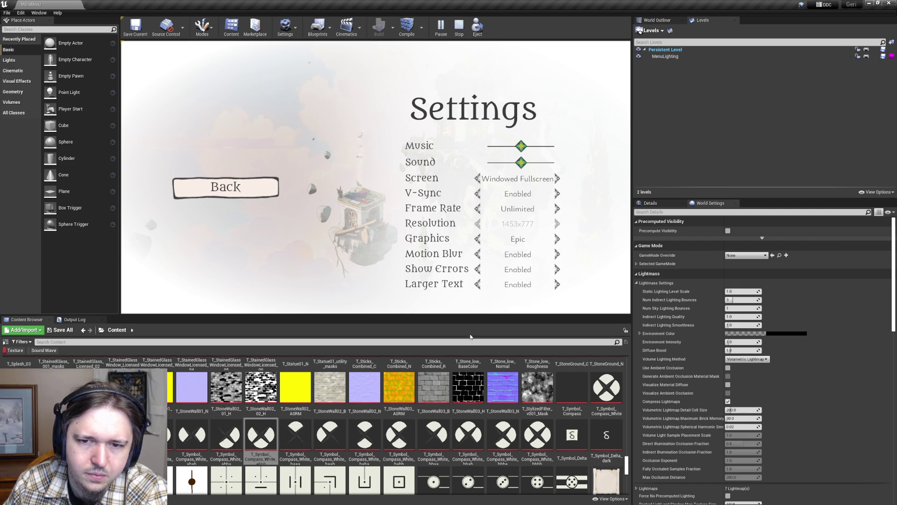
click(478, 286)
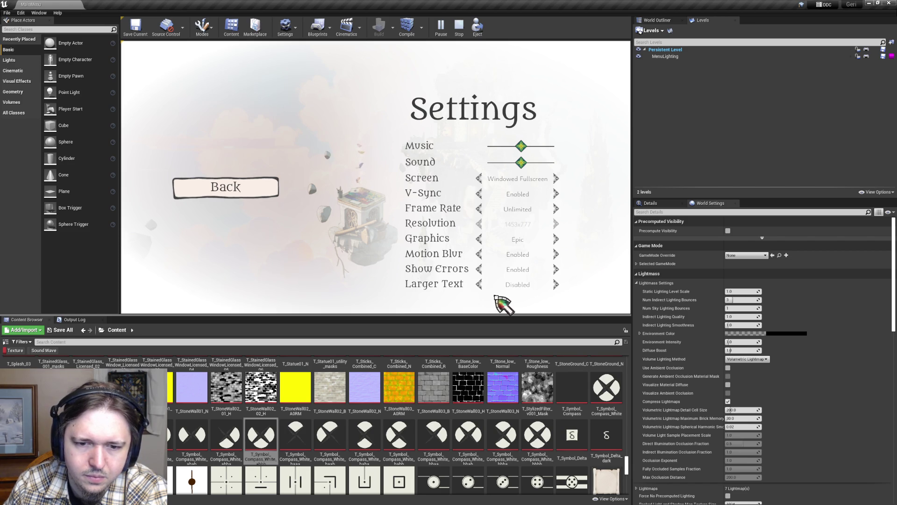
click(479, 285)
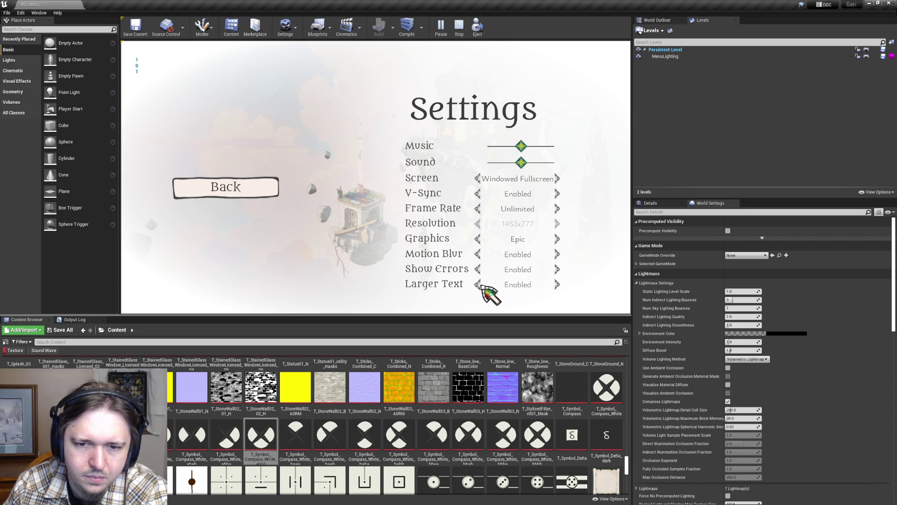
click(479, 285)
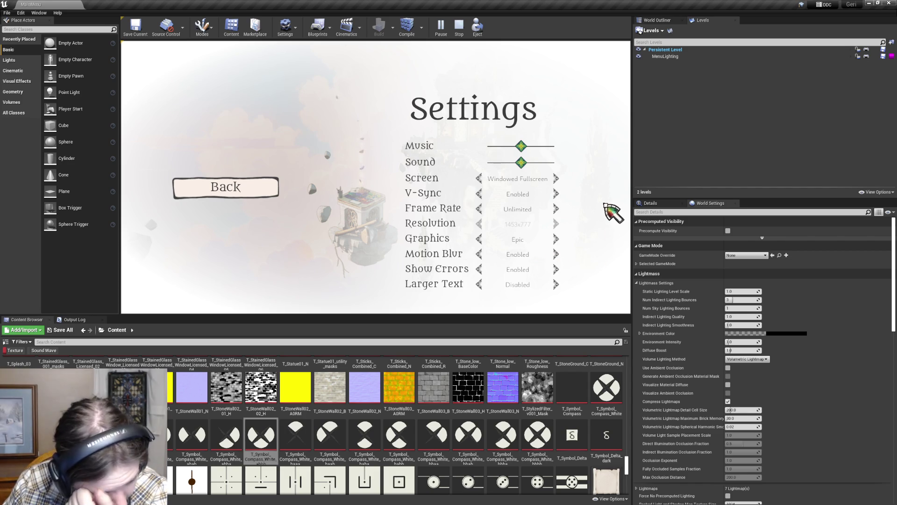
click(459, 27)
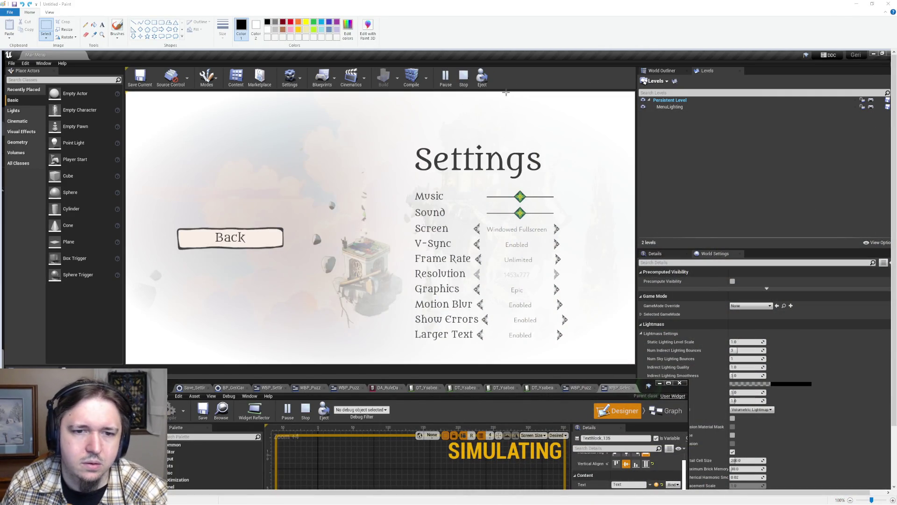
- Return to the Blueprint editor and pan through WBP_Selection's Event Graph nodes
key(alt+Tab)
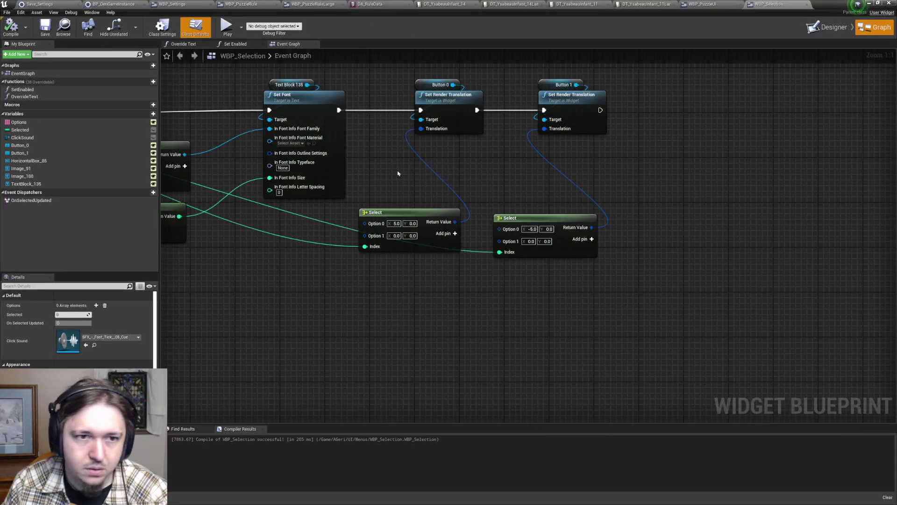
mouse_move(397, 173)
mouse_down()
mouse_move(570, 229)
mouse_move(537, 229)
mouse_up()
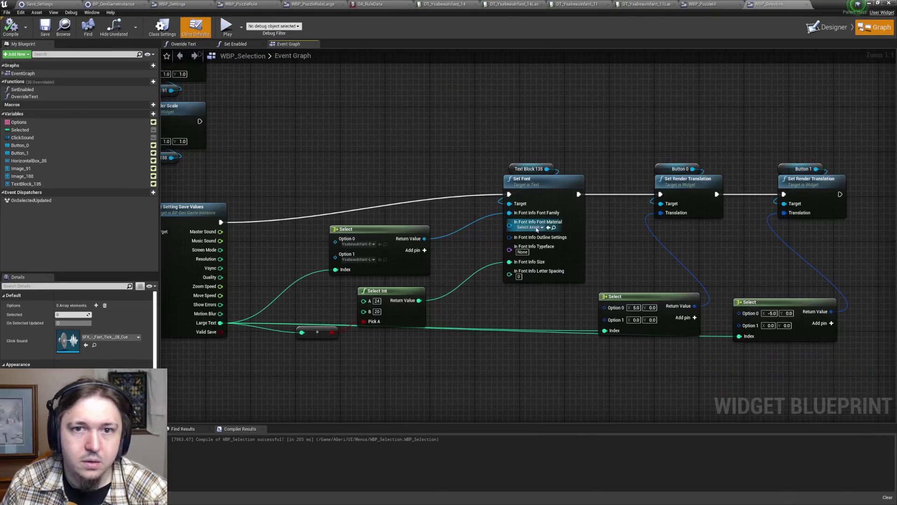
drag(418, 123, 461, 166)
scroll(480, 149, down, 4)
mouse_move(455, 131)
mouse_down()
mouse_move(481, 306)
mouse_move(443, 260)
mouse_move(445, 238)
mouse_move(433, 229)
mouse_up()
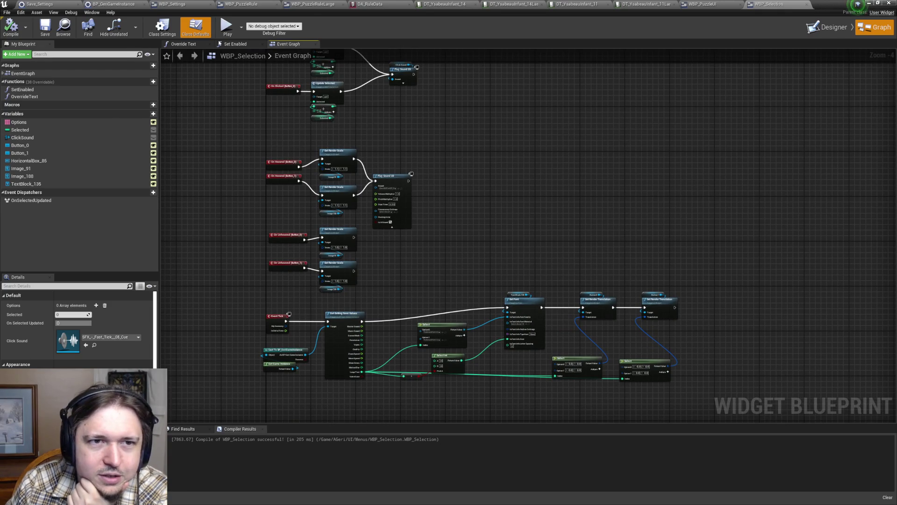
- Glance at BP_GeriGameInstance, then return to WBP_Selection's designer and centre the selector widget
click(826, 28)
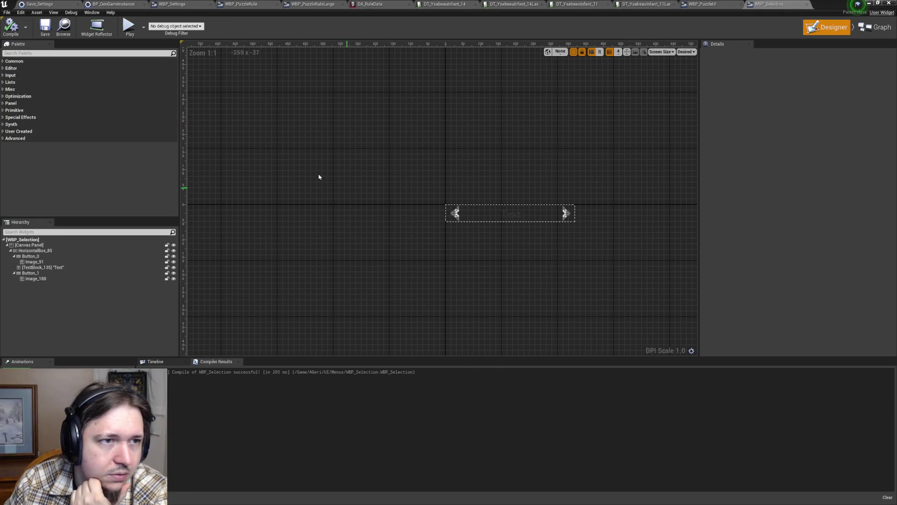
click(108, 4)
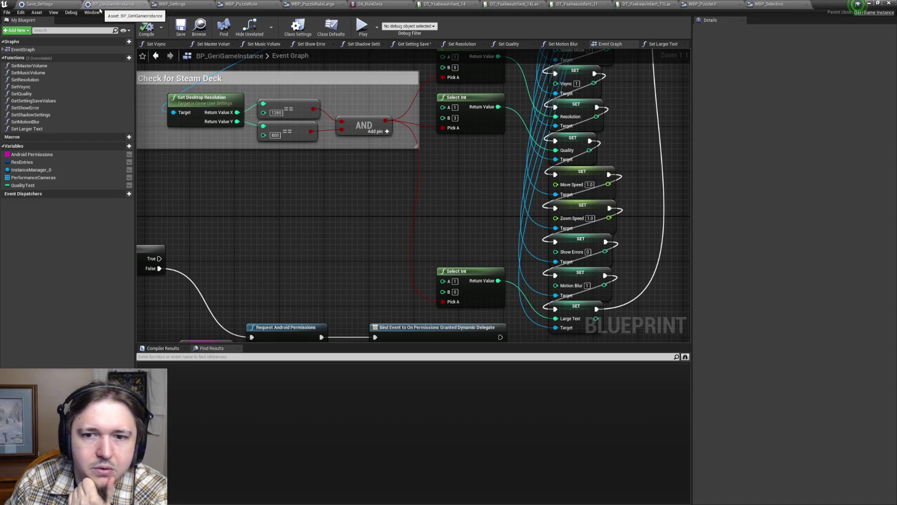
click(771, 3)
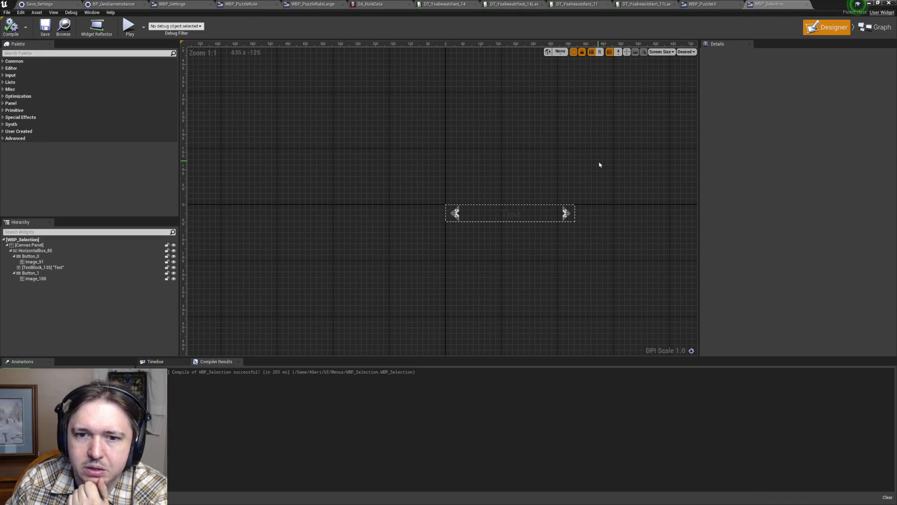
mouse_move(610, 156)
mouse_down()
mouse_move(485, 110)
mouse_move(505, 92)
mouse_move(498, 94)
mouse_up()
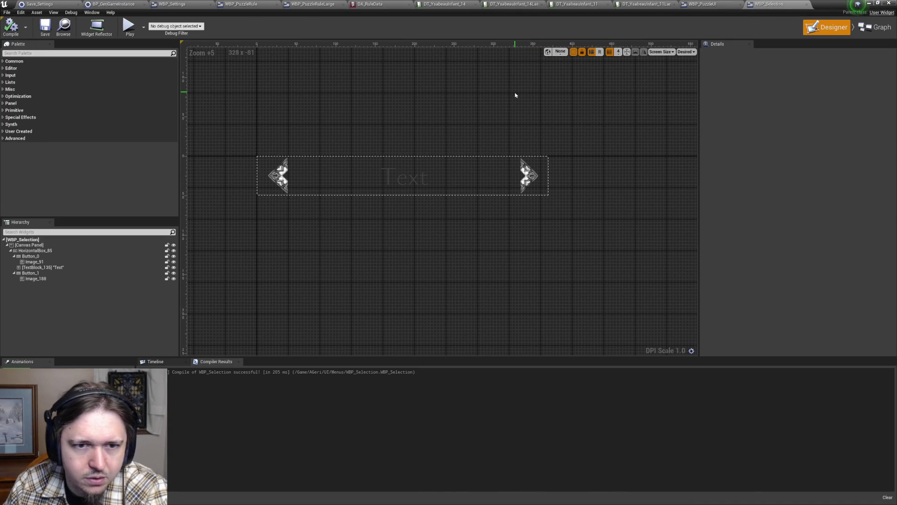
- Flip between WBP_Selection's graph and designer views, then open the WBP_Settings widget
click(876, 27)
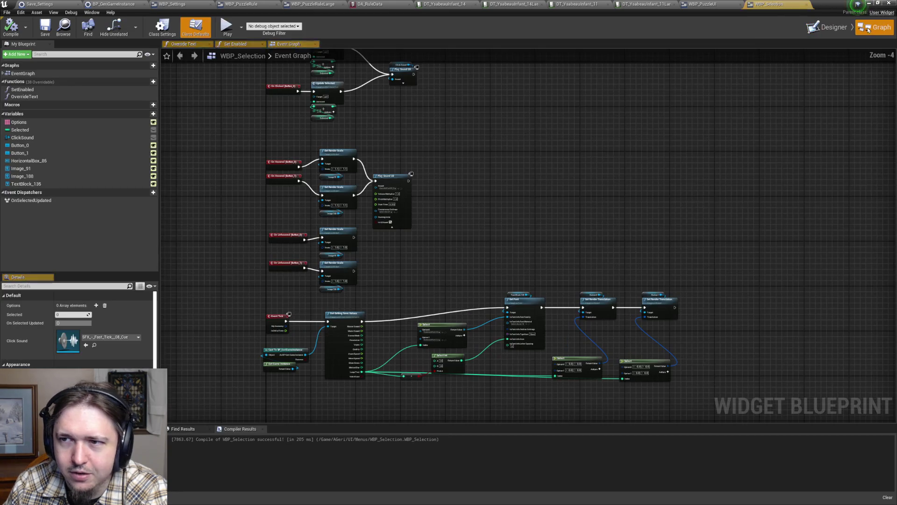
click(827, 27)
click(876, 26)
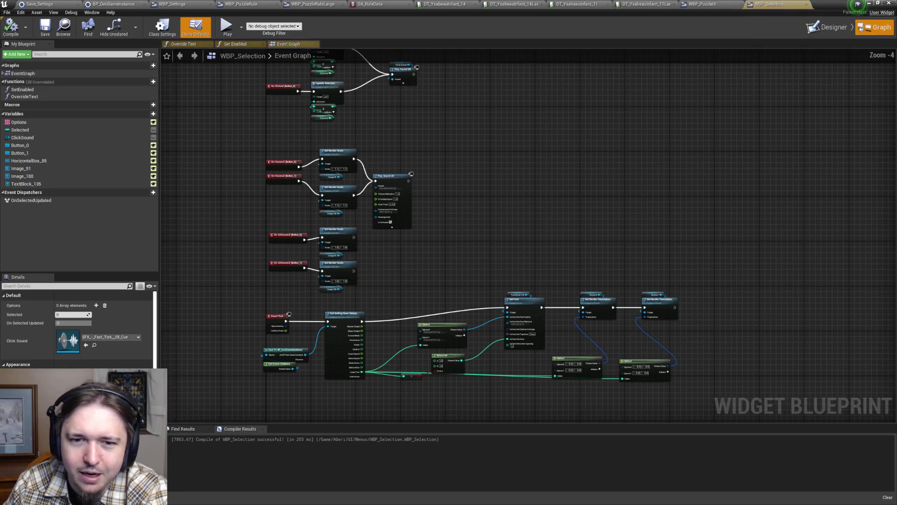
scroll(499, 120, down, 2)
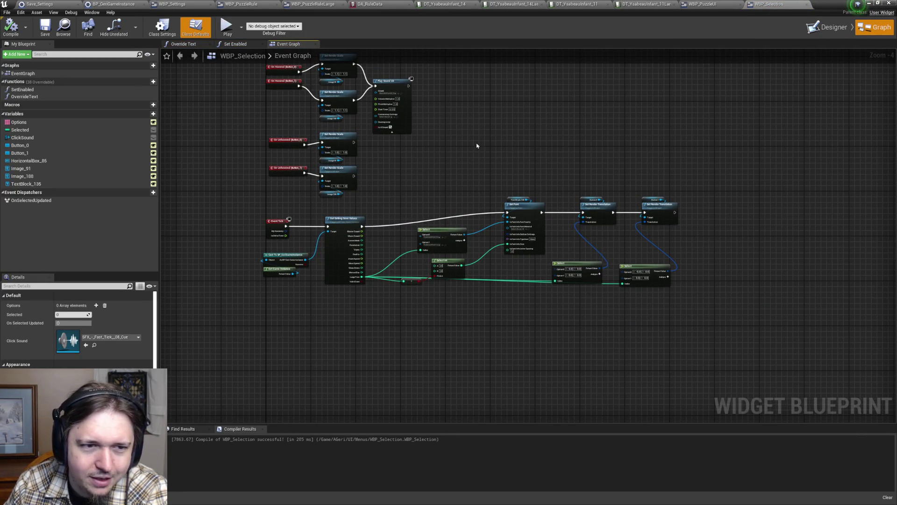
click(822, 28)
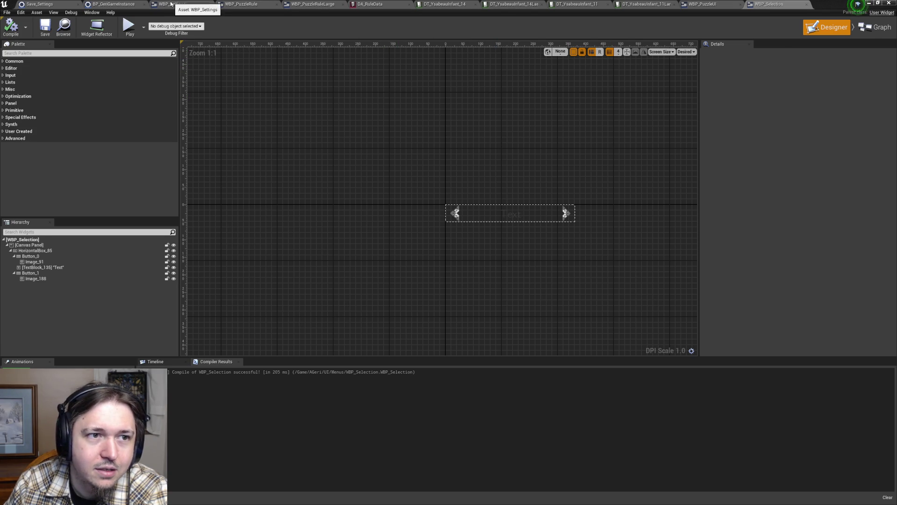
click(187, 4)
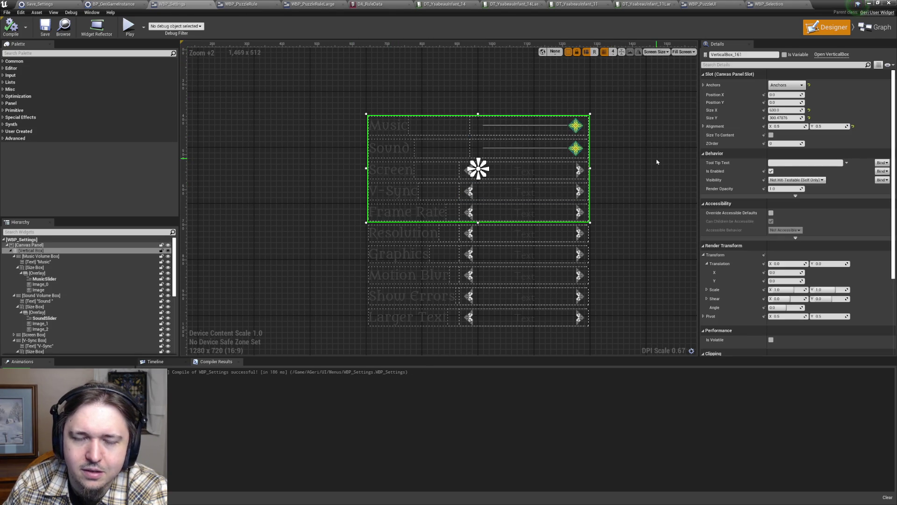